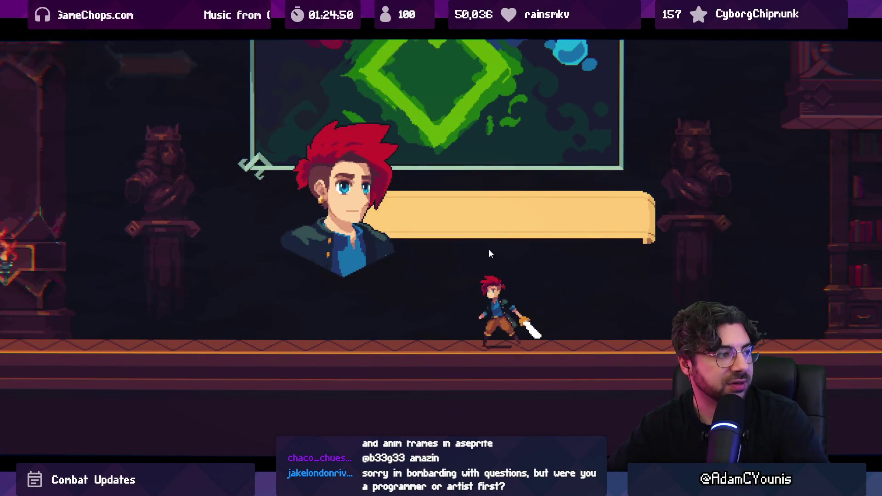
# - Advance the dialogue, restore the full editor layout and stop the running game
pyautogui.press('Left')
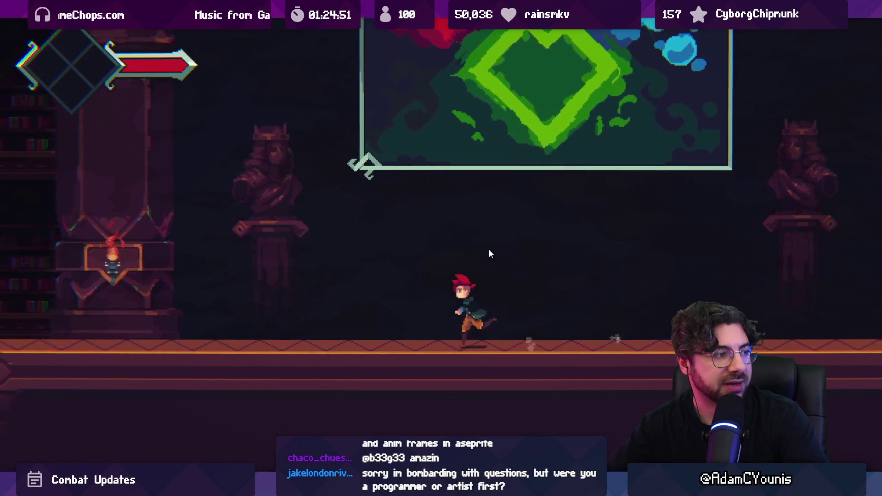
pyautogui.hotkey('shift', 'space')
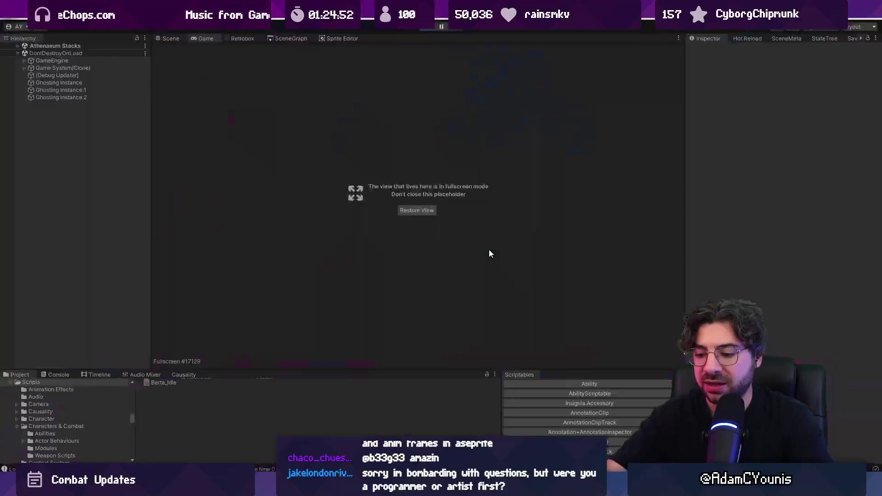
pyautogui.click(420, 27)
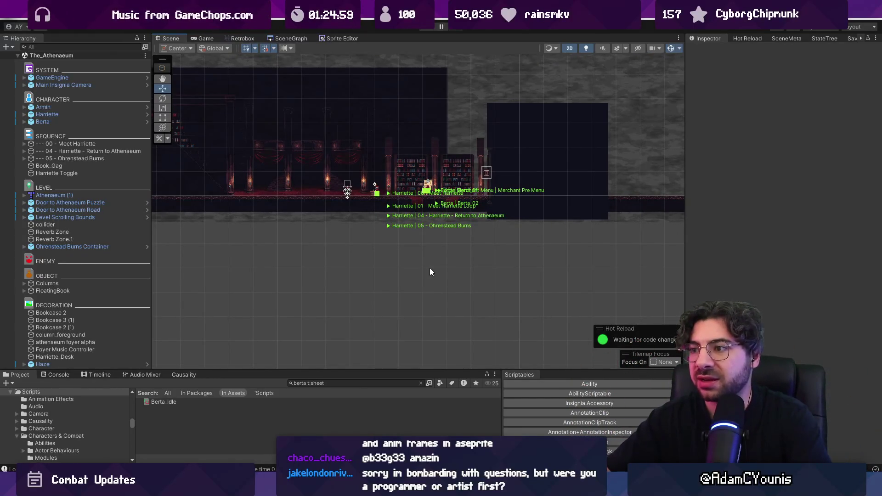
# - Browse the scene graph's 04 Harriette Return to Athenaeum and 00 Meet Harriette sequences
pyautogui.click(292, 38)
pyautogui.doubleClick(105, 152)
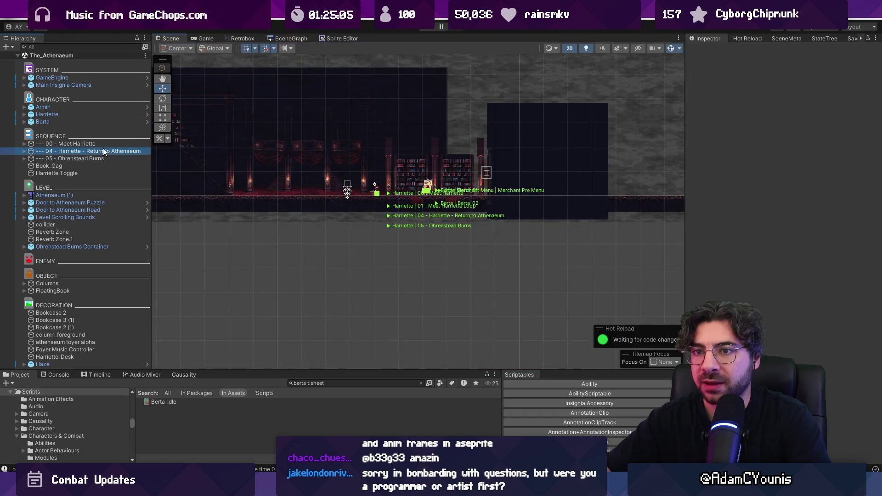
pyautogui.click(102, 144)
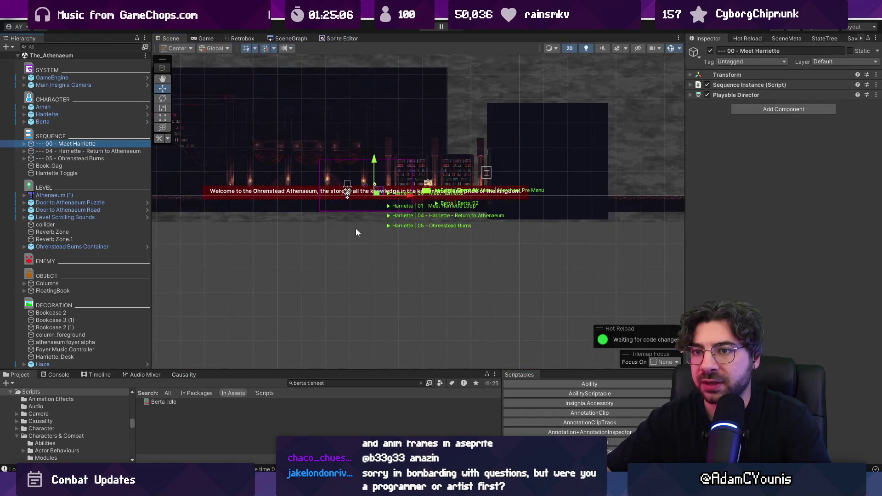
pyautogui.scroll(3, 363, 216)
pyautogui.click(401, 312)
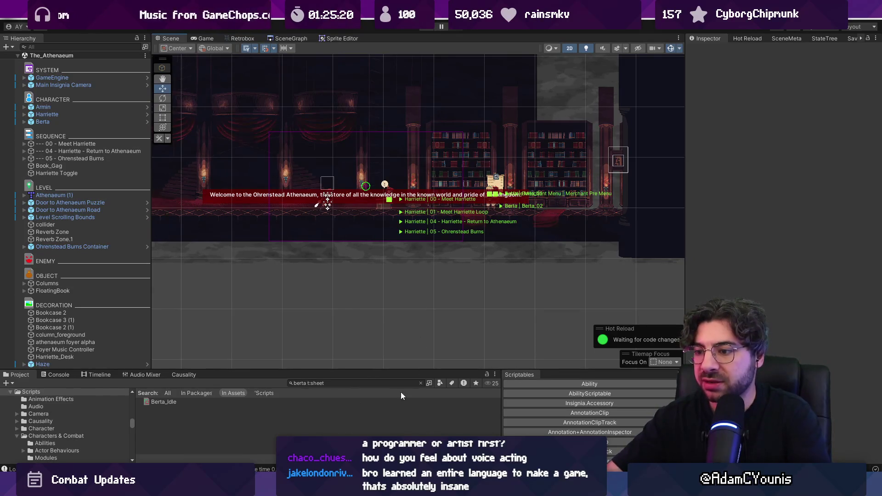
# - Clear the 'berta t:sheet' project search and enlarge the project panel
pyautogui.click(421, 383)
pyautogui.moveTo(413, 370); pyautogui.dragTo(413, 337)
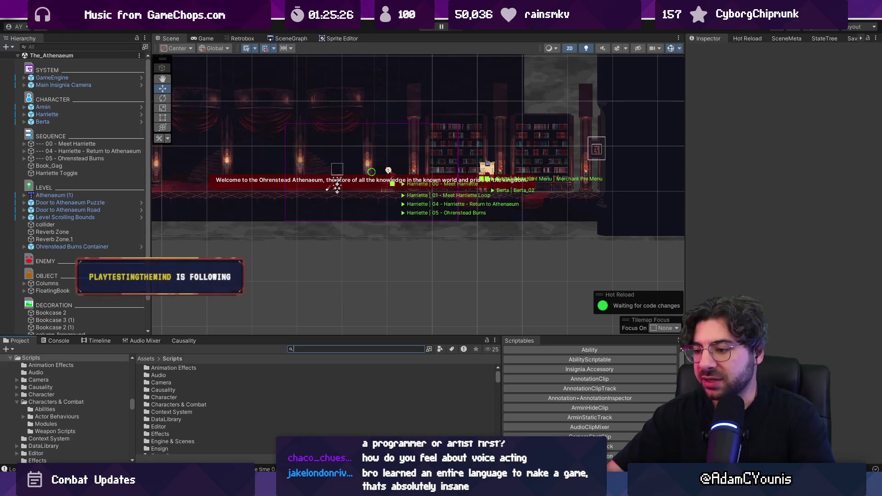
pyautogui.hotkey('alt', 'Tab')
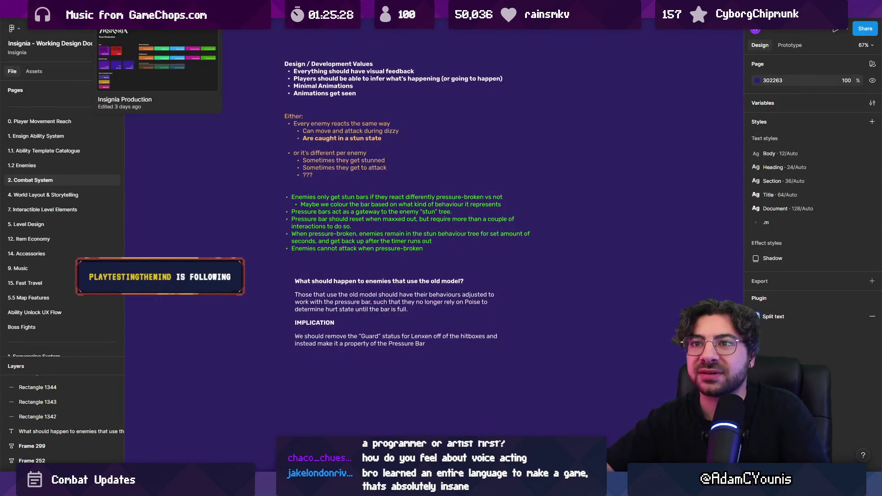
# - Open The Desktop task board and look over Frame 291's task columns
pyautogui.click(92, 19)
pyautogui.scroll(2, 506, 235)
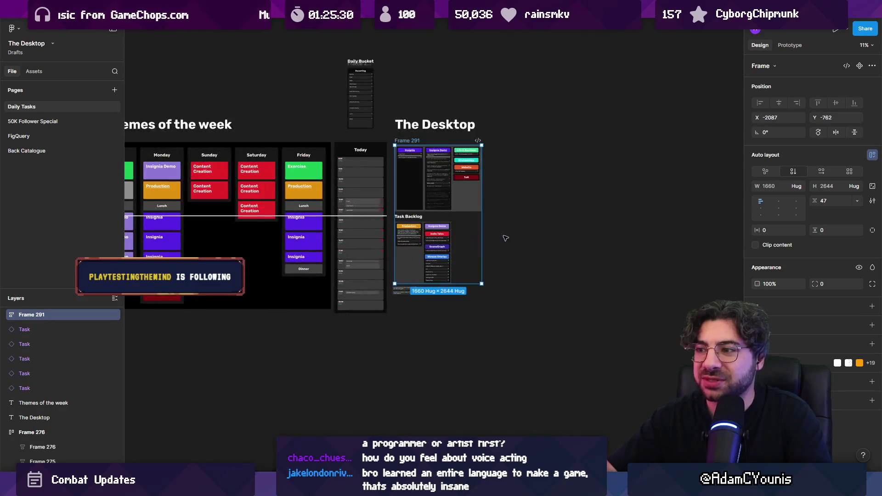
pyautogui.scroll(3, 425, 214)
pyautogui.click(429, 209)
pyautogui.press('Escape')
pyautogui.scroll(5, 455, 123)
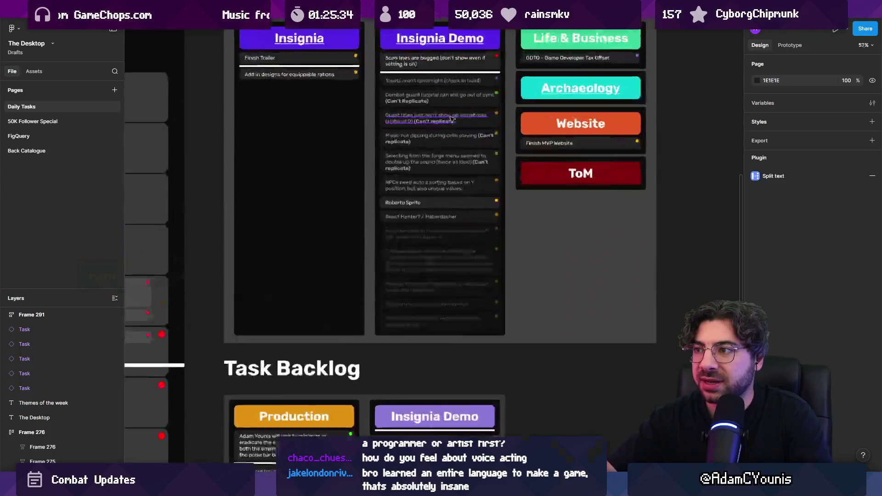
pyautogui.scroll(2, 413, 156)
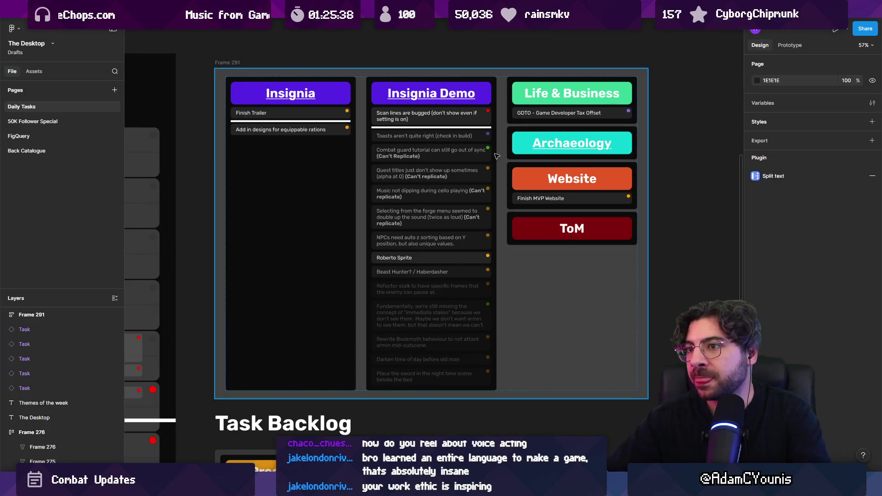
pyautogui.scroll(-5, 496, 157)
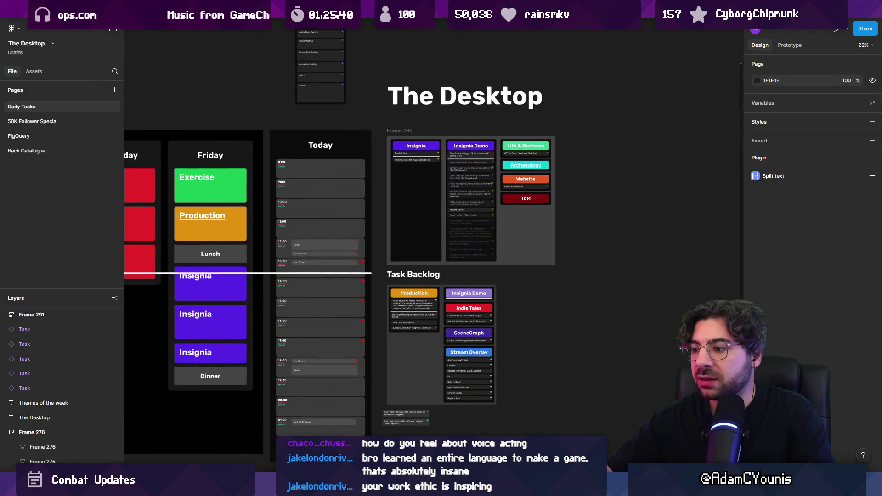
# - Bring up the media player, then open the Insignia Music Board file
pyautogui.moveTo(543, 487)
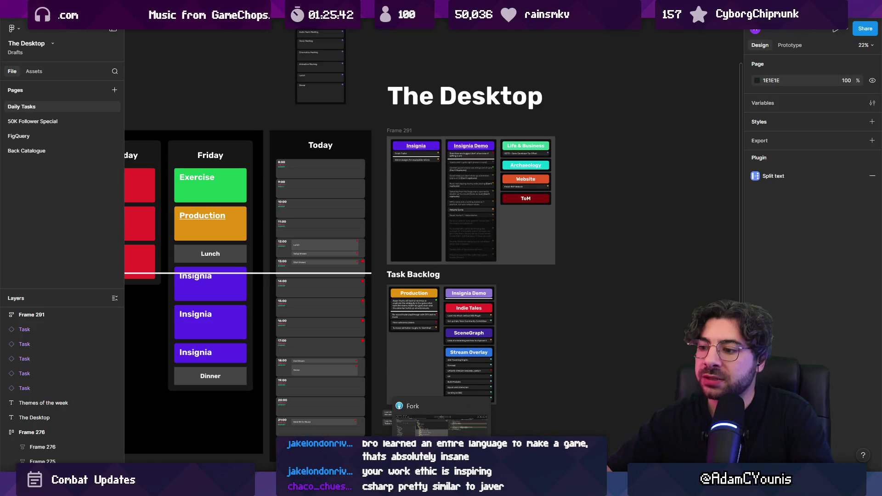
pyautogui.moveTo(402, 487)
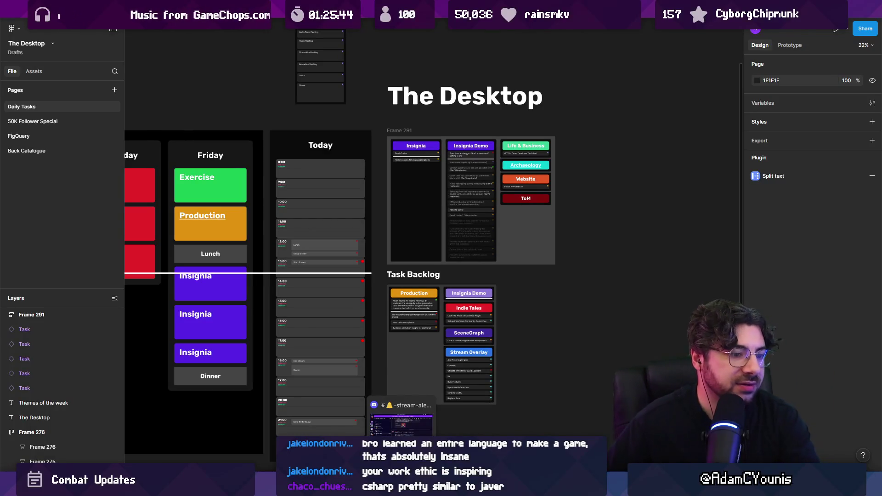
pyautogui.click(395, 414)
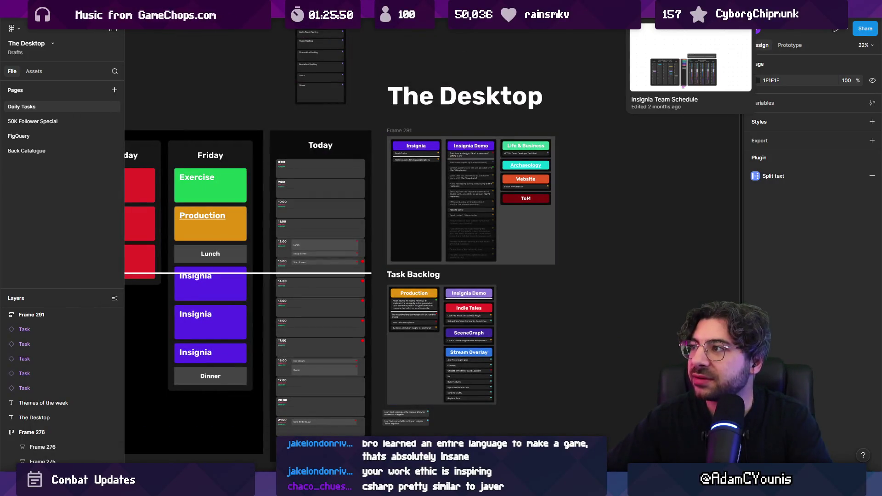
pyautogui.click(427, 9)
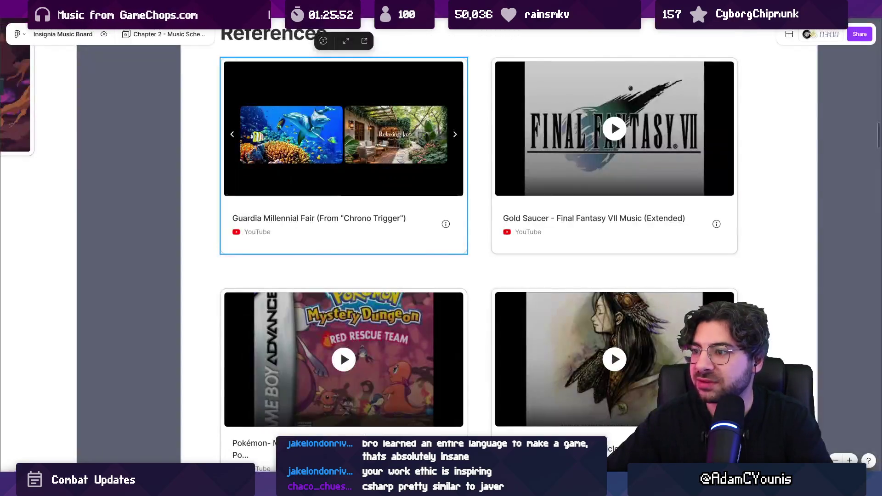
# - Play the festival tent video reference in the References section to its end
pyautogui.scroll(-5, 398, 116)
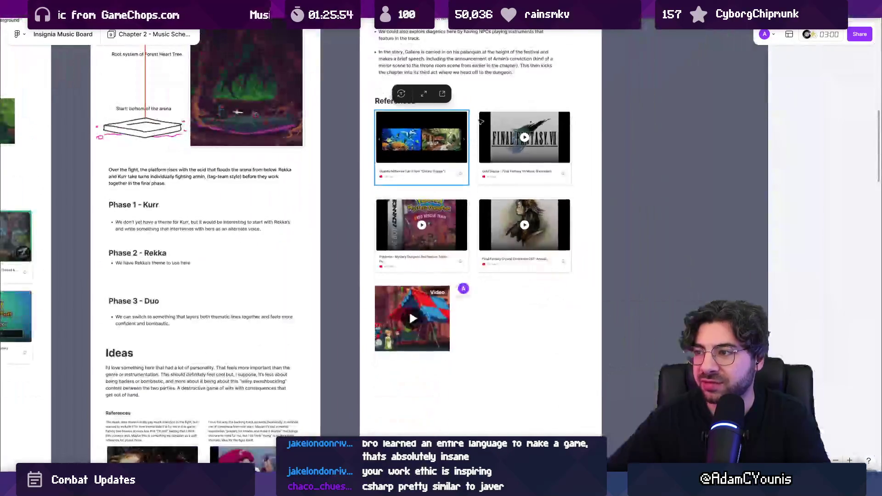
pyautogui.scroll(2, 389, 204)
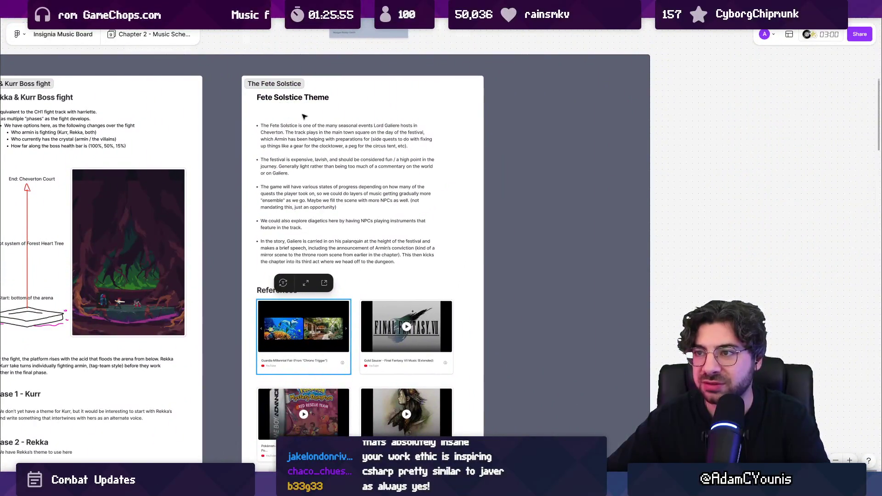
pyautogui.scroll(-5, 335, 263)
pyautogui.scroll(3, 316, 317)
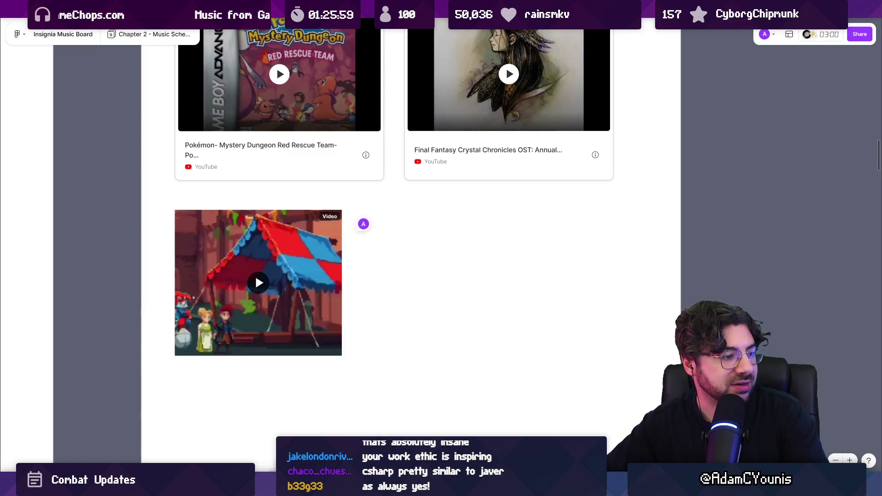
pyautogui.click(258, 290)
pyautogui.scroll(2, 255, 287)
pyautogui.moveTo(412, 405)
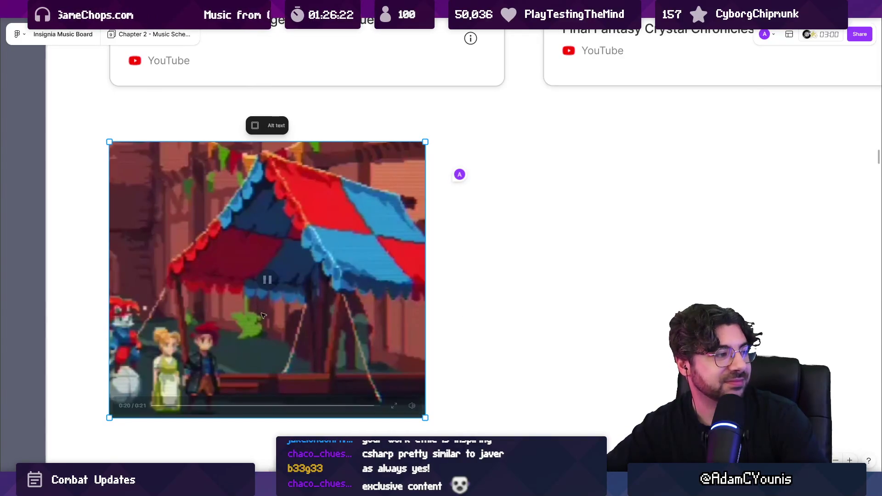
pyautogui.moveTo(223, 353)
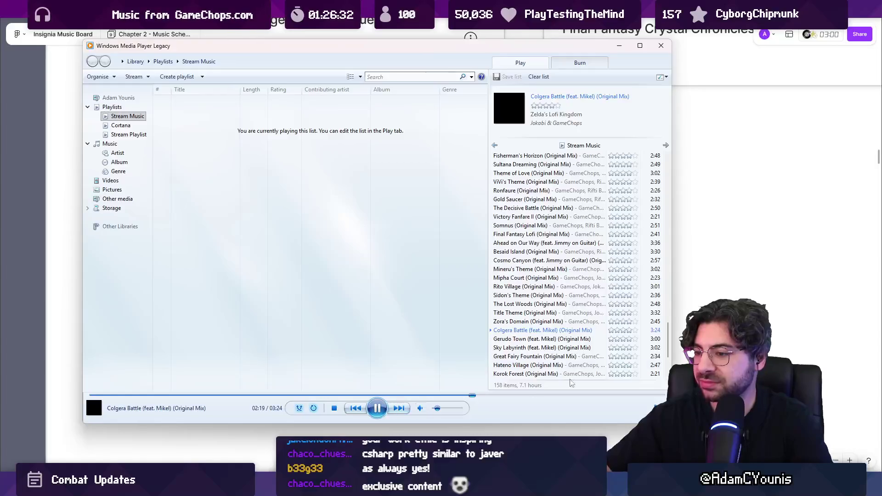
# - Deselect the video reference and return to the Unity editor
pyautogui.click(497, 331)
pyautogui.scroll(-5, 385, 285)
pyautogui.scroll(3, 385, 285)
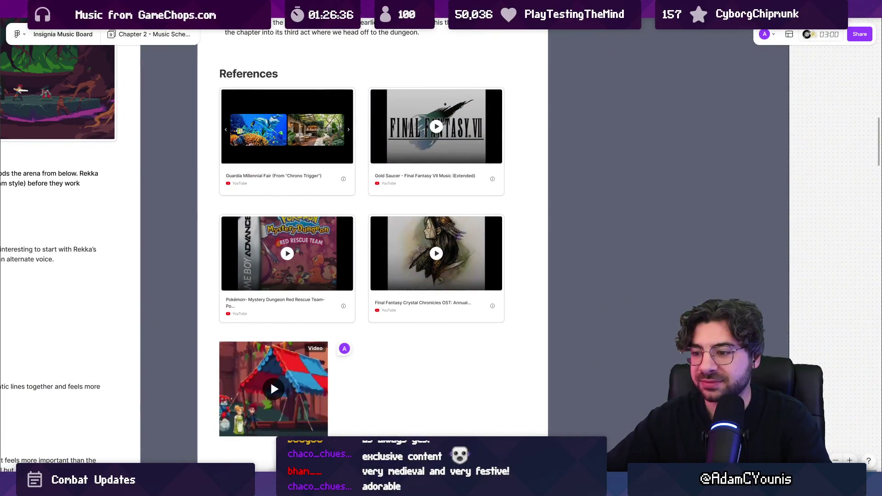
pyautogui.hotkey('alt', 'Tab')
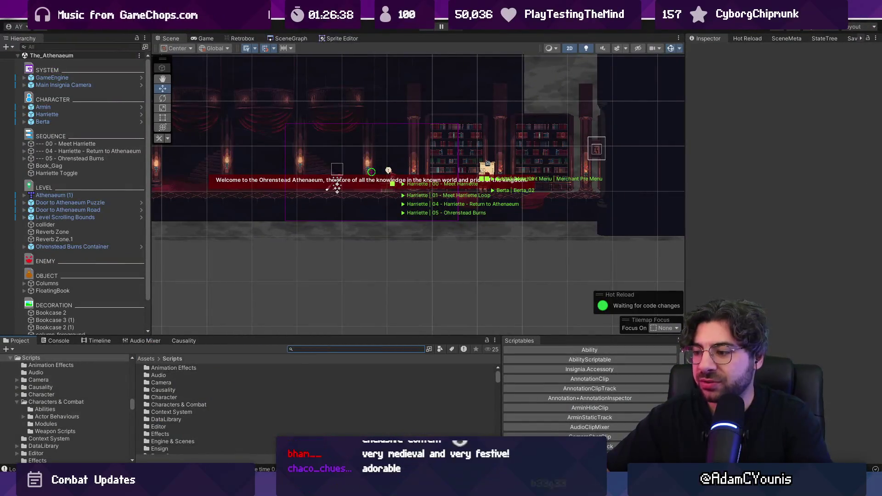
# - Launch Aseprite from its taskbar shortcut
pyautogui.moveTo(482, 488)
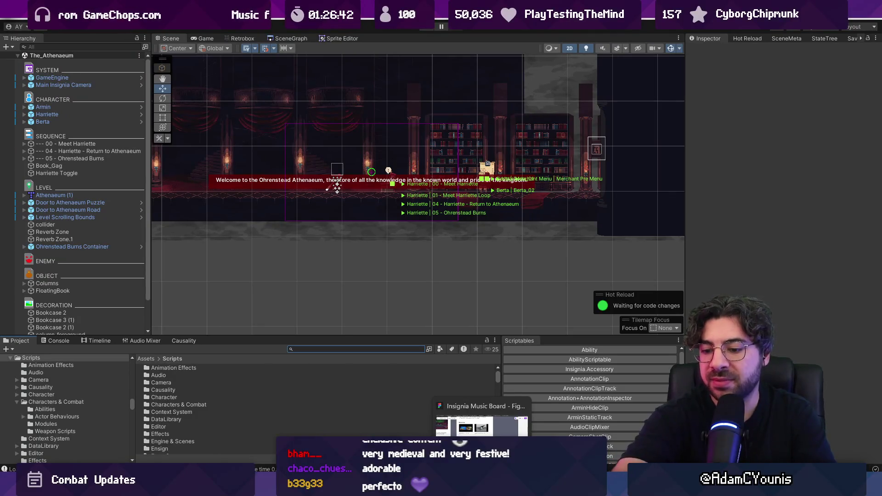
pyautogui.click(481, 488)
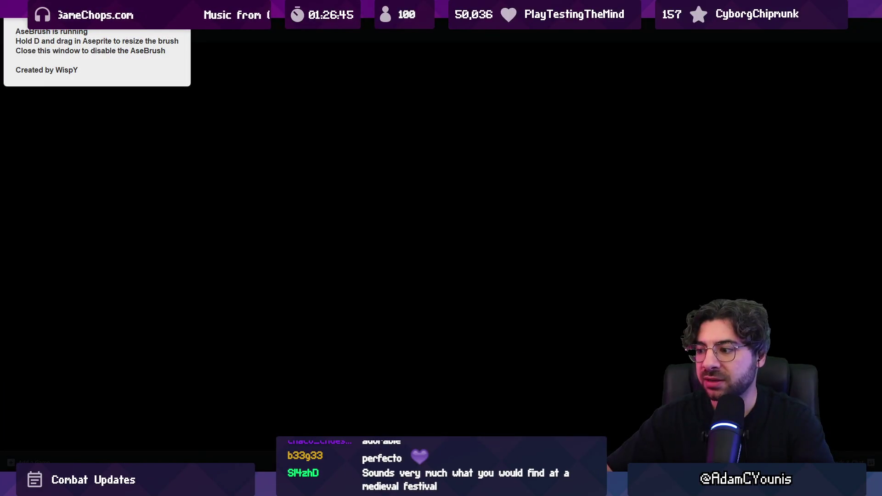
pyautogui.moveTo(593, 487)
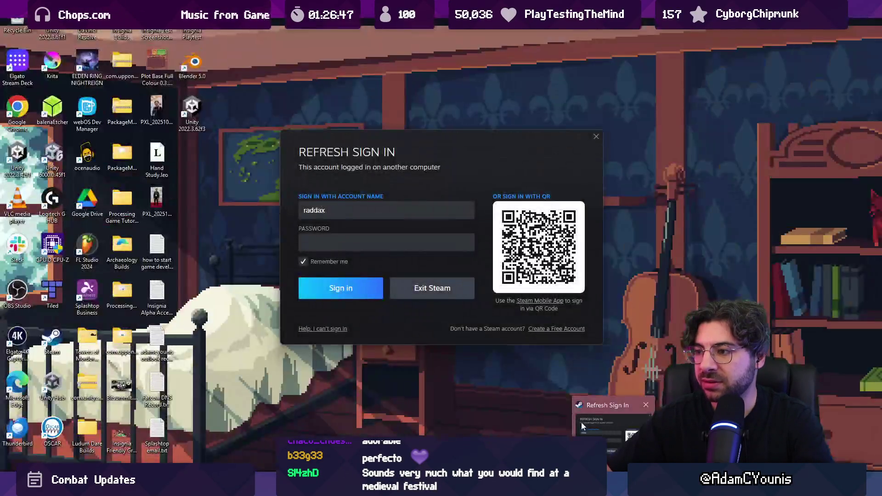
# - Bring up the Steam sign-in dialog from the taskbar
pyautogui.click(581, 421)
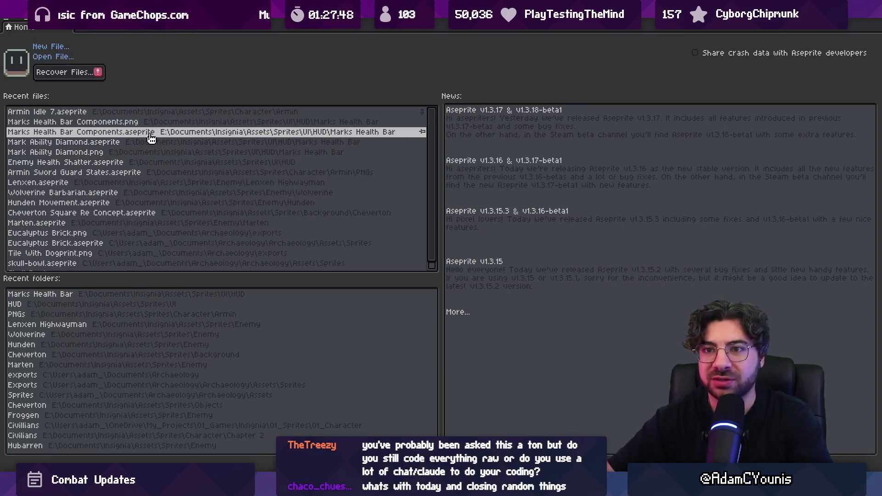
# - Open Cheverton Square Re Concept, hide toolbars and timeline, and pan across the houses
pyautogui.click(161, 213)
pyautogui.scroll(1, 460, 212)
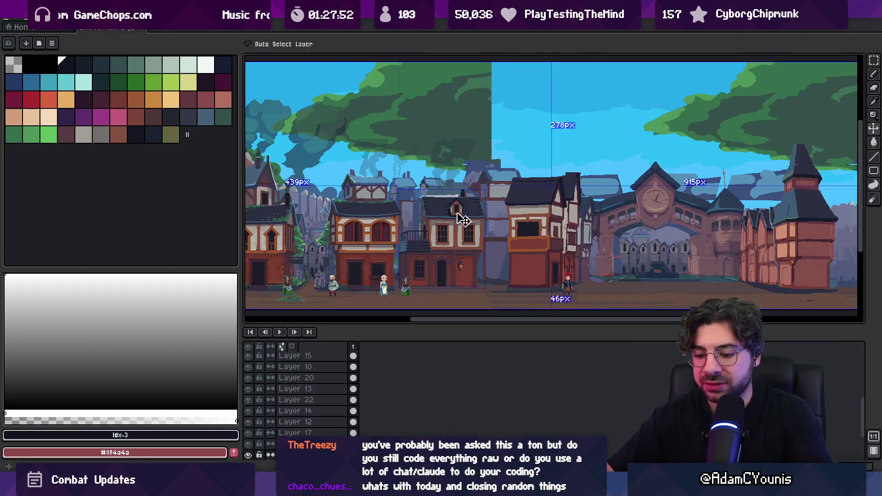
pyautogui.hotkey('ctrl', 'f')
pyautogui.press('Tab')
pyautogui.scroll(1, 364, 244)
pyautogui.scroll(1, 364, 245)
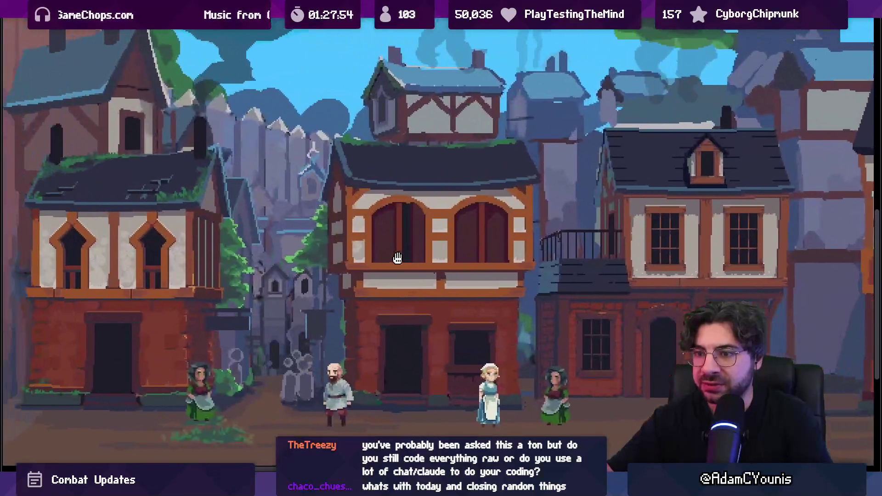
pyautogui.scroll(-1, 490, 234)
pyautogui.scroll(1, 489, 234)
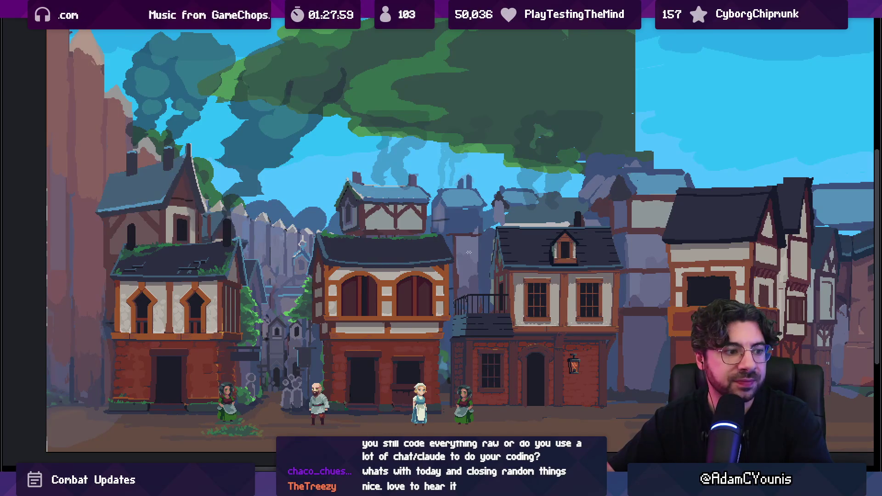
pyautogui.hscroll(5, 468, 252)
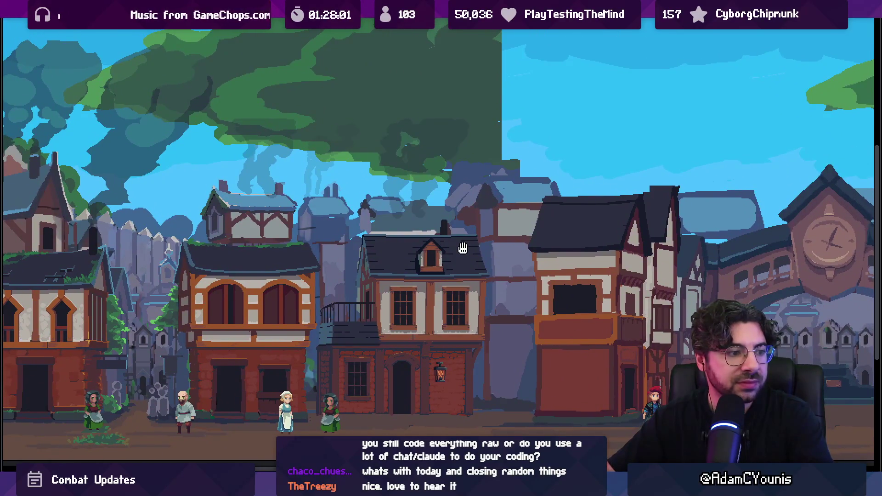
pyautogui.moveTo(463, 248); pyautogui.dragTo(182, 231)
pyautogui.moveTo(105, 228); pyautogui.dragTo(680, 235)
pyautogui.scroll(2, 506, 243)
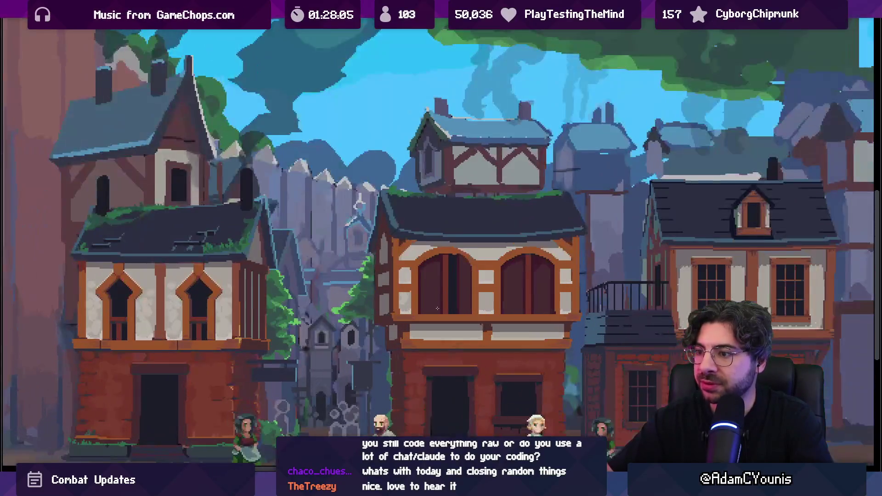
pyautogui.scroll(2, 332, 266)
pyautogui.scroll(-2, 331, 265)
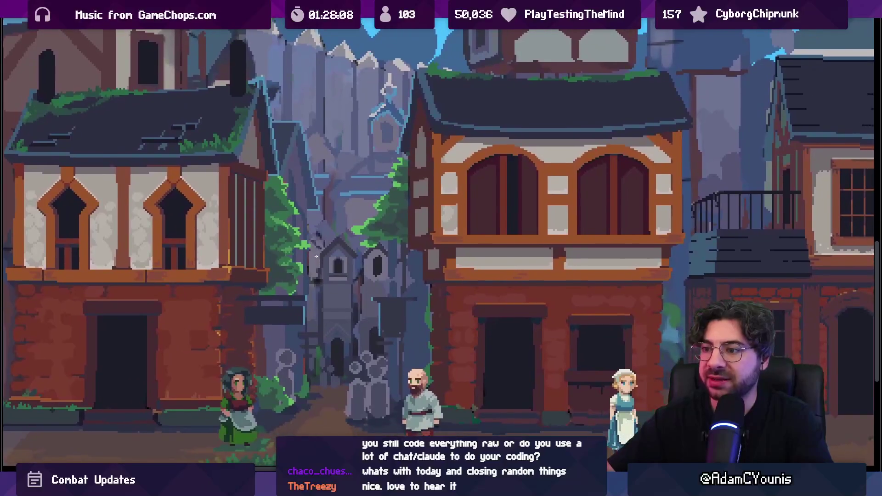
# - View the artwork in F8 full-screen preview, then pan the canvas across the scene
pyautogui.press('Escape')
pyautogui.scroll(5, 261, 386)
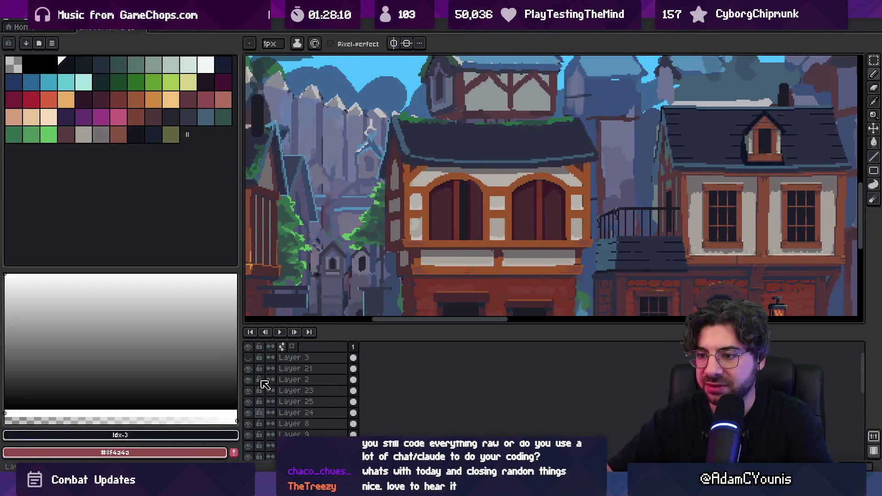
pyautogui.press('F8')
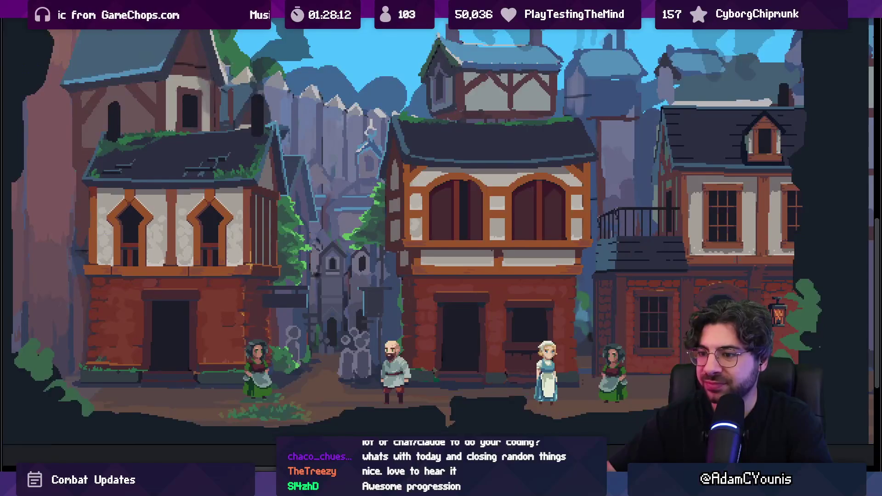
pyautogui.moveTo(363, 257); pyautogui.dragTo(382, 269)
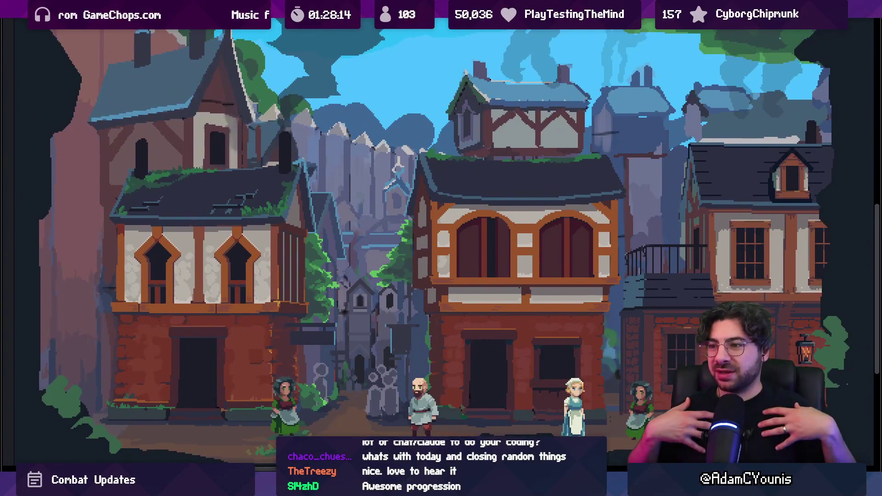
pyautogui.press('Escape')
pyautogui.moveTo(386, 203)
pyautogui.mouseDown()
pyautogui.moveTo(445, 202)
pyautogui.moveTo(433, 208)
pyautogui.mouseUp()
pyautogui.scroll(-1, 432, 208)
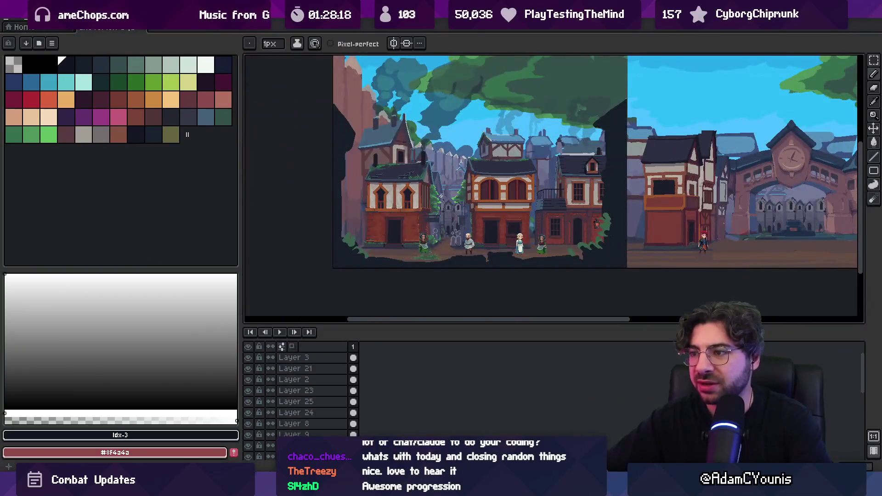
# - Pick the Move and Fill tools and review the town in full-screen preview again
pyautogui.keyDown('ctrl'); pyautogui.click(337, 196); pyautogui.keyUp('ctrl')
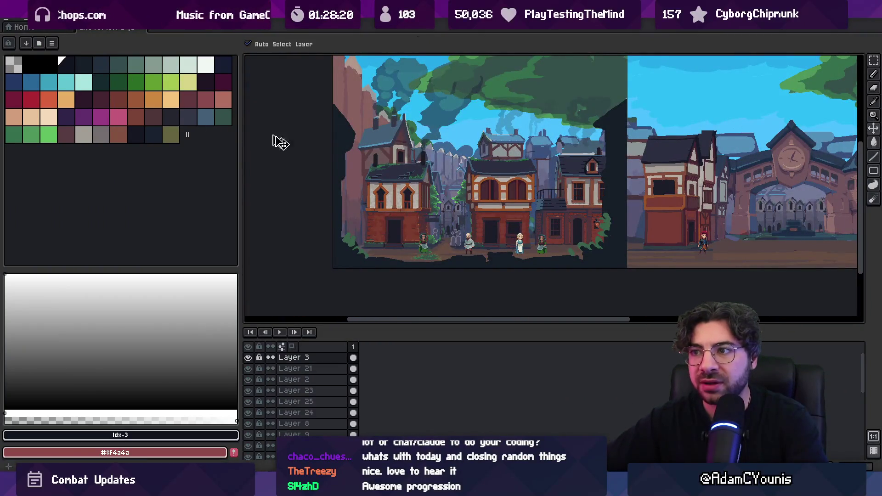
pyautogui.press('g')
pyautogui.press('F8')
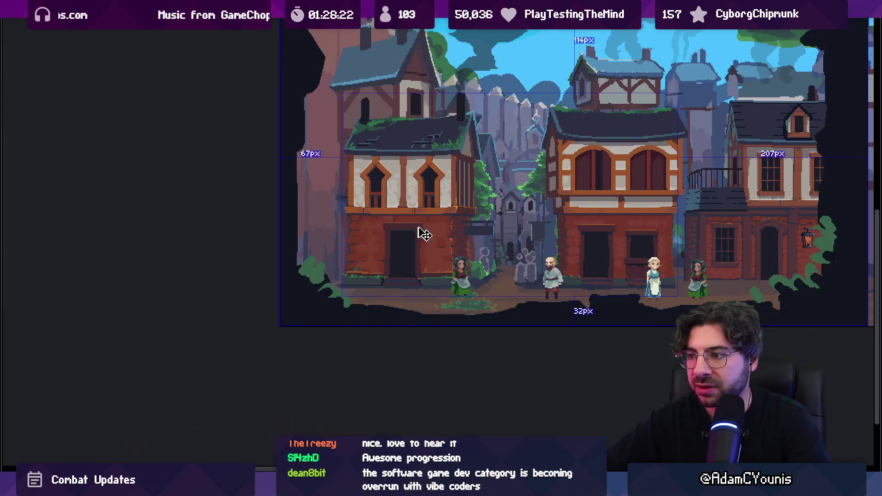
pyautogui.scroll(3, 419, 232)
pyautogui.scroll(-4, 385, 368)
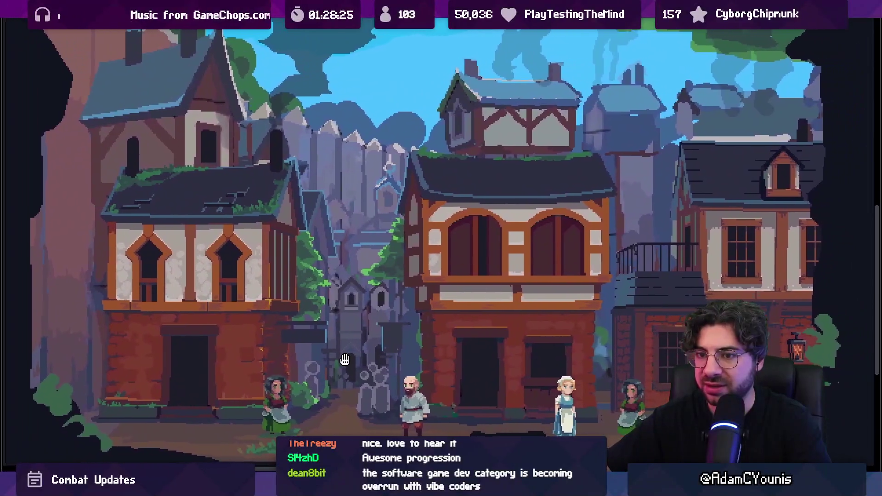
pyautogui.moveTo(344, 359); pyautogui.dragTo(341, 361)
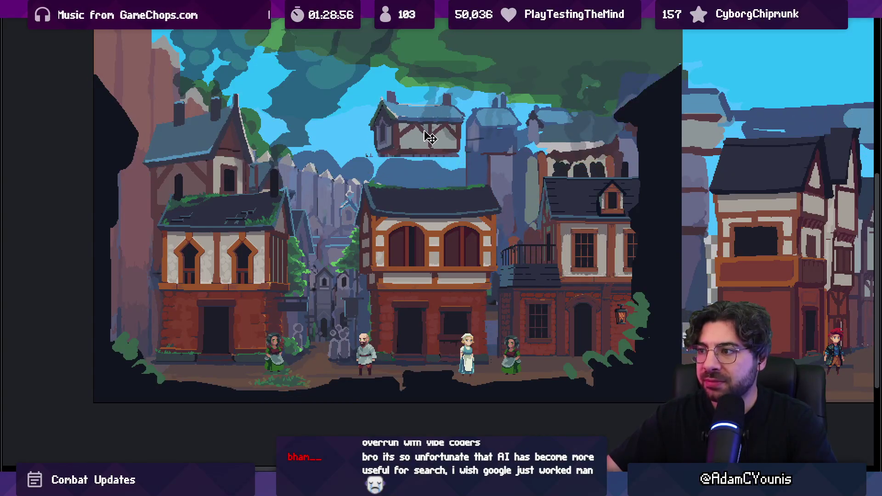
pyautogui.hotkey('alt', 'Tab')
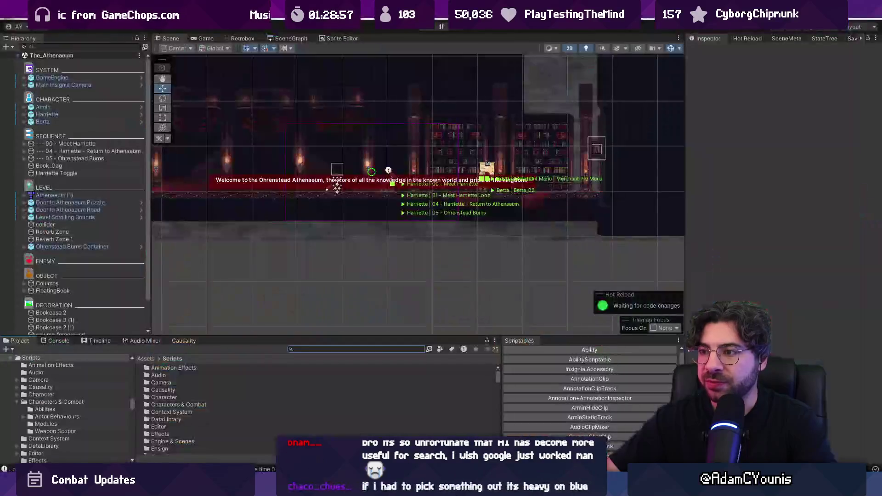
# - Glance at the village art, then open Unity's scene graph and zoom into the room nodes
pyautogui.hotkey('alt', 'Tab')
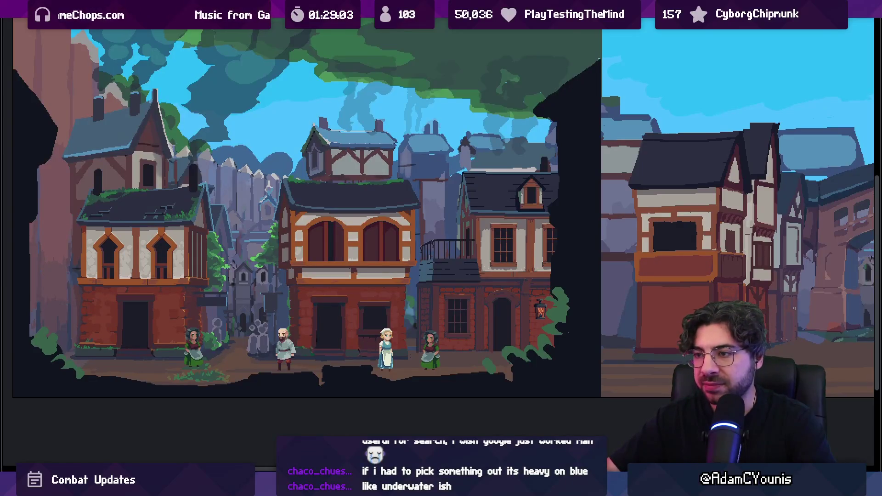
pyautogui.hotkey('alt', 'Tab')
pyautogui.click(287, 38)
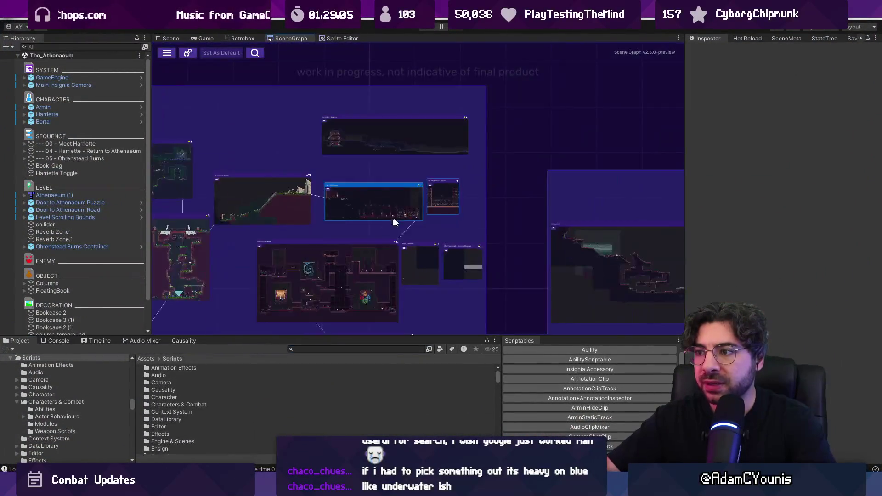
pyautogui.scroll(3, 370, 223)
pyautogui.scroll(3, 370, 223)
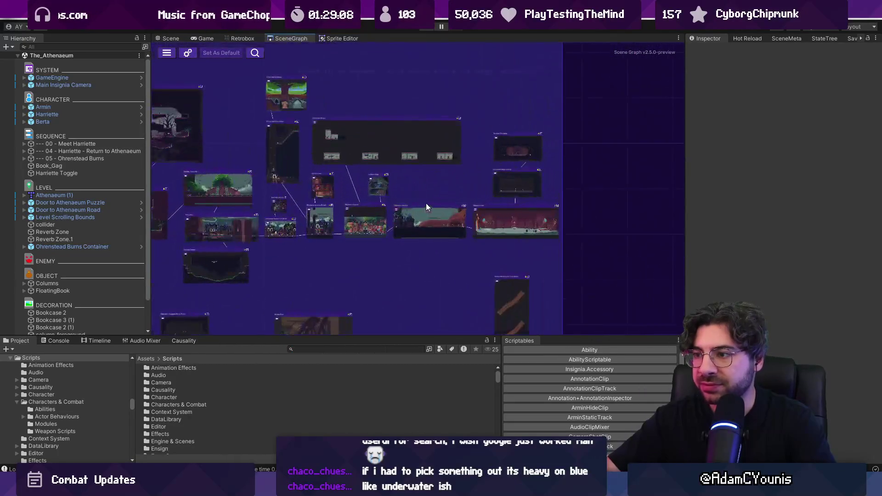
pyautogui.scroll(3, 382, 221)
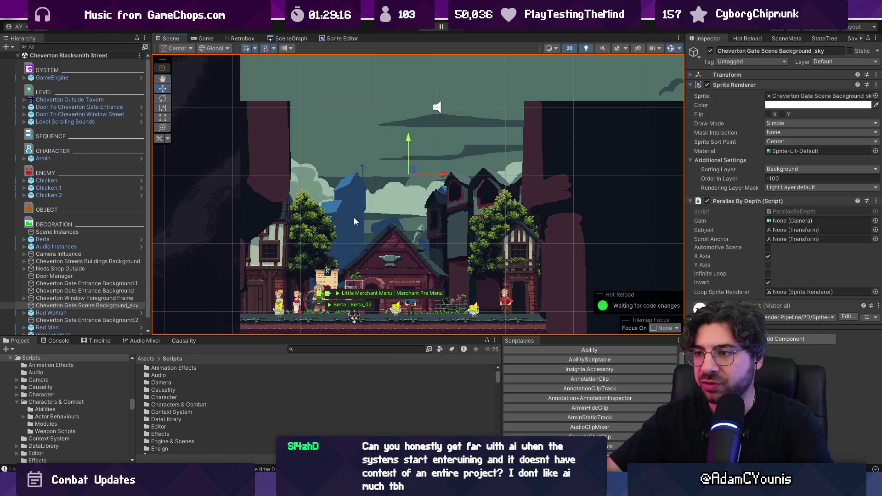
# - Switch to 3D, frame the Gate Entrance walls and orbit to inspect background depth layers
pyautogui.press('2')
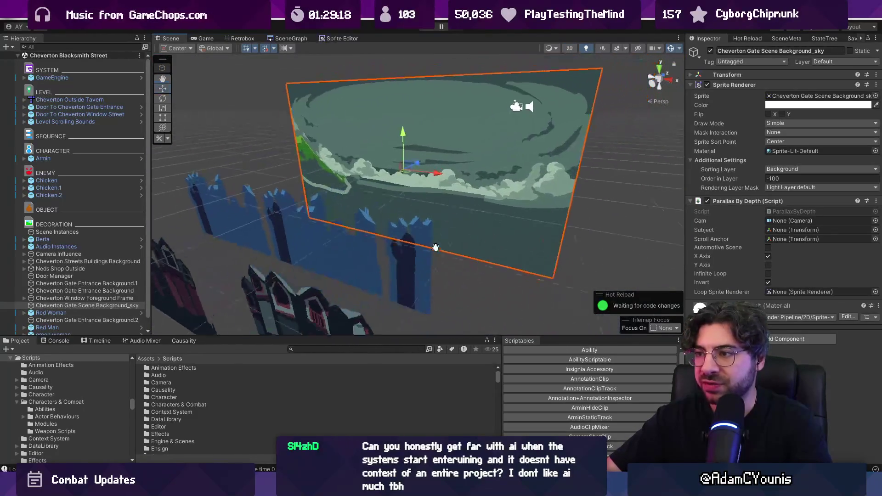
pyautogui.click(254, 206)
pyautogui.press('f')
pyautogui.moveTo(340, 146)
pyautogui.mouseDown()
pyautogui.moveTo(317, 196)
pyautogui.moveTo(322, 218)
pyautogui.moveTo(276, 175)
pyautogui.mouseUp()
pyautogui.click(314, 185)
pyautogui.moveTo(494, 212); pyautogui.dragTo(465, 186)
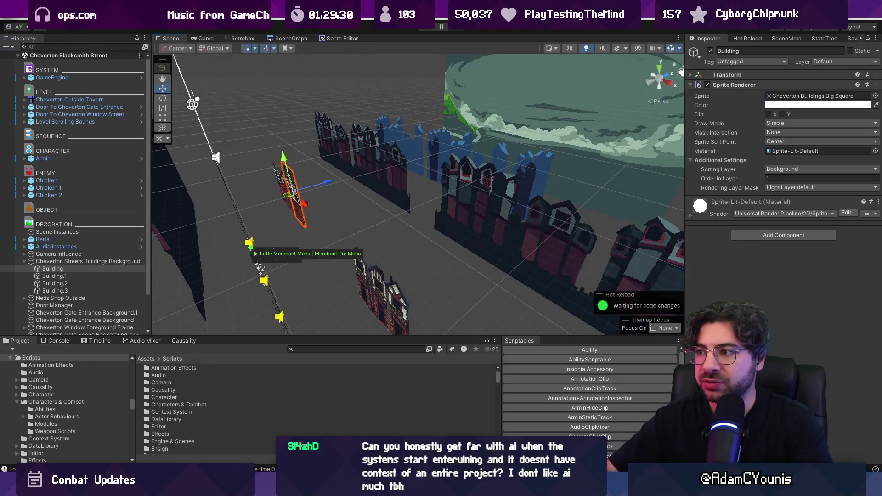
# - Back in 2D, move the Cheverton Gate Entrance Background up, then undo the move
pyautogui.click(468, 236)
pyautogui.press('2')
pyautogui.press('t')
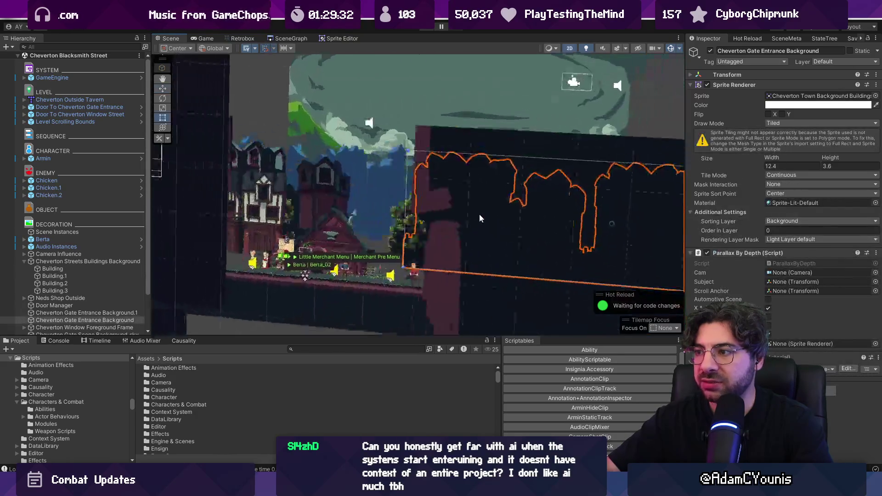
pyautogui.scroll(1, 415, 243)
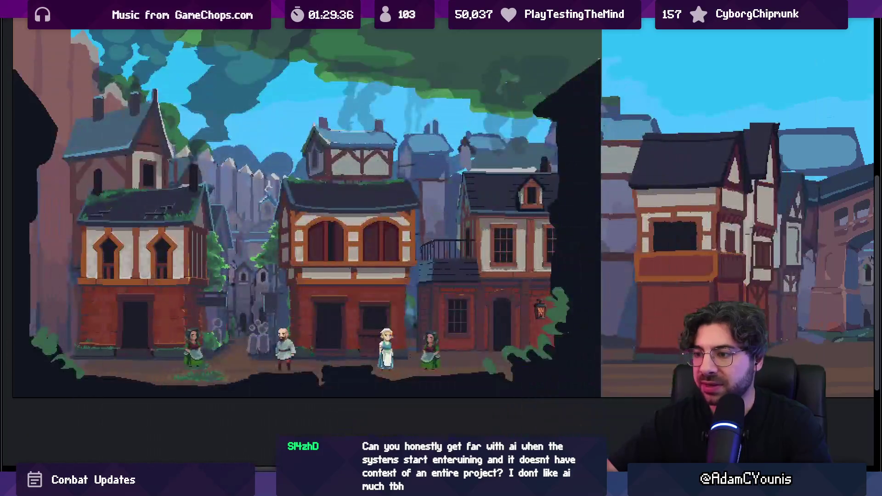
pyautogui.scroll(-6, 367, 228)
pyautogui.press('w')
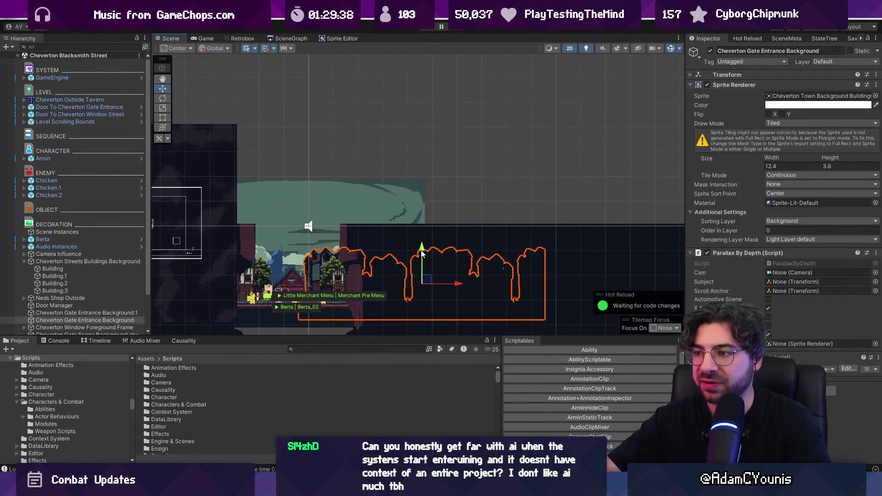
pyautogui.moveTo(368, 228); pyautogui.dragTo(370, 166)
pyautogui.scroll(3, 351, 171)
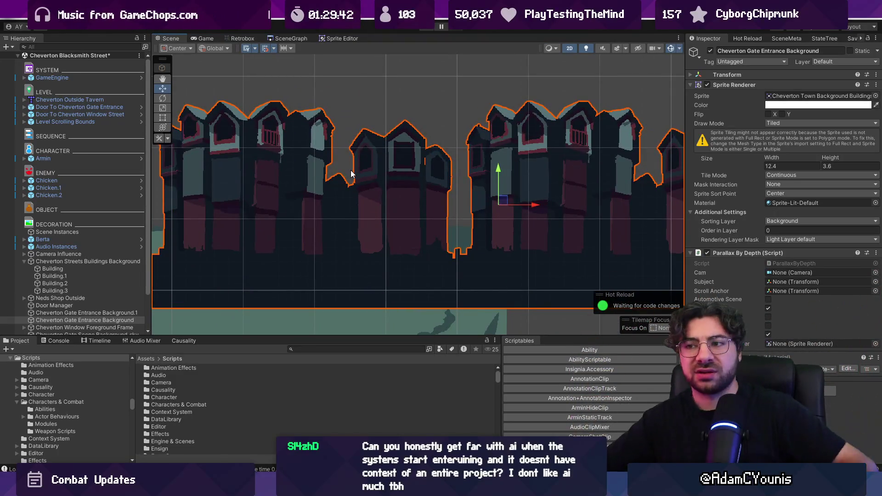
pyautogui.hotkey('ctrl', 'z')
pyautogui.scroll(-5, 363, 208)
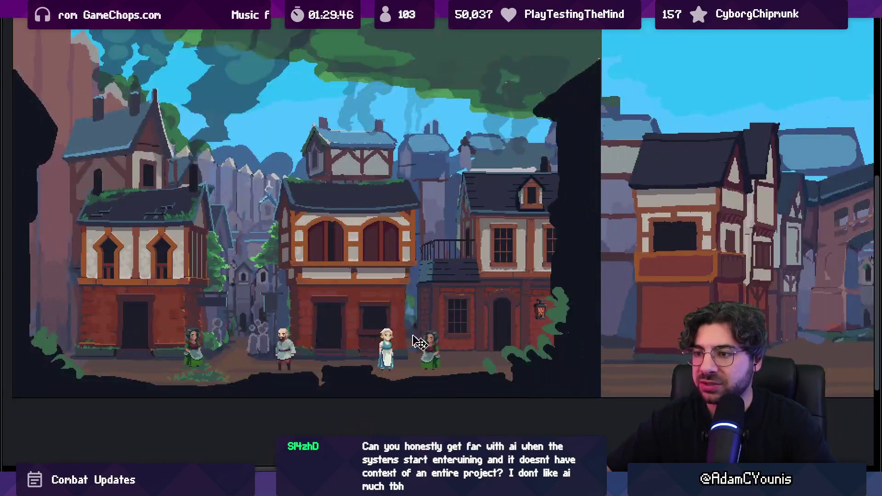
# - Zoom and pan around the town in full-screen preview, then exit and pan the canvas
pyautogui.scroll(3, 234, 319)
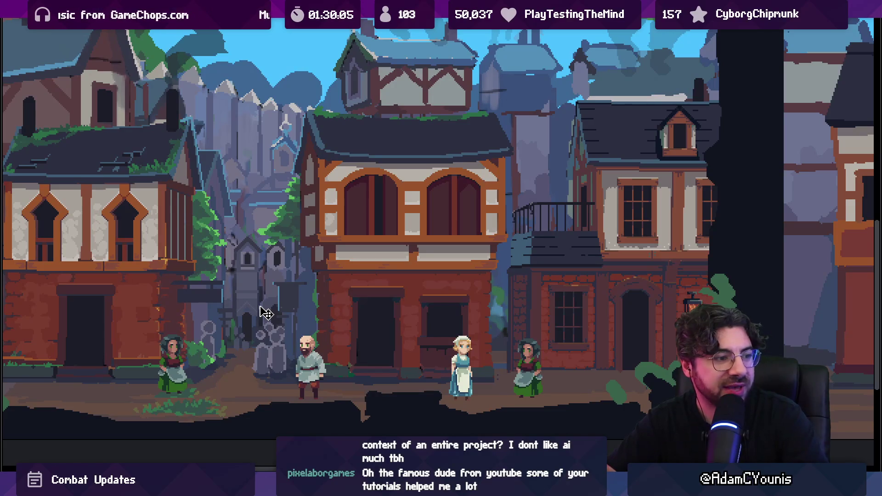
pyautogui.scroll(-3, 322, 291)
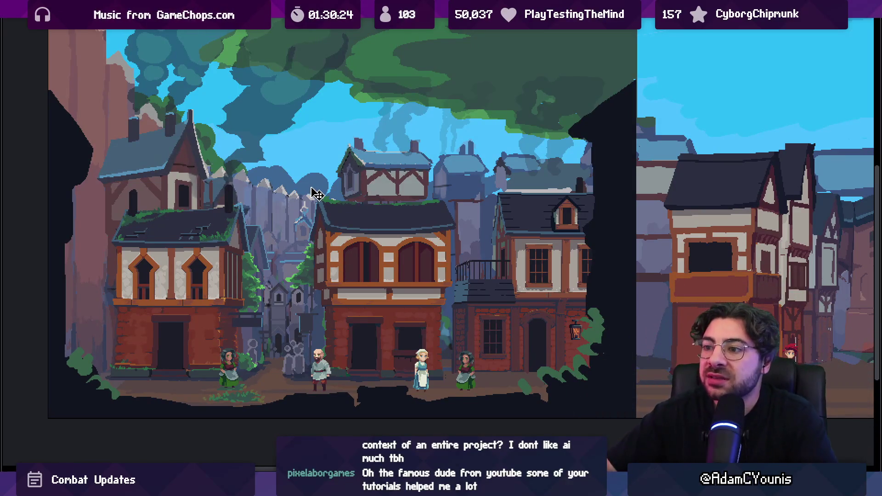
pyautogui.hscroll(-2, 246, 299)
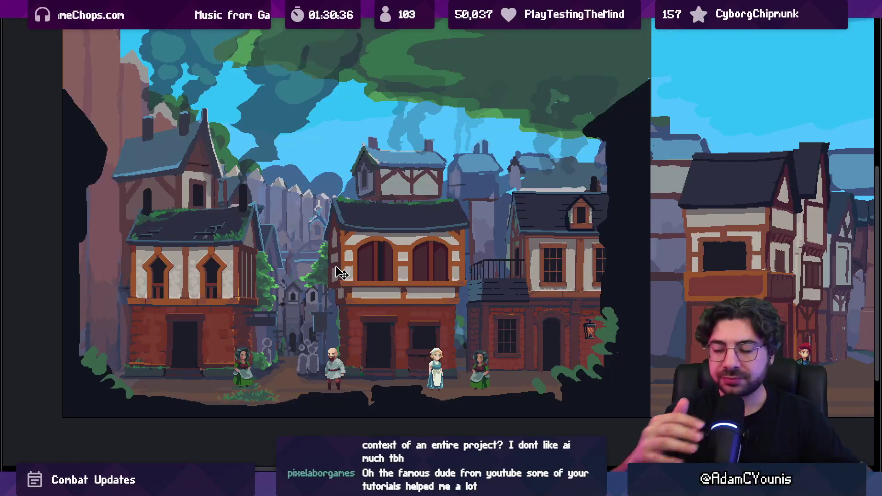
pyautogui.press('Escape')
pyautogui.moveTo(341, 273); pyautogui.dragTo(518, 180)
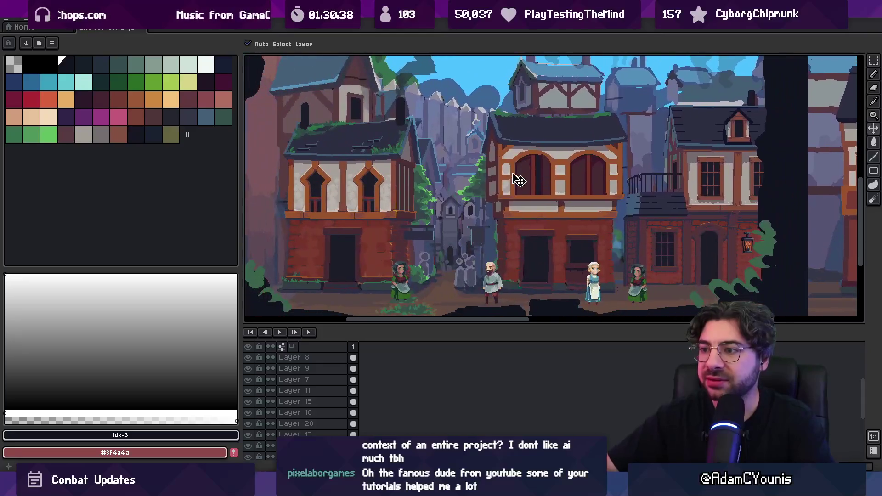
# - Hide Layers 10, 15 and 11 to remove the left, centre and right houses
pyautogui.click(384, 216)
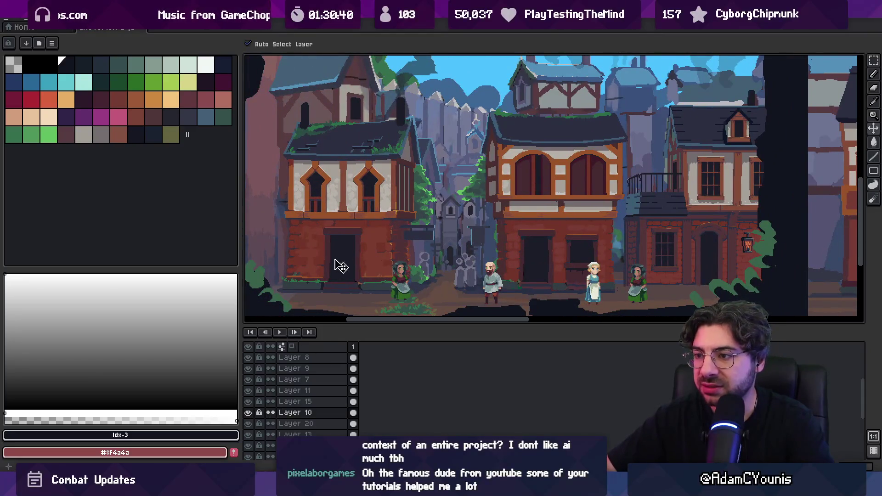
pyautogui.click(248, 413)
pyautogui.click(519, 225)
pyautogui.click(248, 403)
pyautogui.click(643, 233)
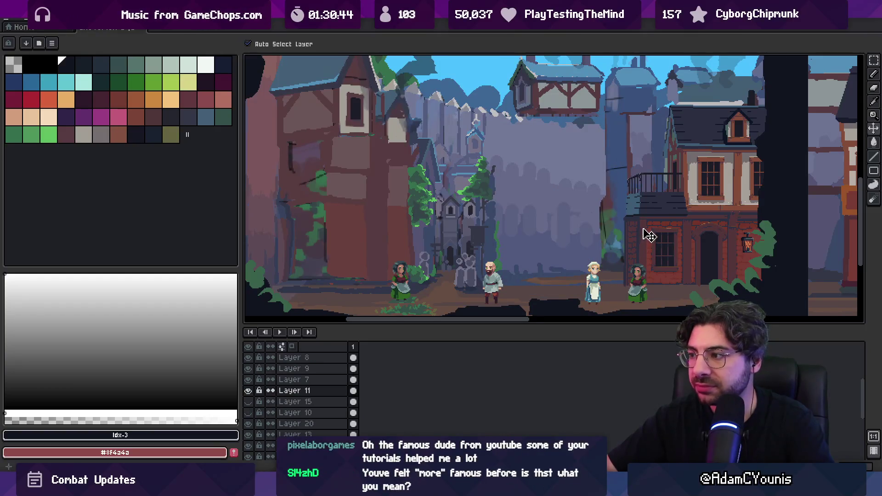
pyautogui.click(248, 390)
pyautogui.scroll(-3, 419, 246)
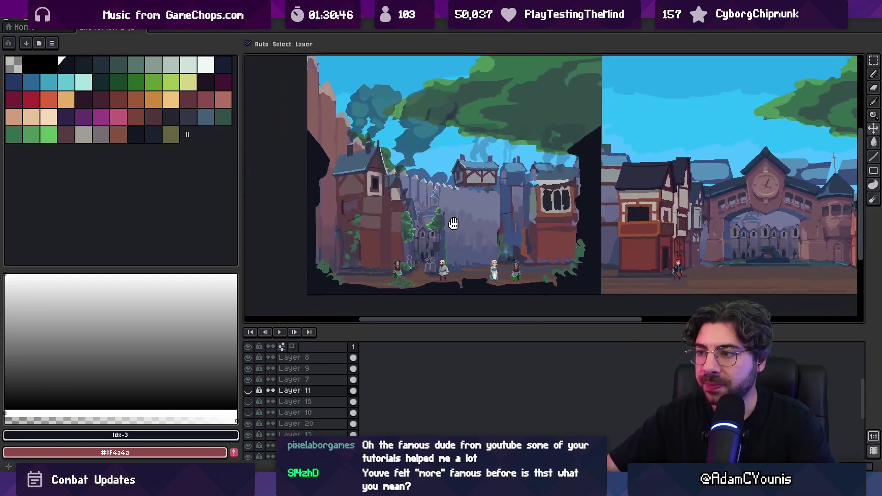
pyautogui.scroll(2, 441, 256)
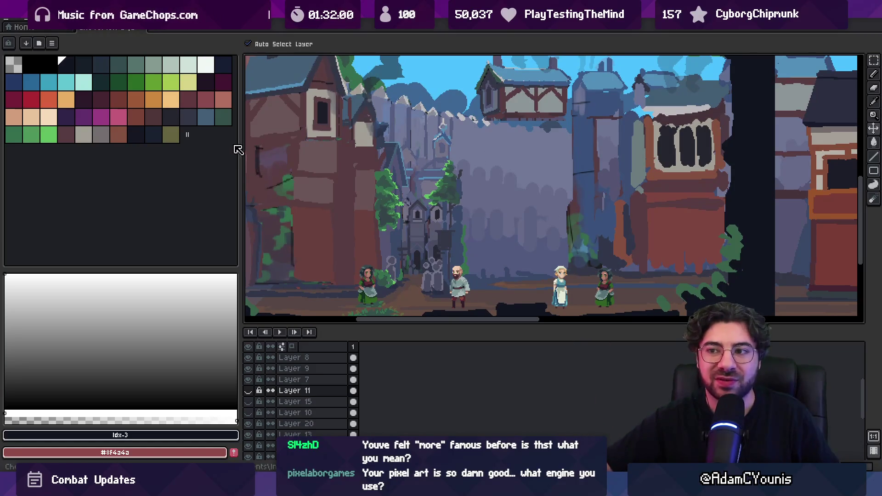
pyautogui.moveTo(240, 144); pyautogui.dragTo(128, 143)
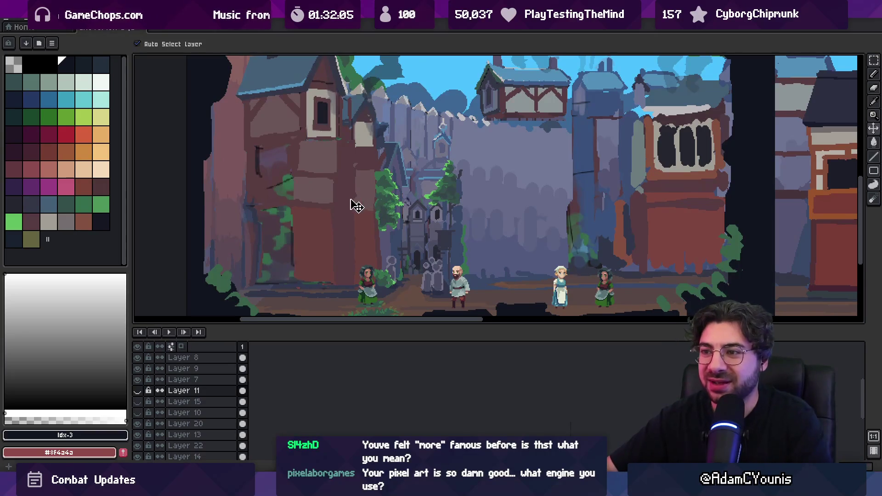
# - Preview the timbered brick house on Layer 15 by toggling its visibility, leaving it hidden
pyautogui.scroll(-2, 357, 201)
pyautogui.scroll(2, 341, 197)
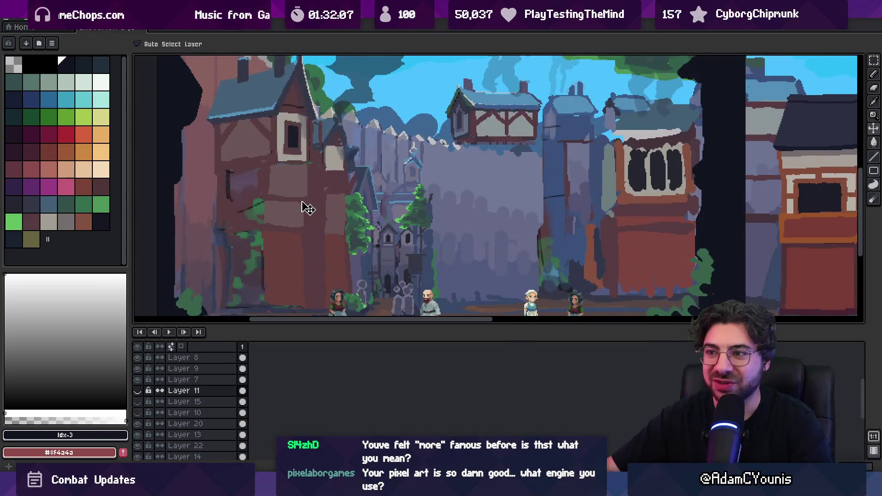
pyautogui.hscroll(2, 356, 202)
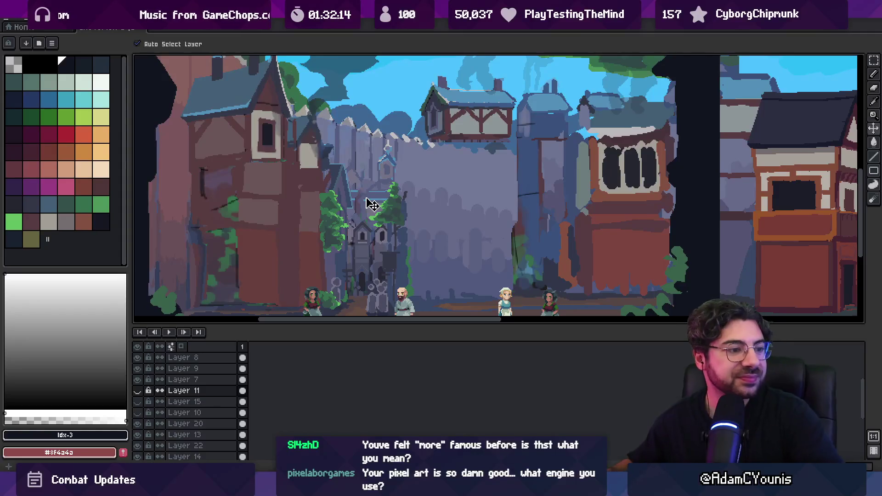
pyautogui.press('z')
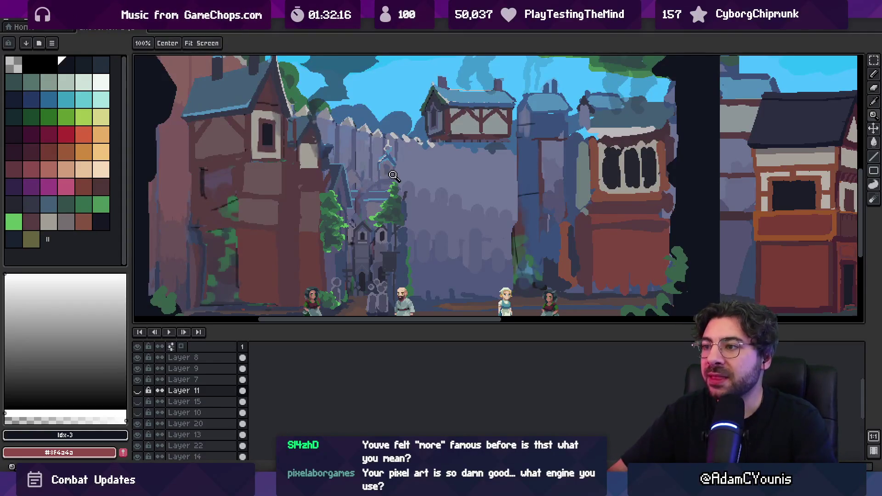
pyautogui.scroll(-2, 382, 184)
pyautogui.scroll(1, 404, 177)
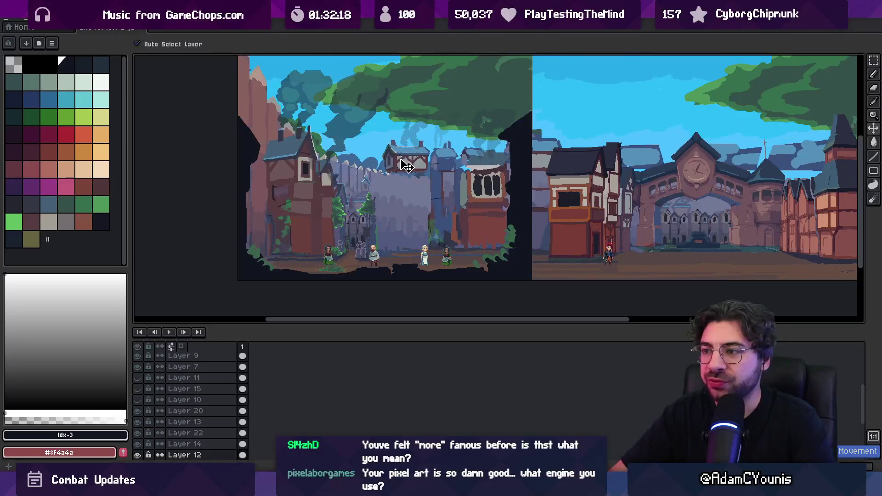
pyautogui.scroll(2, 401, 177)
pyautogui.scroll(-2, 392, 169)
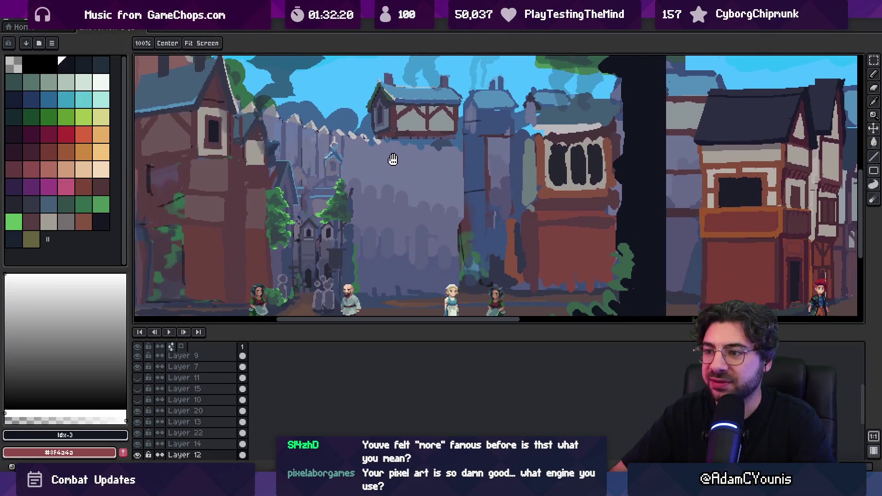
pyautogui.click(138, 389)
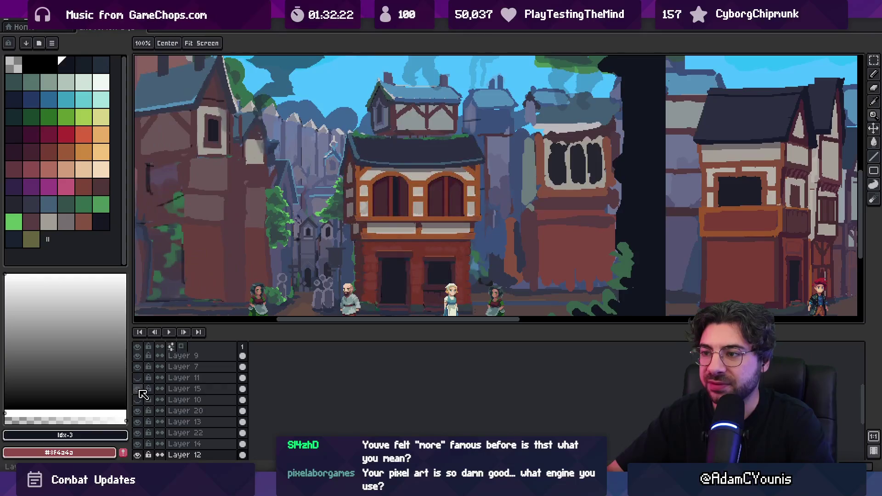
pyautogui.doubleClick(138, 389)
pyautogui.click(137, 389)
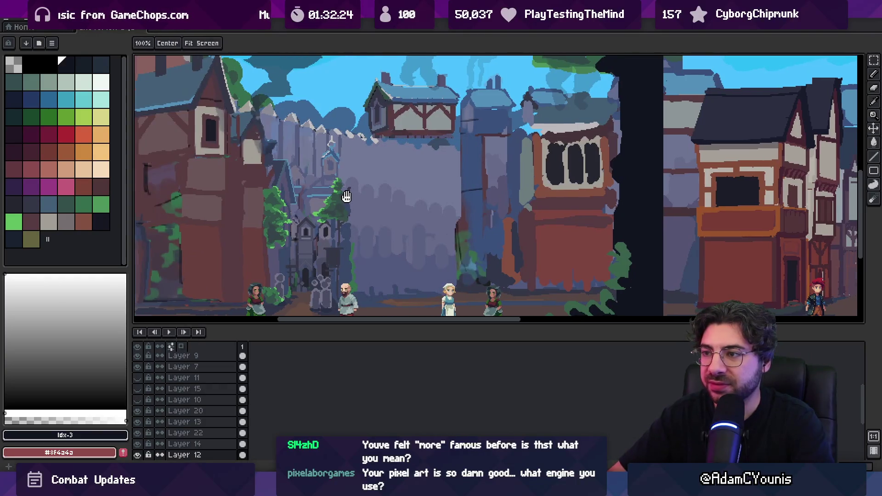
# - Sample the background wall's grey-blue #696e7c as the drawing colour
pyautogui.press('v')
pyautogui.press('b')
pyautogui.keyDown('alt'); pyautogui.click(384, 144); pyautogui.keyUp('alt')
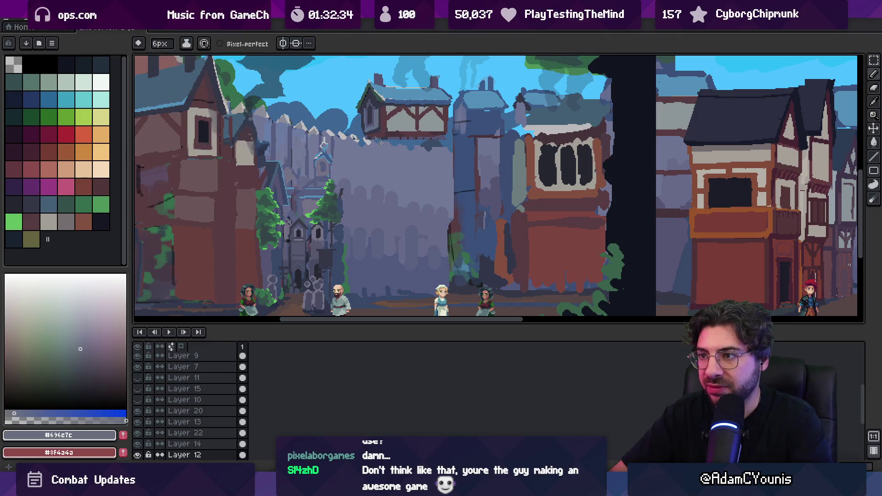
# - Draw two grey vertical lines joined at the bottom and fill between them as a pole
pyautogui.moveTo(381, 139); pyautogui.dragTo(385, 291)
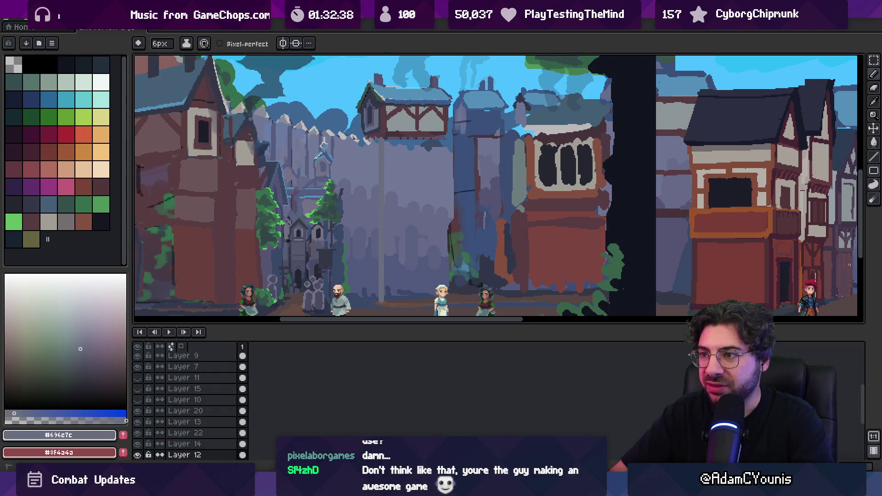
pyautogui.moveTo(369, 139); pyautogui.dragTo(373, 271)
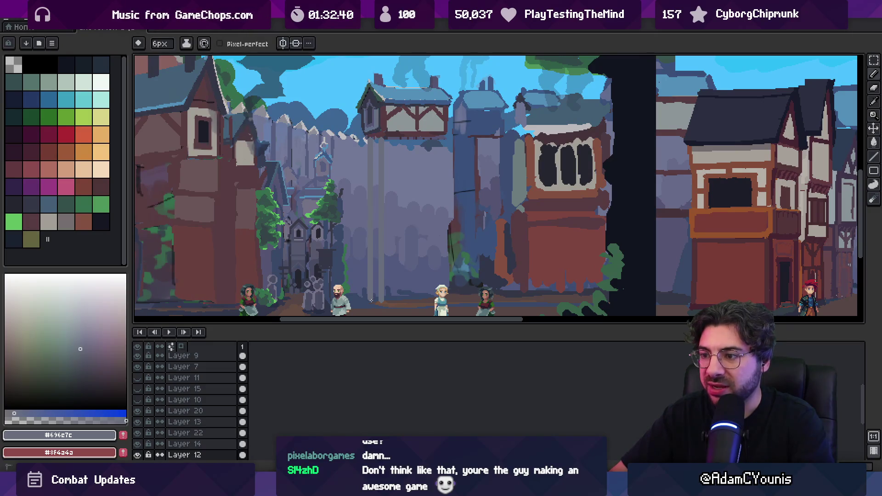
pyautogui.moveTo(373, 302); pyautogui.dragTo(385, 293)
pyautogui.press('g')
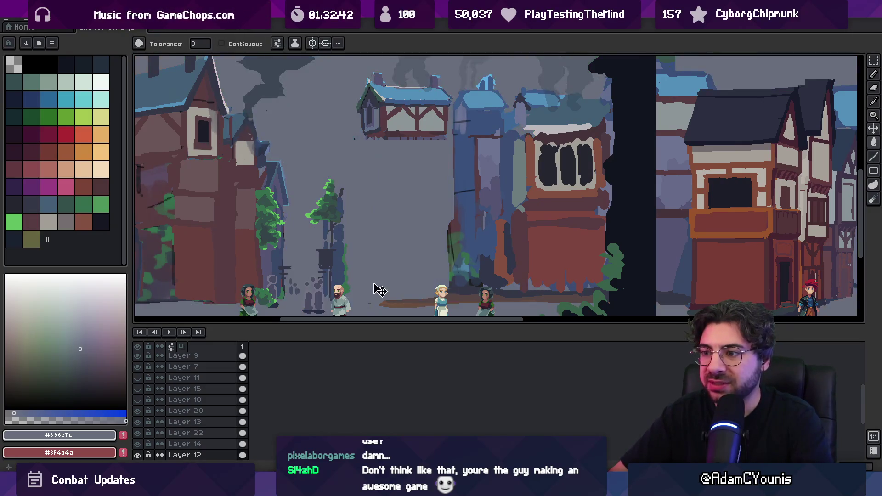
pyautogui.click(374, 282)
# - Paint a dark #555471 stripe down the pole's left edge with a 4 px brush
pyautogui.scroll(2, 374, 193)
pyautogui.scroll(1, 384, 177)
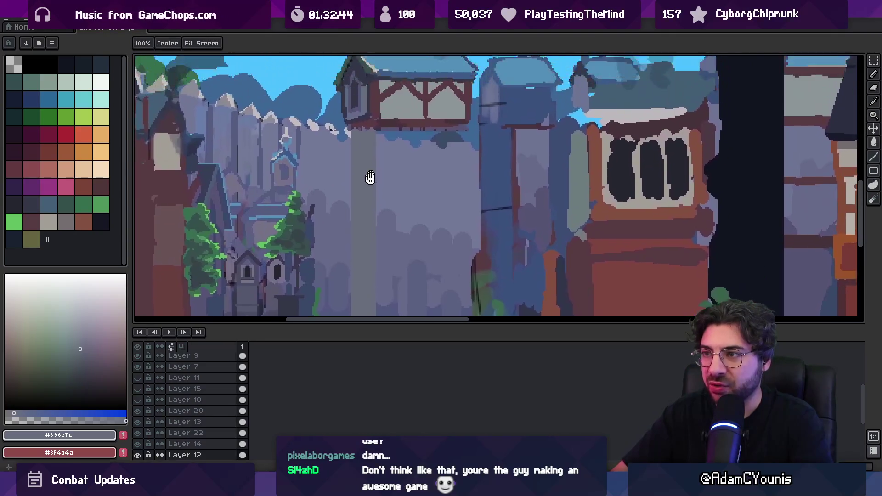
pyautogui.press('i')
pyautogui.keyDown('alt'); pyautogui.click(365, 111); pyautogui.keyUp('alt')
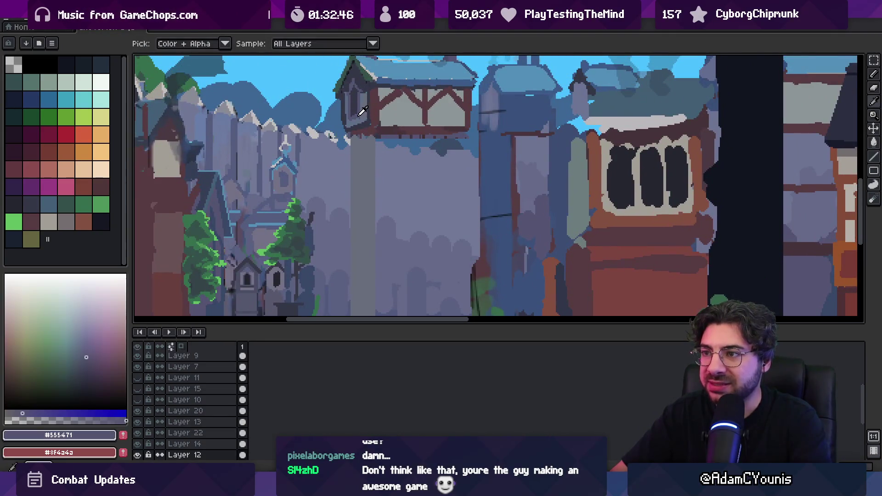
pyautogui.press('-')
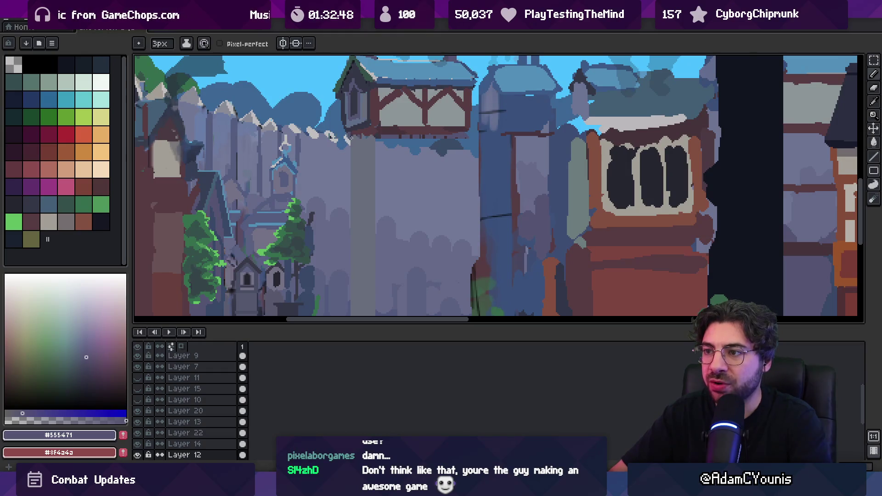
pyautogui.scroll(-3, 351, 164)
pyautogui.press('+')
pyautogui.keyDown('shift'); pyautogui.click(353, 271); pyautogui.keyUp('shift')
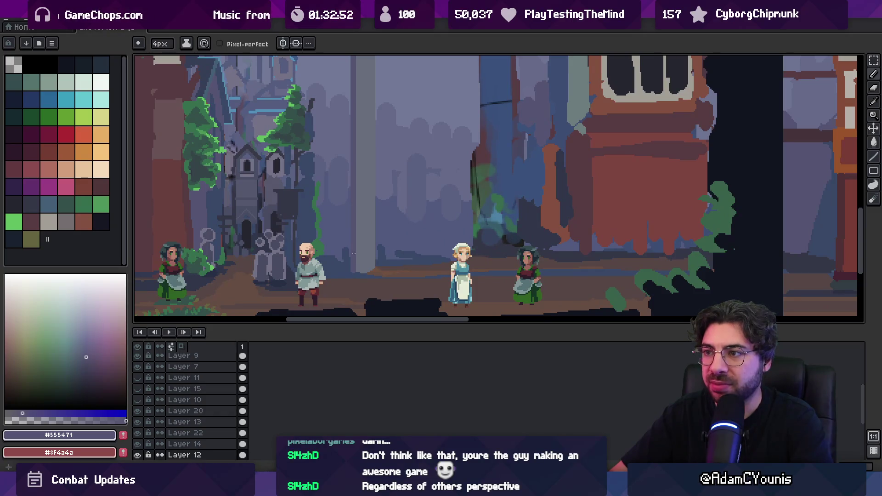
# - Paint a dark red #573b41 stripe down the pole's right edge
pyautogui.scroll(2, 353, 253)
pyautogui.scroll(-2, 360, 262)
pyautogui.scroll(2, 358, 205)
pyautogui.press('alt')
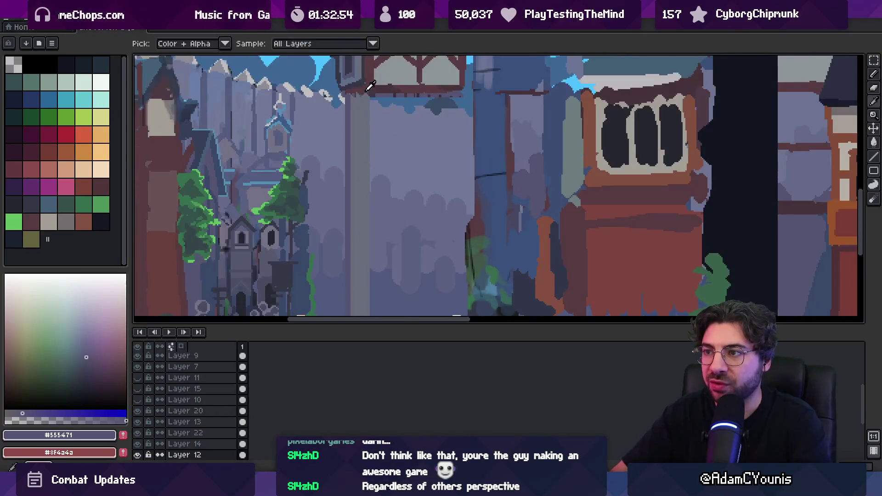
pyautogui.click(367, 93)
pyautogui.scroll(-5, 370, 183)
pyautogui.keyDown('shift'); pyautogui.click(372, 247); pyautogui.keyUp('shift')
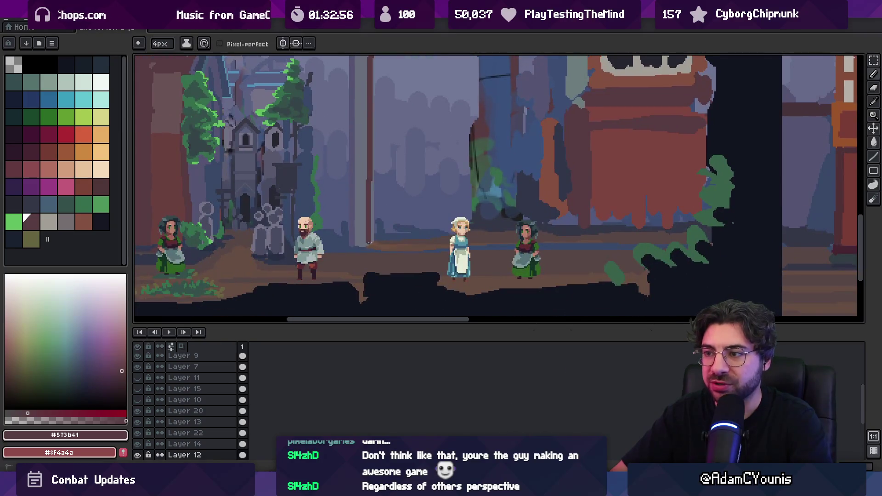
# - Zoom the view back out and return to the pencil
pyautogui.press('z')
pyautogui.scroll(-2, 367, 230)
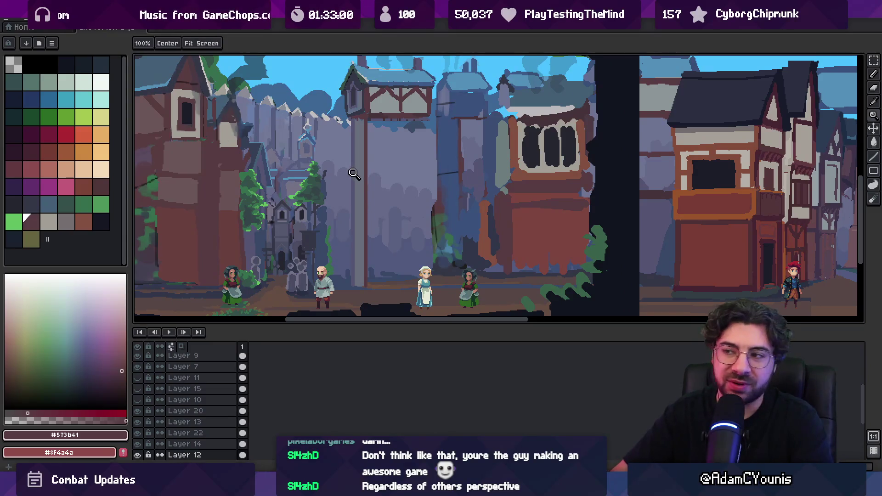
pyautogui.scroll(1, 352, 142)
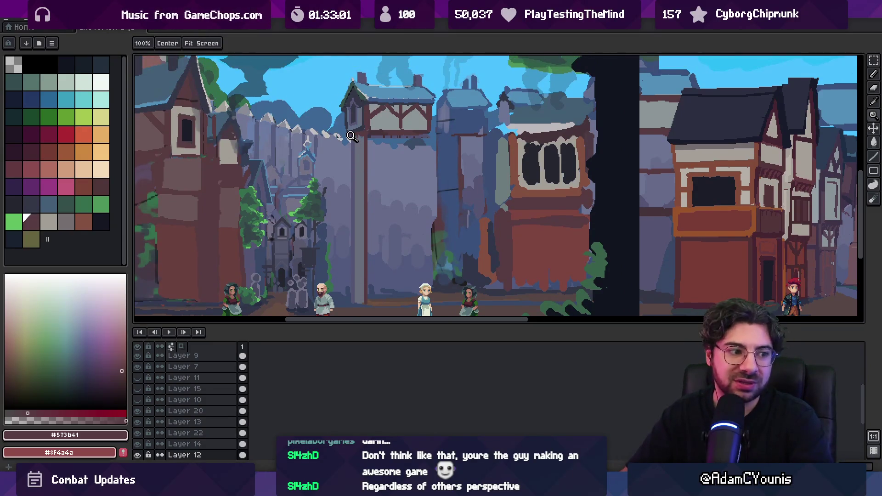
pyautogui.press('v')
pyautogui.press('alt')
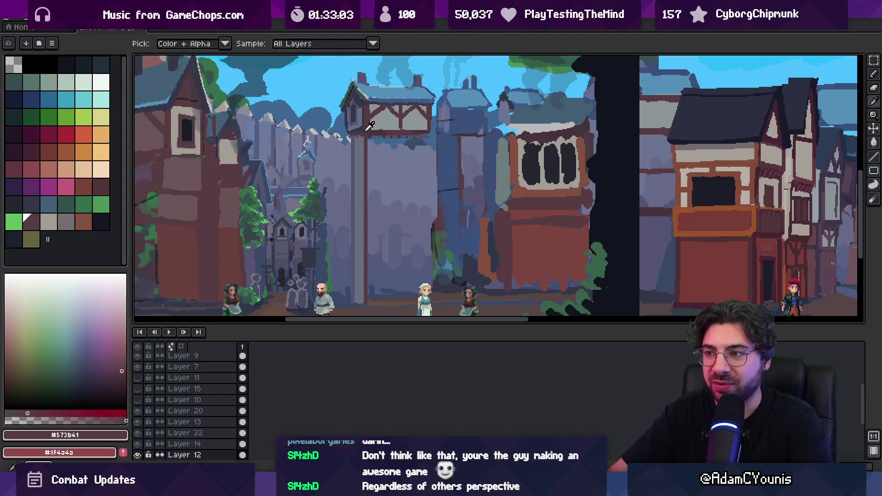
pyautogui.press('b')
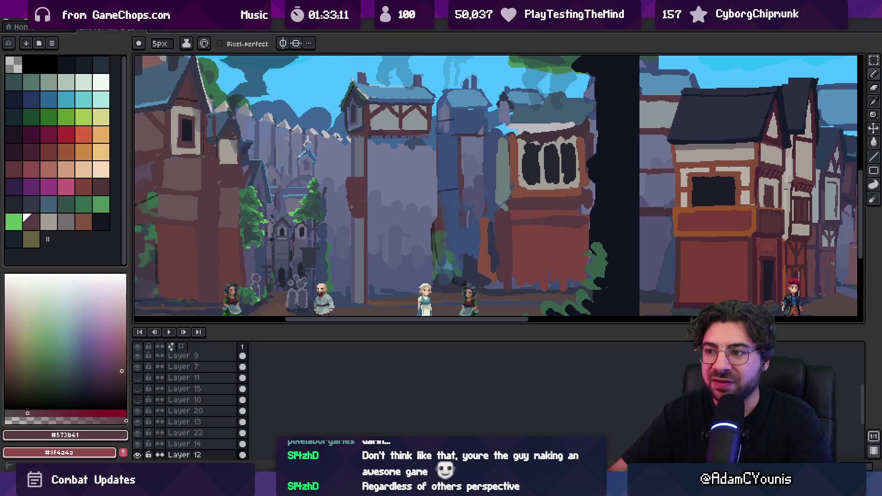
pyautogui.press('e')
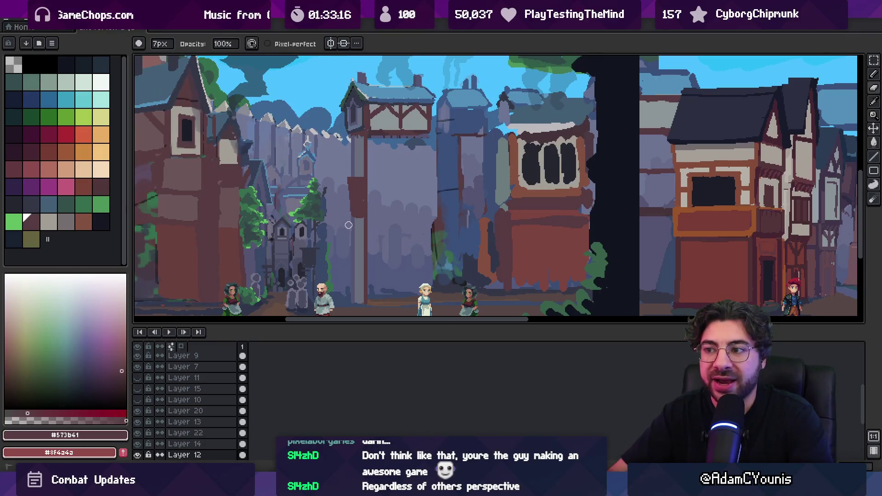
pyautogui.press('b')
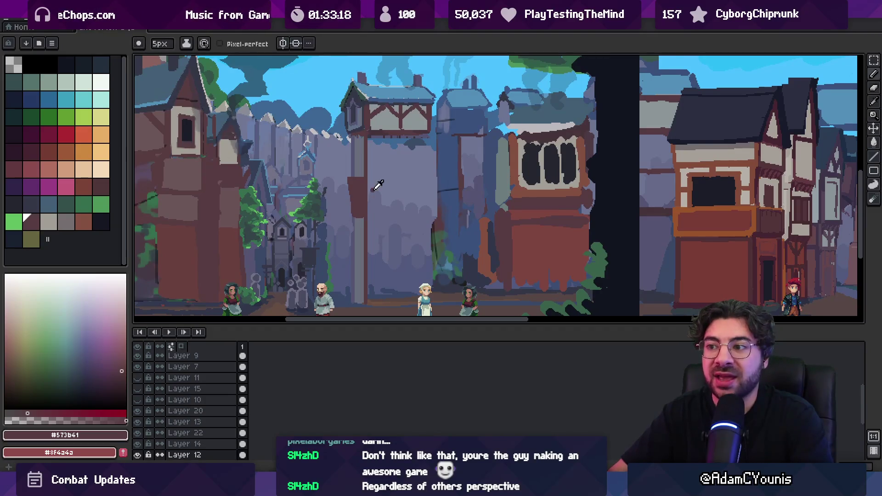
# - Sample the building's dark #46333a and shrink the brush to 1 px for detail
pyautogui.keyDown('alt'); pyautogui.click(382, 131); pyautogui.keyUp('alt')
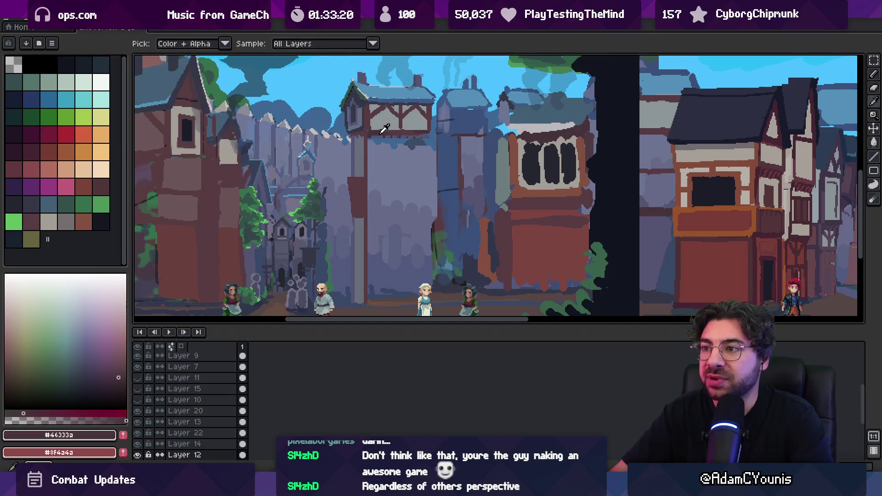
pyautogui.scroll(3, 363, 182)
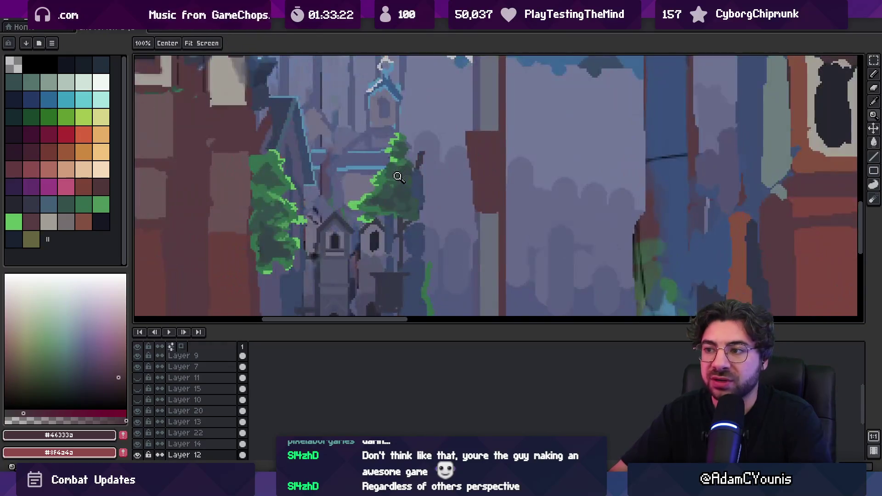
pyautogui.press('e')
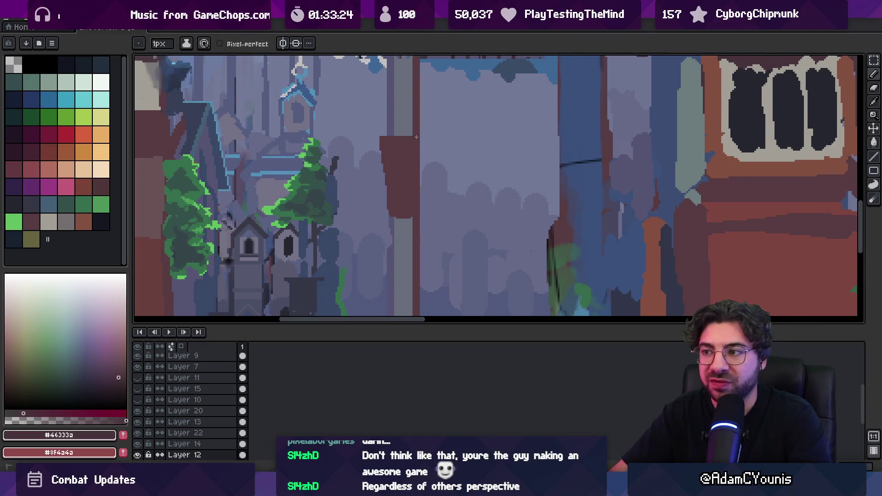
pyautogui.scroll(-3, 419, 216)
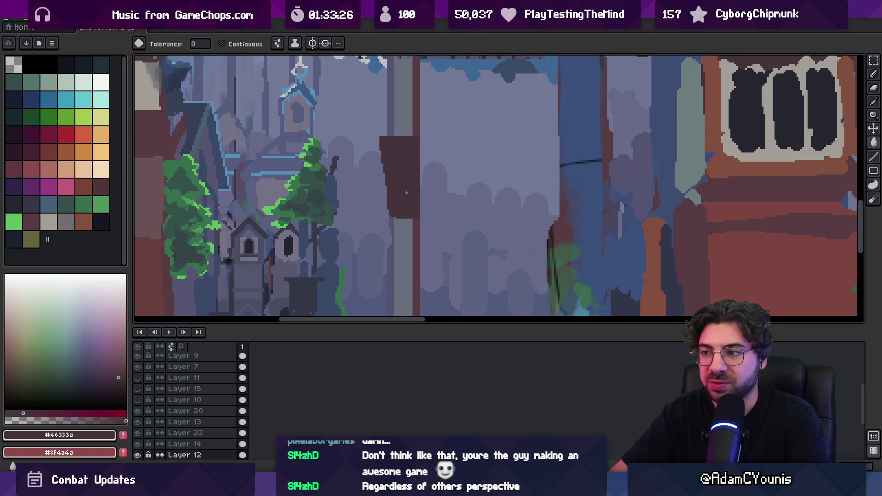
pyautogui.scroll(3, 381, 166)
pyautogui.press('b')
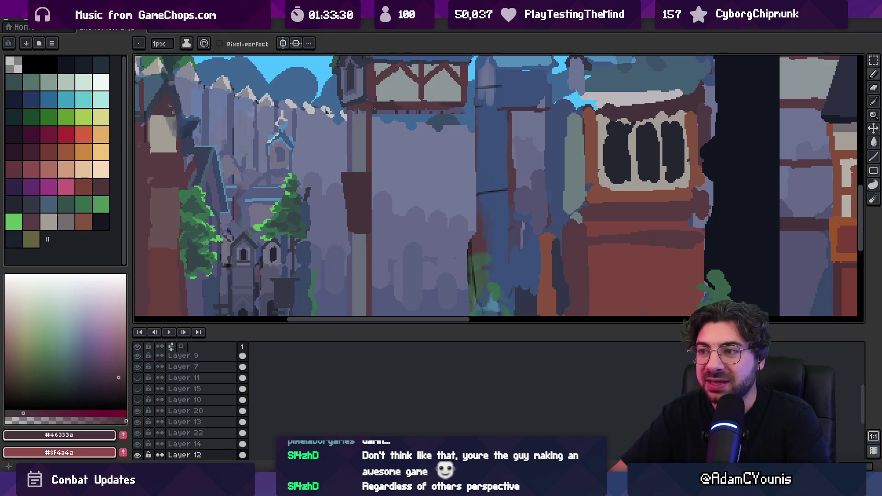
# - Paint a dark red #573b41 vertical stroke beside the tower with a 2 px brush
pyautogui.press('g')
pyautogui.press('b')
pyautogui.hscroll(1, 366, 138)
pyautogui.keyDown('alt'); pyautogui.click(356, 116); pyautogui.keyUp('alt')
pyautogui.press('+')
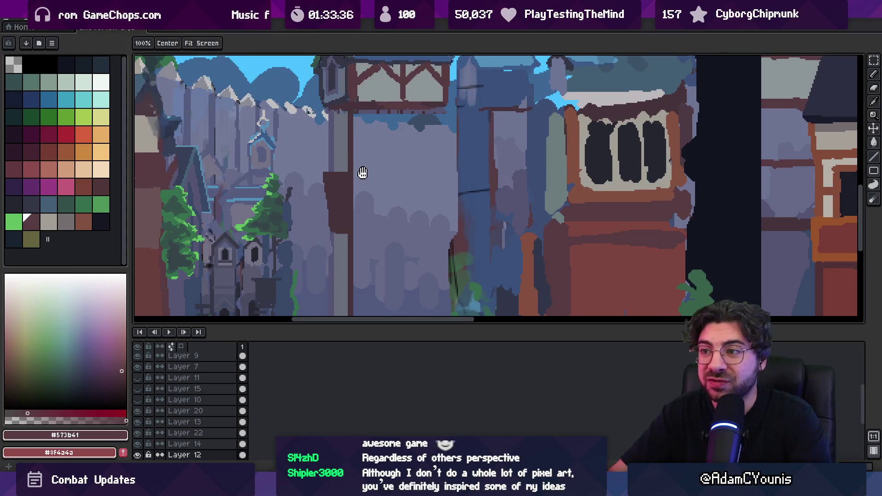
pyautogui.scroll(-3, 360, 173)
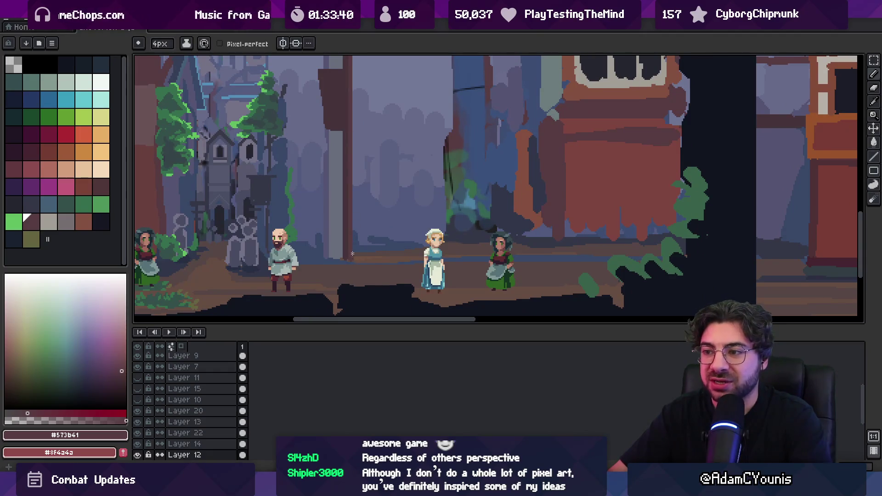
pyautogui.scroll(3, 352, 253)
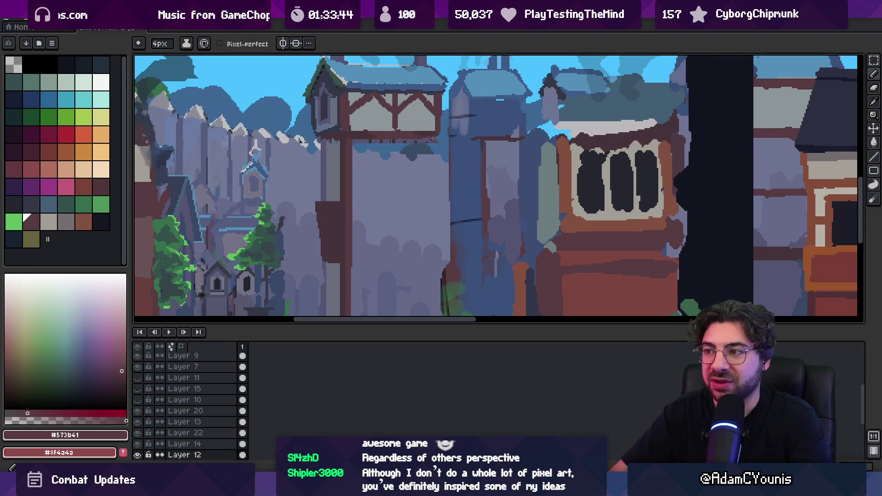
pyautogui.scroll(-1, 425, 153)
pyautogui.moveTo(425, 152)
pyautogui.mouseDown()
pyautogui.moveTo(428, 257)
pyautogui.moveTo(424, 174)
pyautogui.moveTo(423, 221)
pyautogui.mouseUp()
pyautogui.scroll(-2, 424, 174)
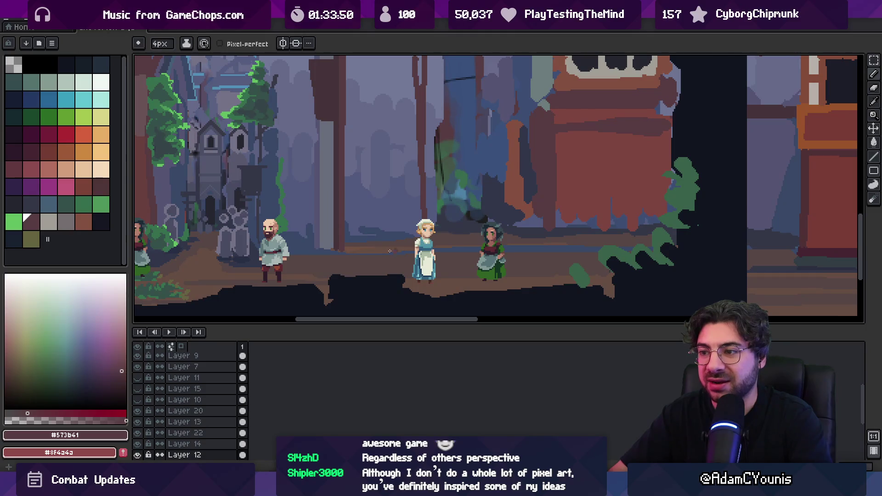
pyautogui.scroll(-3, 362, 225)
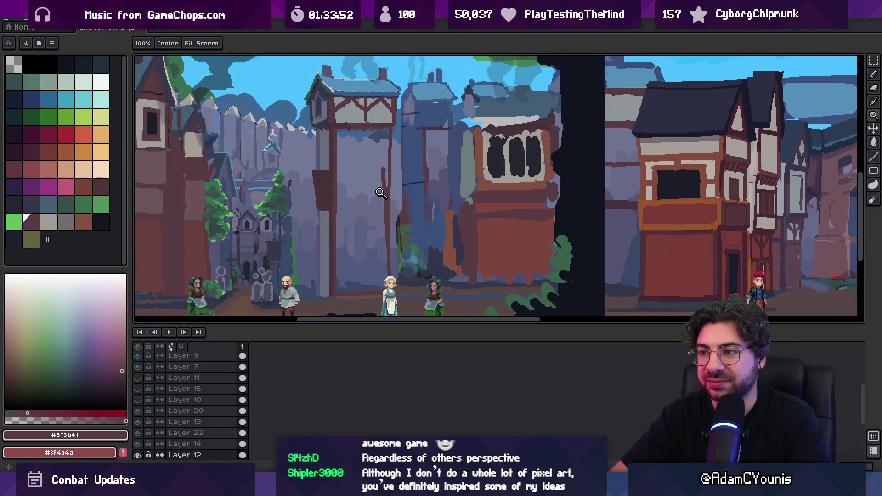
# - Fill the timber tower's middle panel with light grey sampled from the canvas
pyautogui.press('b')
pyautogui.press('g')
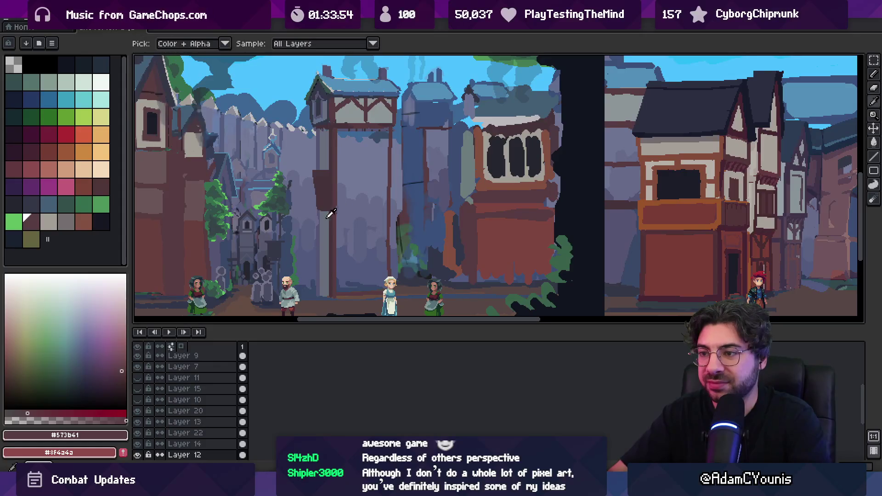
pyautogui.keyDown('alt'); pyautogui.click(352, 109); pyautogui.keyUp('alt')
pyautogui.click(353, 166)
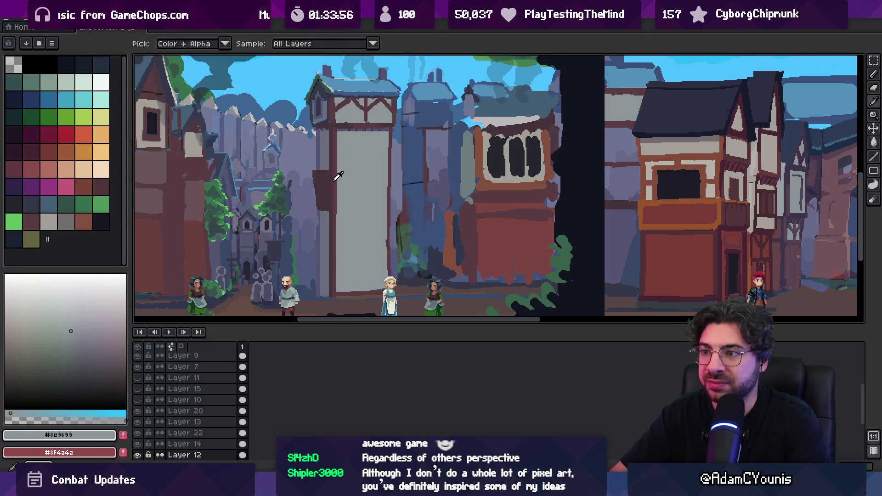
# - Draw two dark red horizontal beams across the grey panel and a vertical edge on its right
pyautogui.keyDown('alt'); pyautogui.click(336, 172); pyautogui.keyUp('alt')
pyautogui.press('b')
pyautogui.moveTo(336, 172); pyautogui.dragTo(385, 172)
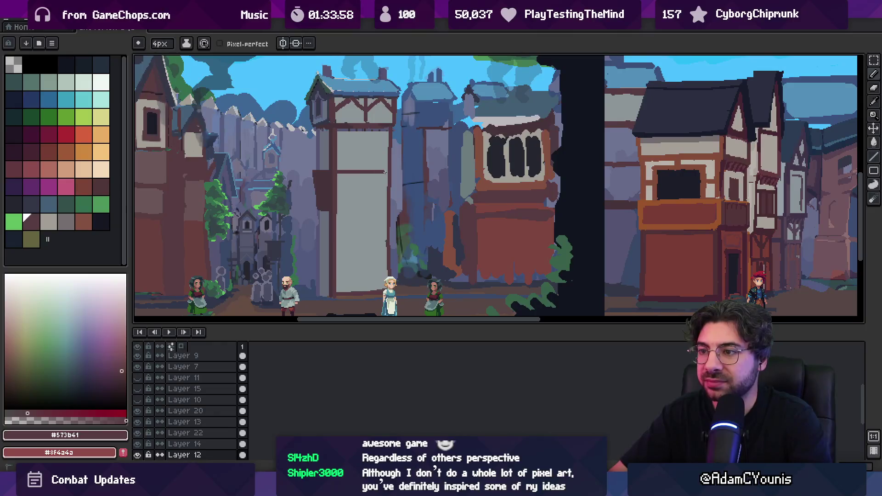
pyautogui.moveTo(336, 212); pyautogui.dragTo(387, 213)
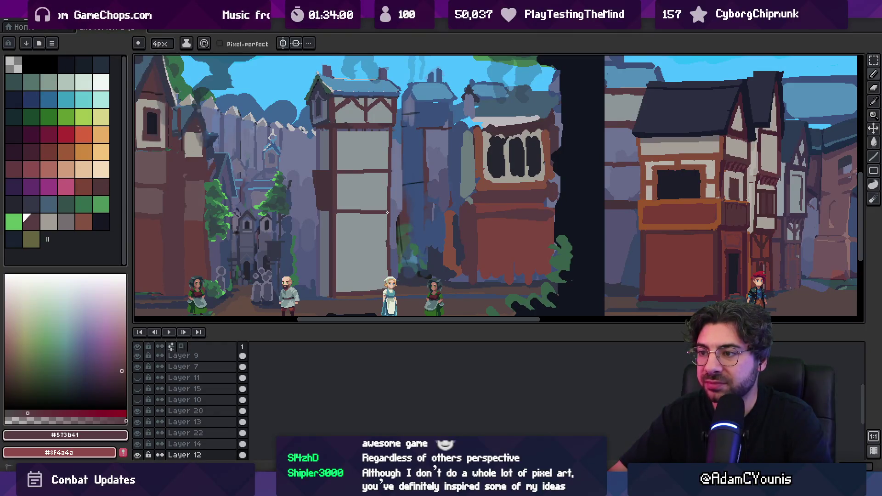
pyautogui.keyDown('shift'); pyautogui.click(394, 173); pyautogui.keyUp('shift')
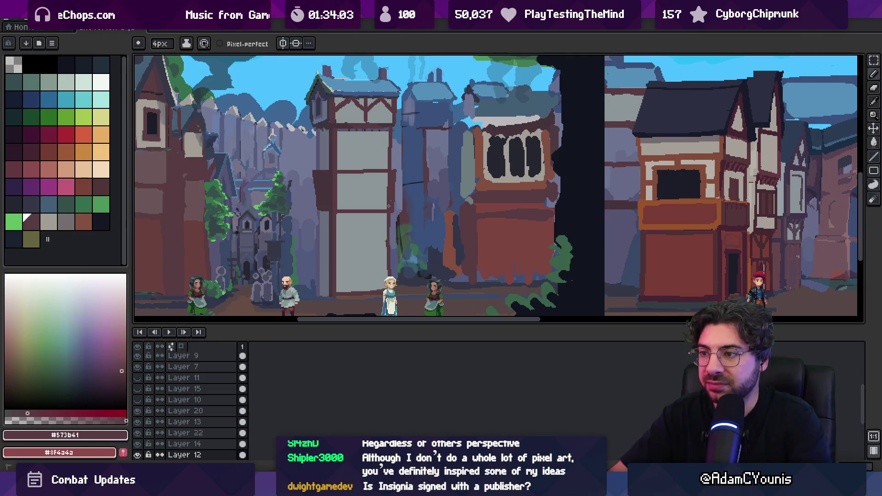
# - Sample the darker balcony plum #44333a from the tower as the drawing colour
pyautogui.scroll(-1, 363, 195)
pyautogui.scroll(1, 360, 190)
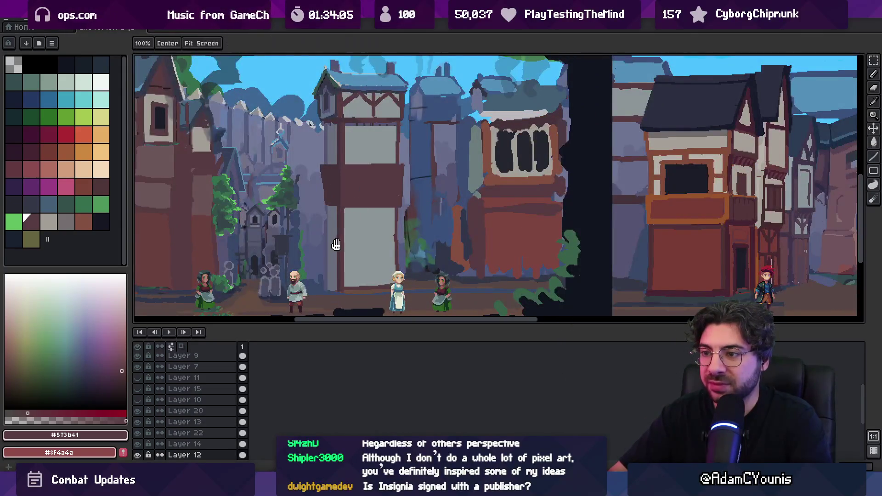
pyautogui.moveTo(337, 245); pyautogui.dragTo(335, 233)
pyautogui.keyDown('alt'); pyautogui.click(332, 179); pyautogui.keyUp('alt')
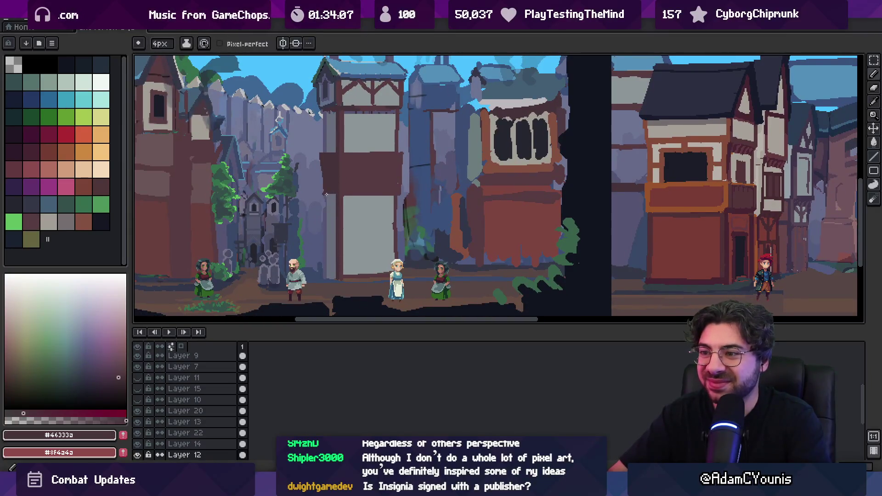
pyautogui.keyDown('alt'); pyautogui.click(341, 163); pyautogui.keyUp('alt')
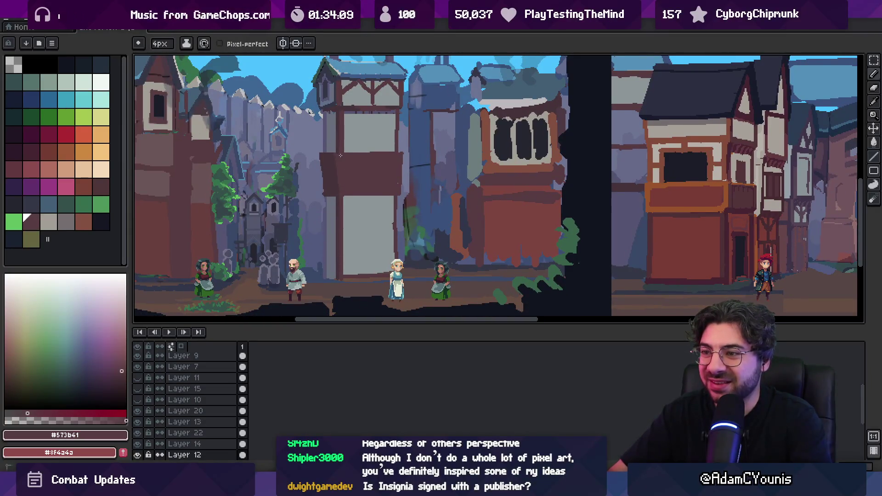
pyautogui.keyDown('alt'); pyautogui.click(324, 159); pyautogui.keyUp('alt')
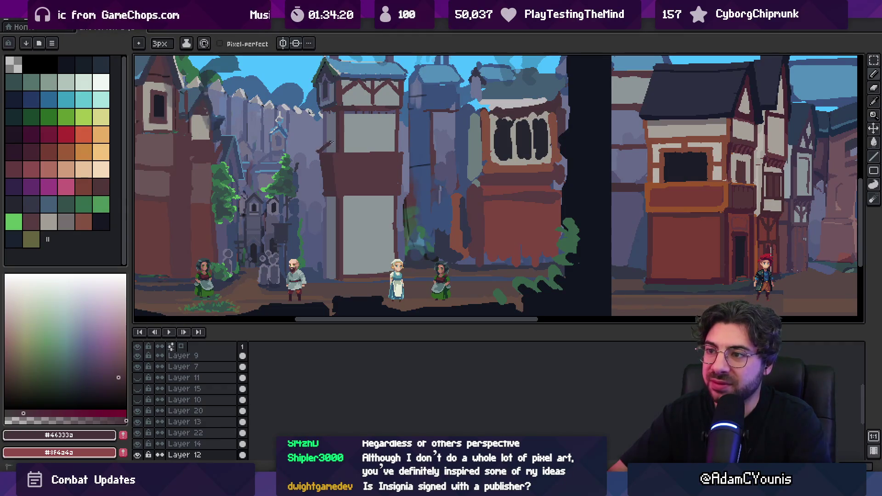
# - Paint a dark brown ledge across the tower wall and a dark red bar across the upper window
pyautogui.keyDown('alt'); pyautogui.click(337, 148); pyautogui.keyUp('alt')
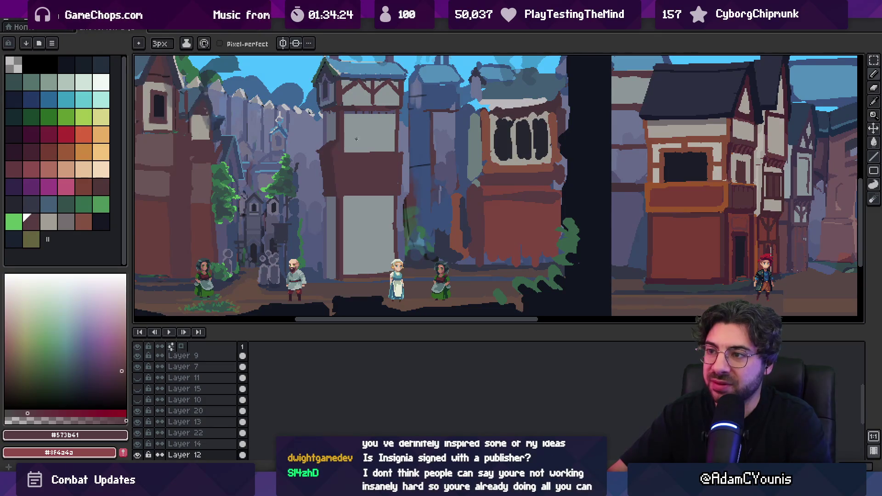
pyautogui.scroll(2, 356, 139)
pyautogui.keyDown('alt'); pyautogui.click(323, 159); pyautogui.keyUp('alt')
pyautogui.moveTo(320, 156); pyautogui.dragTo(466, 157)
pyautogui.press('+')
pyautogui.press('+')
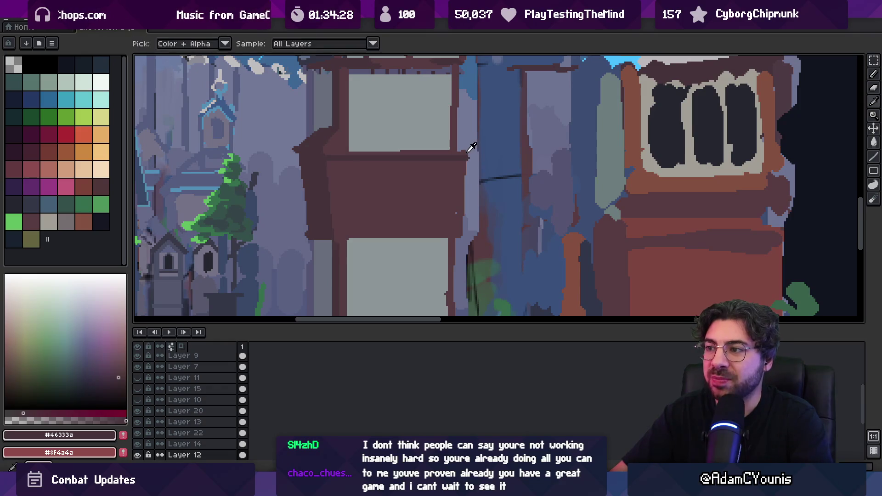
pyautogui.keyDown('alt'); pyautogui.click(468, 149); pyautogui.keyUp('alt')
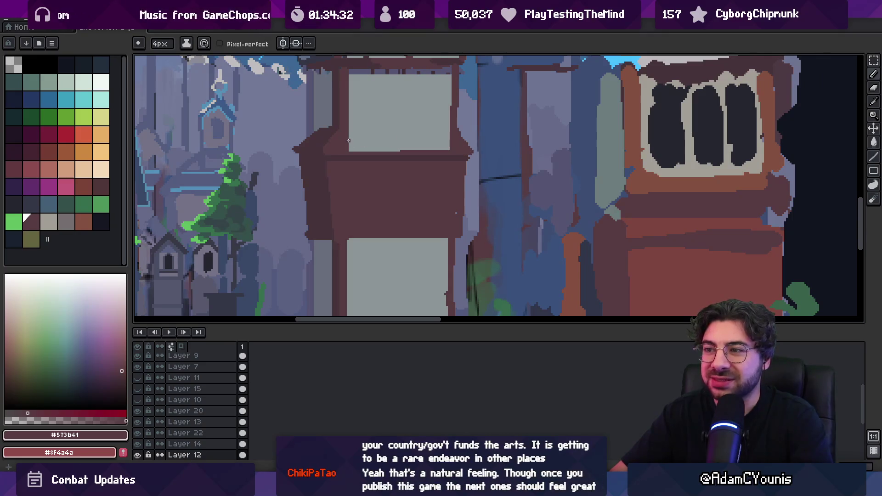
pyautogui.moveTo(346, 132); pyautogui.dragTo(453, 133)
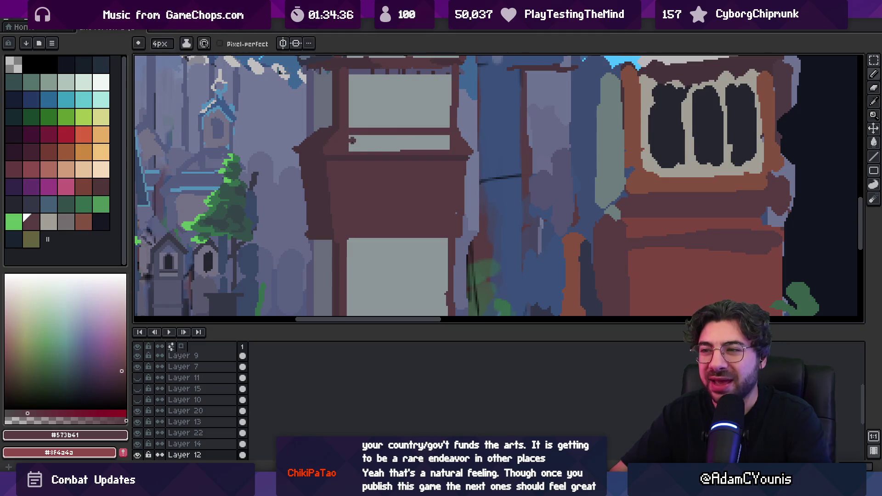
# - Sample the dark slate #555471 with a 1 px pencil and zoom out to check the scene
pyautogui.keyDown('alt'); pyautogui.click(355, 137); pyautogui.keyUp('alt')
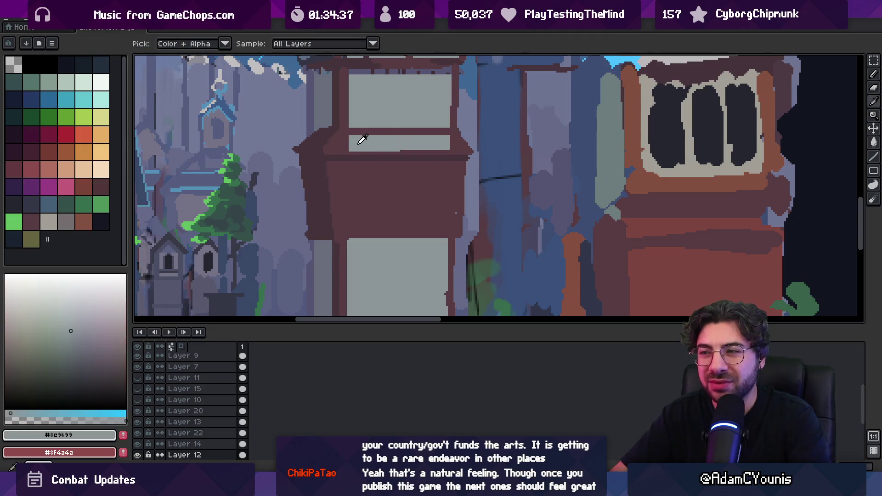
pyautogui.keyDown('alt'); pyautogui.click(325, 137); pyautogui.keyUp('alt')
pyautogui.keyDown('alt'); pyautogui.click(327, 150); pyautogui.keyUp('alt')
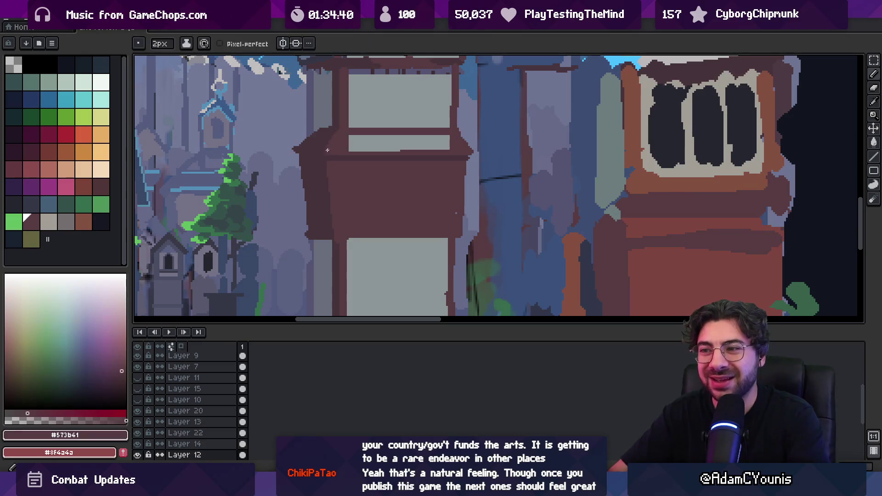
pyautogui.keyDown('alt'); pyautogui.click(329, 136); pyautogui.keyUp('alt')
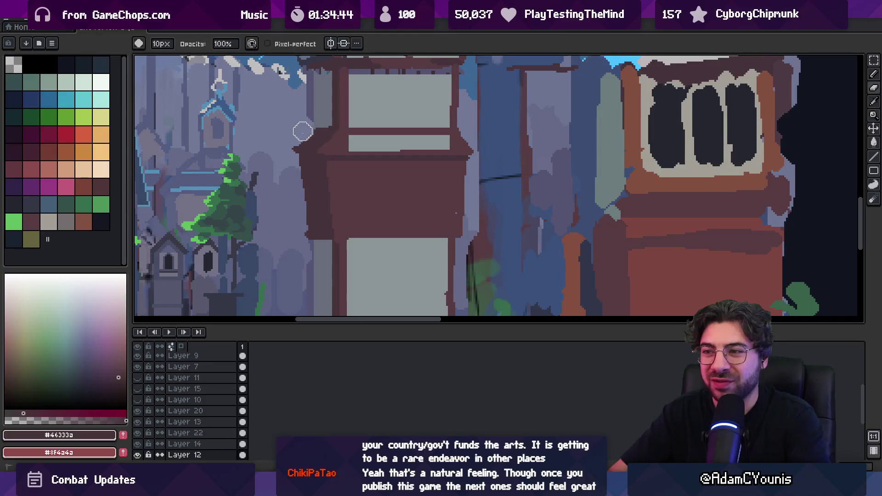
pyautogui.press('b')
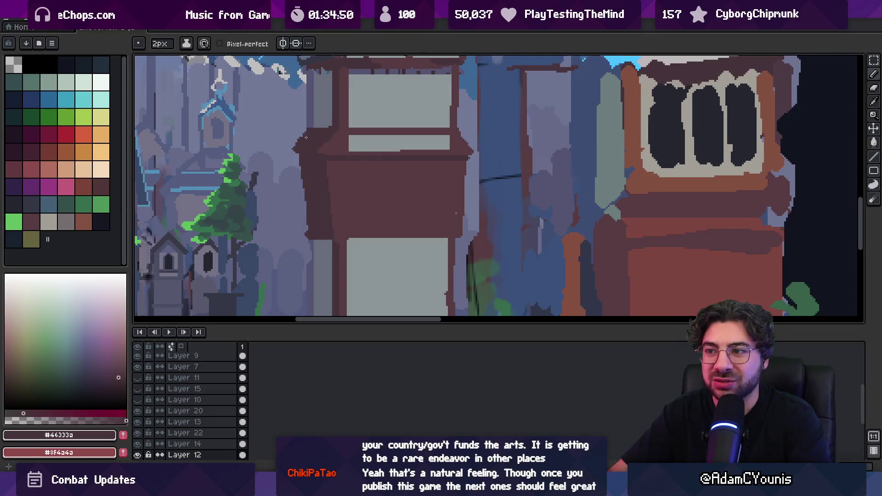
pyautogui.keyDown('alt'); pyautogui.click(327, 122); pyautogui.keyUp('alt')
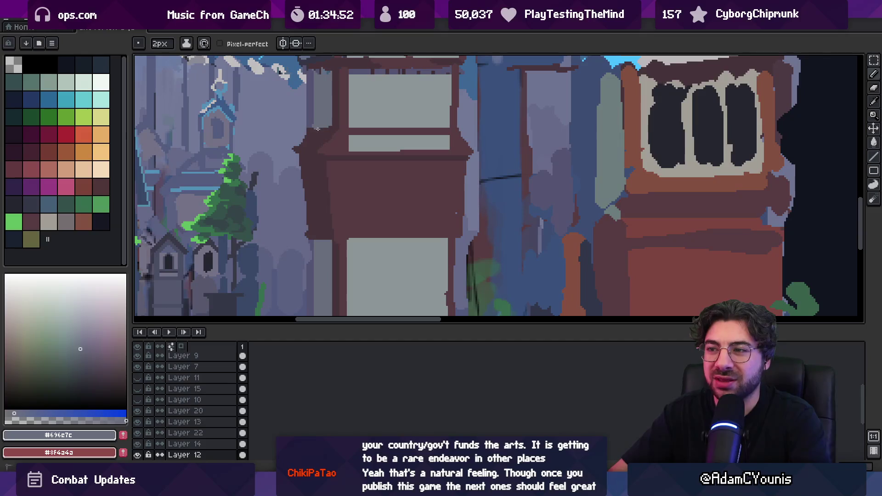
pyautogui.press('-')
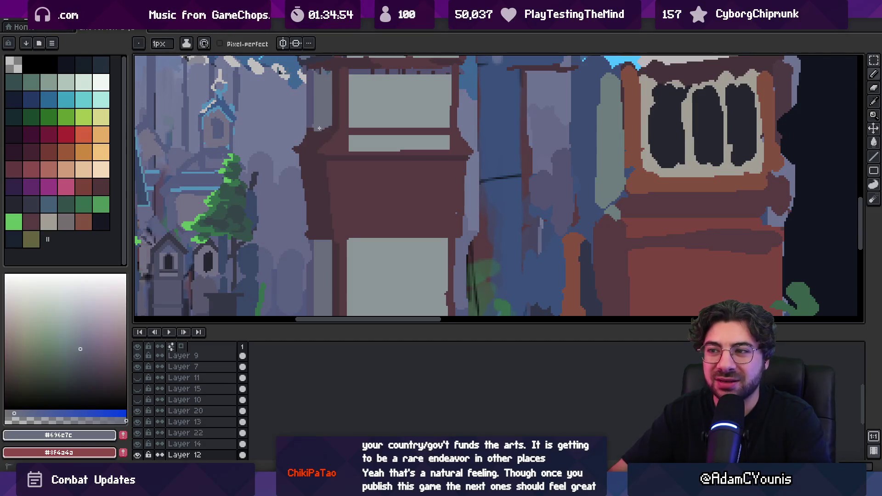
pyautogui.press('alt')
pyautogui.keyDown('alt'); pyautogui.click(311, 126); pyautogui.keyUp('alt')
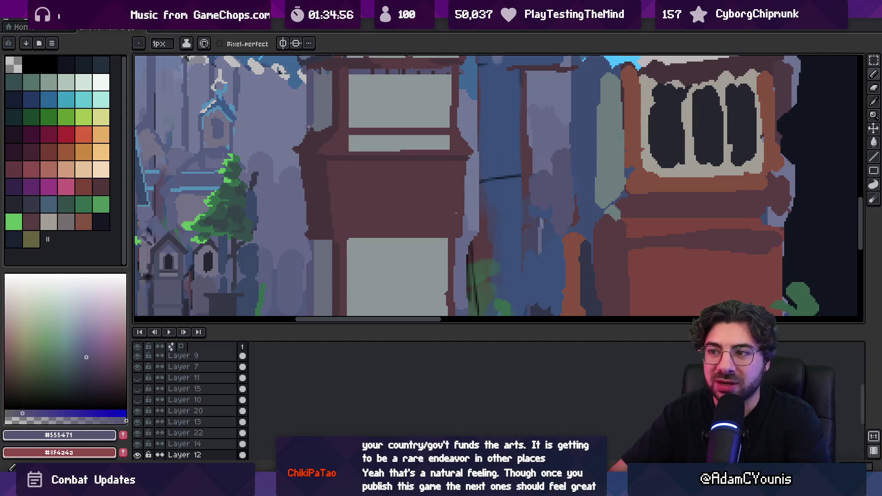
pyautogui.press('space')
pyautogui.scroll(-3, 305, 126)
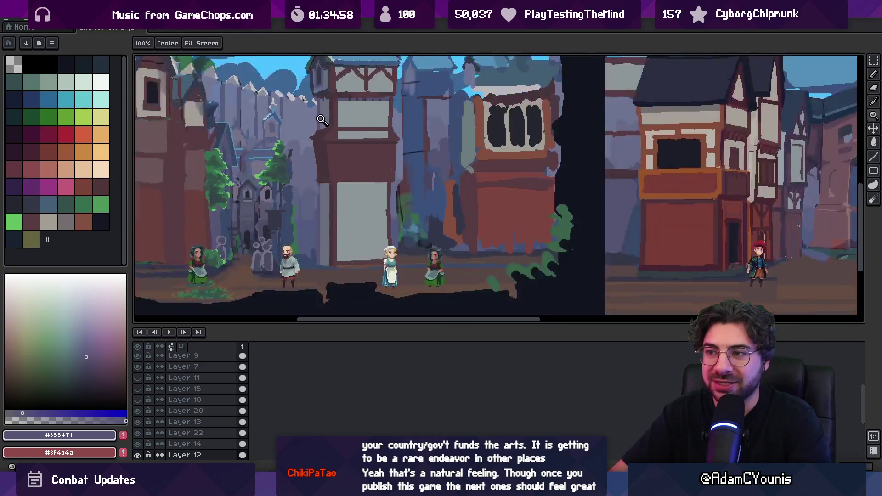
pyautogui.scroll(2, 317, 140)
pyautogui.moveTo(317, 152); pyautogui.dragTo(325, 83)
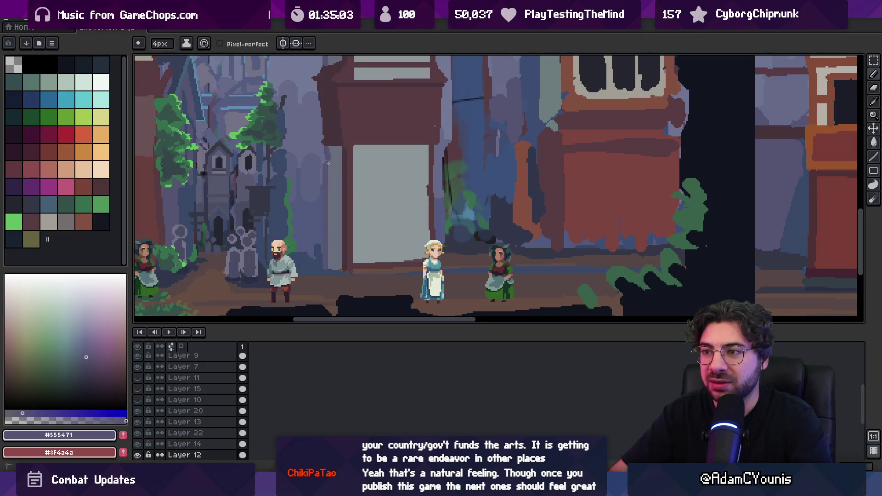
pyautogui.keyDown('alt'); pyautogui.click(330, 269); pyautogui.keyUp('alt')
pyautogui.moveTo(328, 144); pyautogui.dragTo(326, 264)
pyautogui.press('z')
pyautogui.scroll(-5, 341, 172)
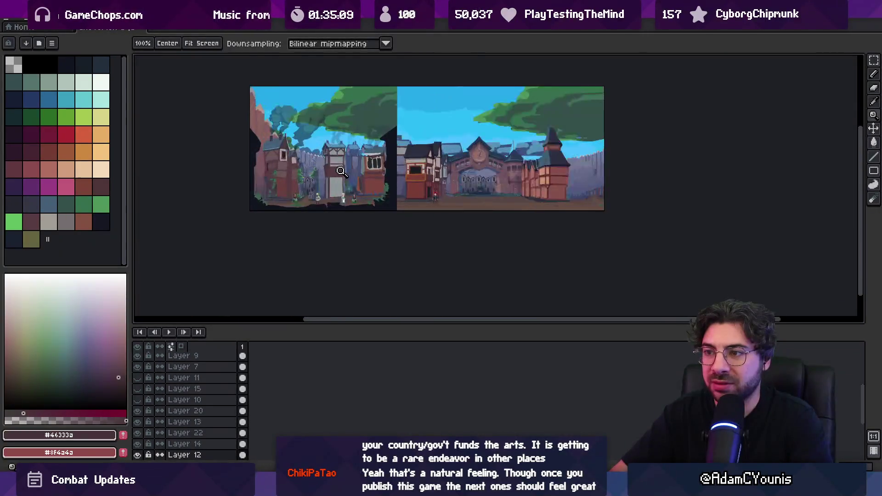
pyautogui.scroll(4, 341, 172)
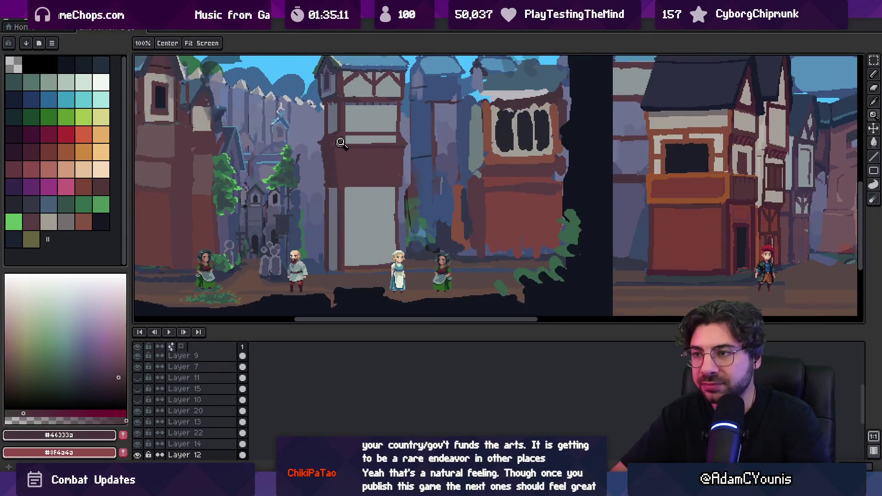
pyautogui.keyDown('alt'); pyautogui.click(334, 88); pyautogui.keyUp('alt')
pyautogui.press('g')
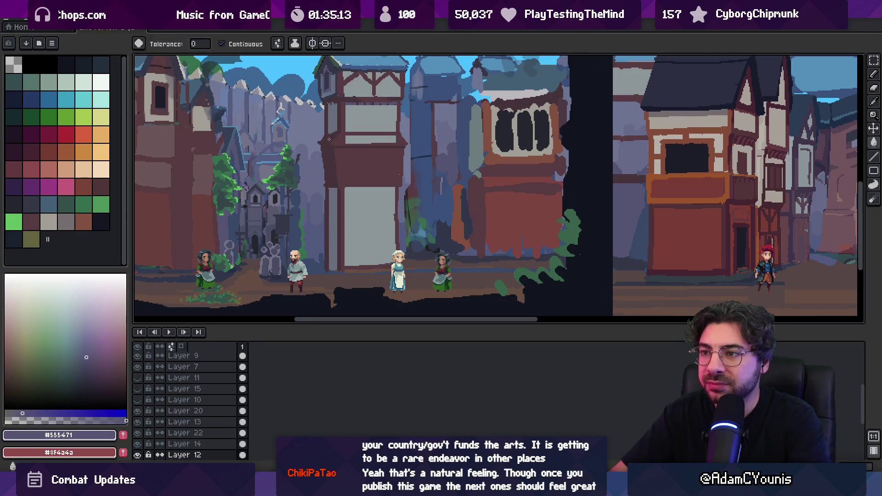
pyautogui.press('q')
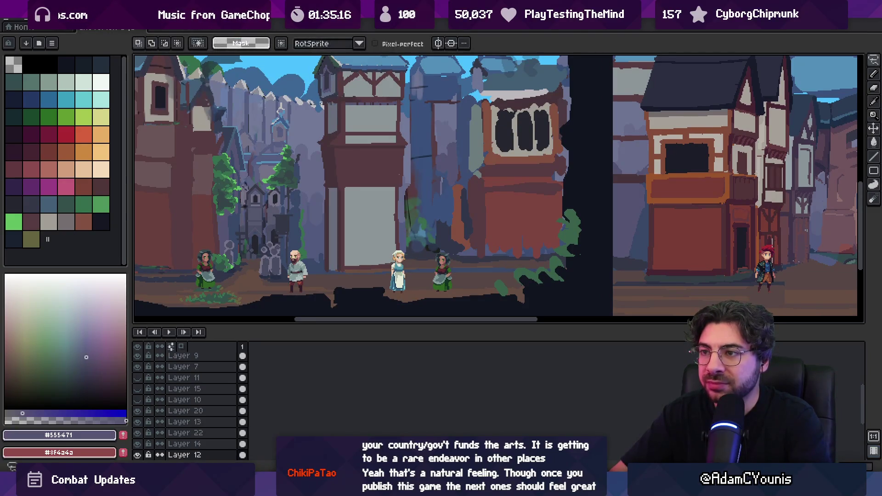
# - Trace a lasso selection down the timber tower's right edge
pyautogui.moveTo(340, 101); pyautogui.dragTo(341, 195)
pyautogui.moveTo(340, 95); pyautogui.dragTo(343, 124)
pyautogui.moveTo(342, 164); pyautogui.dragTo(342, 210)
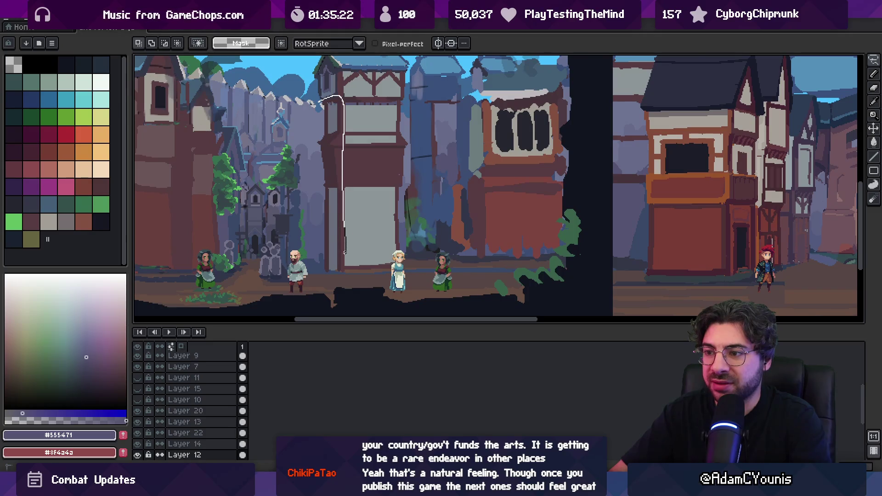
# - Zoom in on the tower's upper section and sample the dark #343645 shadow colour
pyautogui.press('g')
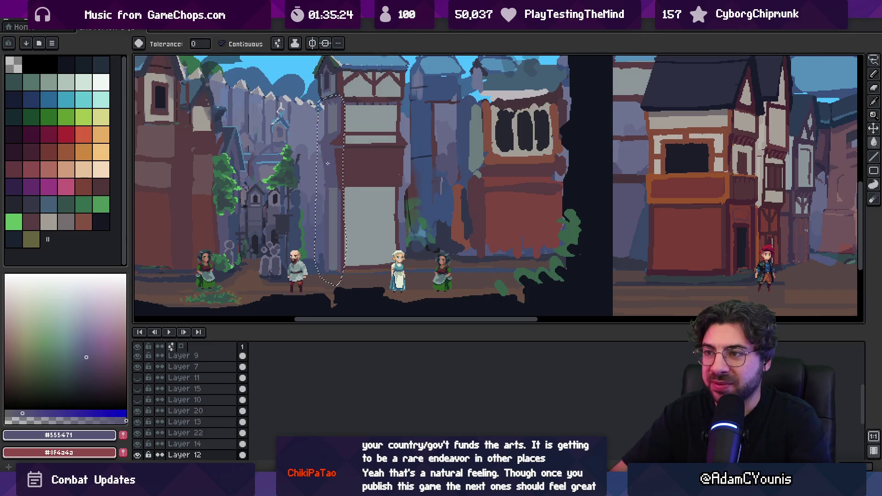
pyautogui.press('z')
pyautogui.scroll(-1, 335, 154)
pyautogui.scroll(2, 339, 146)
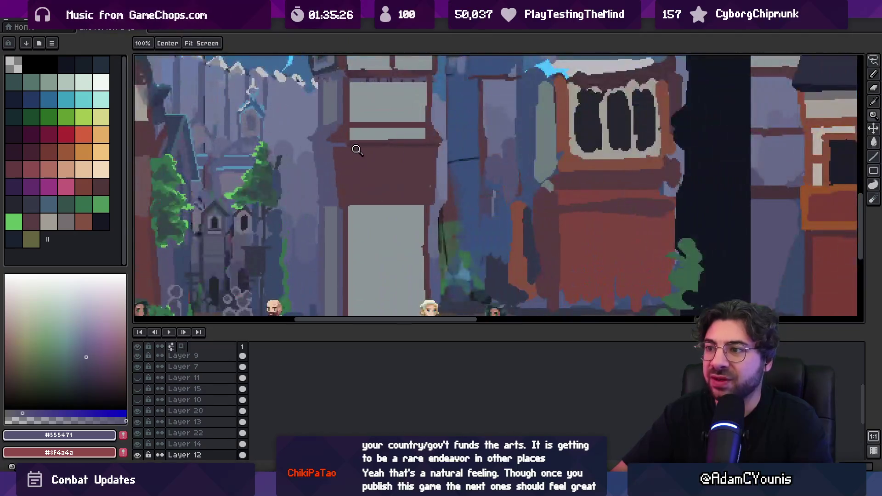
pyautogui.scroll(1, 340, 151)
pyautogui.press('b')
pyautogui.keyDown('alt'); pyautogui.click(342, 160); pyautogui.keyUp('alt')
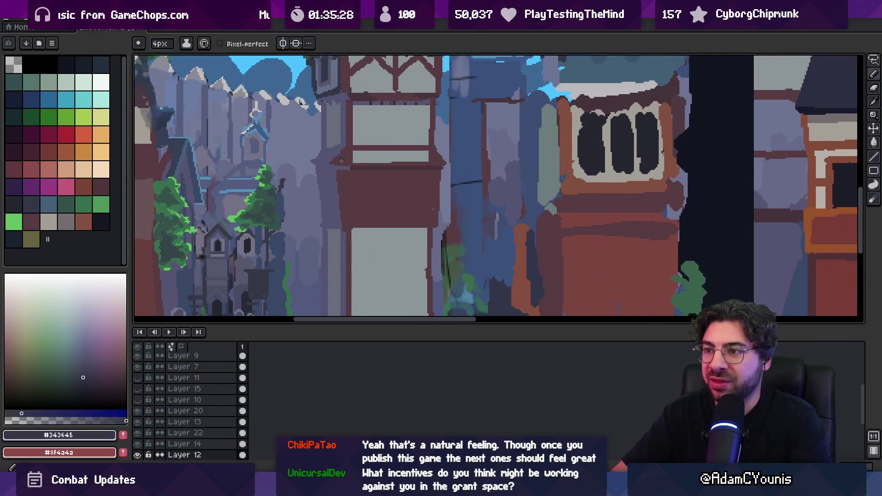
# - Zoom in on the tower and sample its brown #573b41 and dark #343645 colours
pyautogui.press('g')
pyautogui.press('z')
pyautogui.scroll(2, 339, 166)
pyautogui.press('b')
pyautogui.keyDown('alt'); pyautogui.click(326, 164); pyautogui.keyUp('alt')
pyautogui.keyDown('alt'); pyautogui.click(327, 169); pyautogui.keyUp('alt')
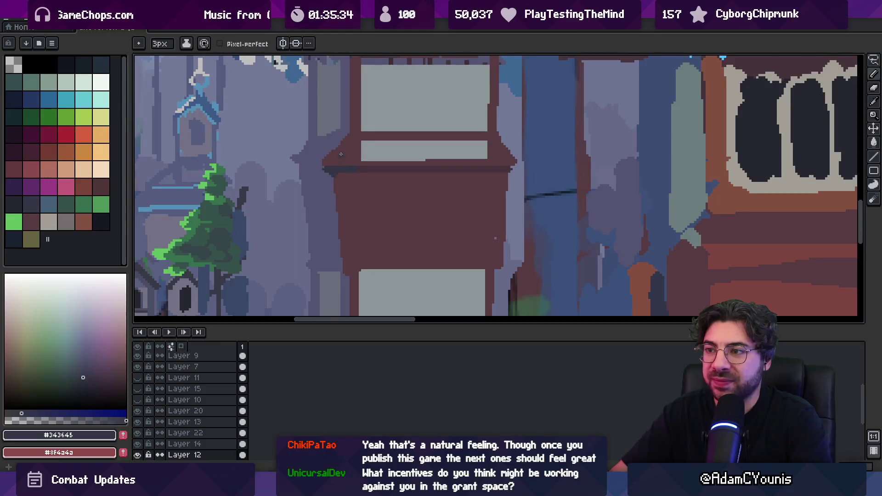
pyautogui.press('z')
pyautogui.scroll(-3, 352, 138)
pyautogui.scroll(1, 349, 105)
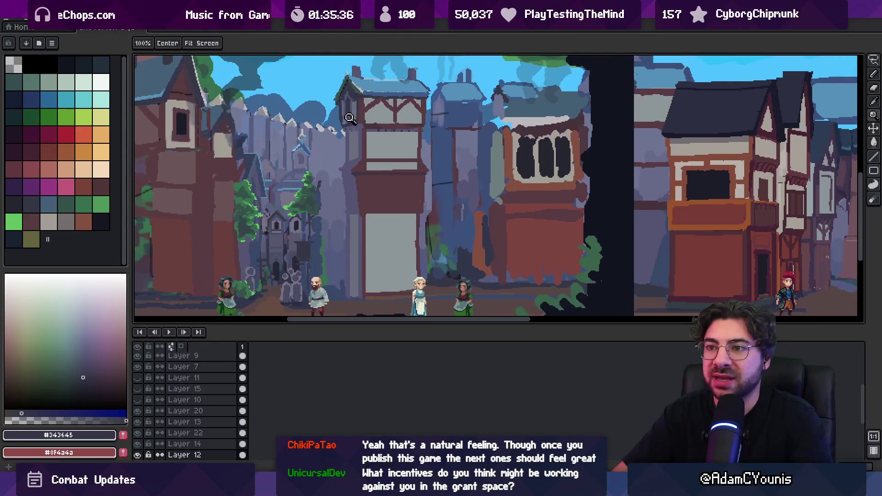
pyautogui.scroll(1, 367, 110)
# - Paint a light blue #5390b9 stroke along the tower's left edge
pyautogui.press('alt')
pyautogui.keyDown('alt'); pyautogui.click(367, 72); pyautogui.keyUp('alt')
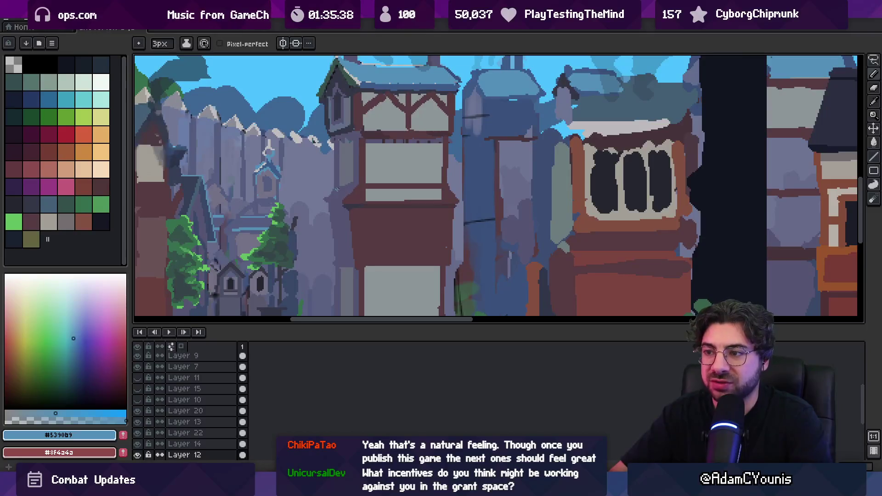
pyautogui.moveTo(344, 189); pyautogui.dragTo(354, 185)
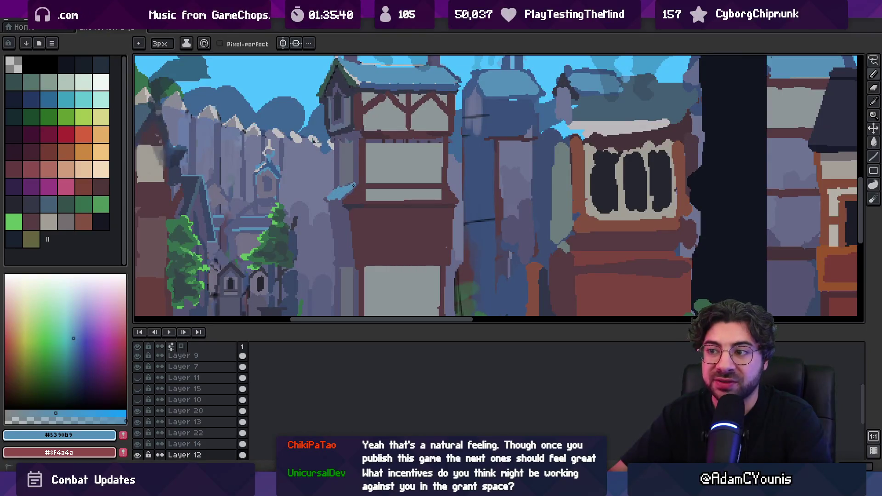
# - Sample the darker eave blue #3d5b88 and the wall's grey-violet #696c7c and #555471 tones
pyautogui.keyDown('alt'); pyautogui.click(469, 85); pyautogui.keyUp('alt')
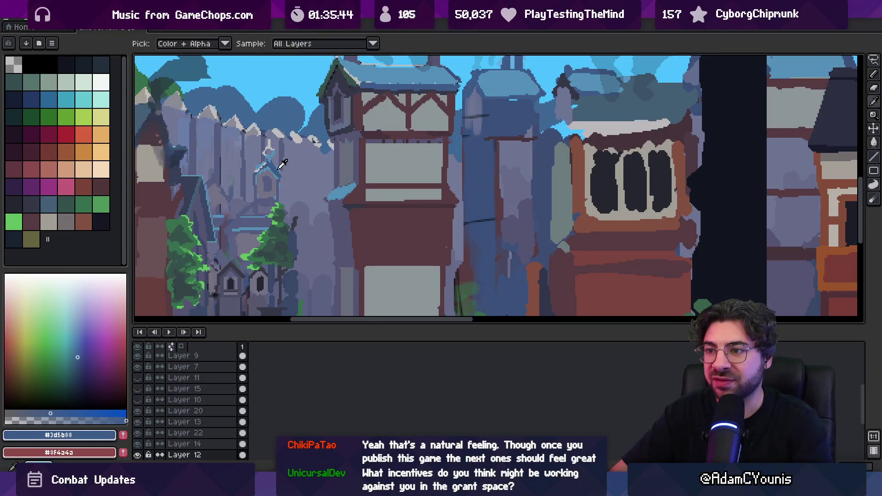
pyautogui.press('g')
pyautogui.scroll(-3, 341, 193)
pyautogui.scroll(5, 321, 189)
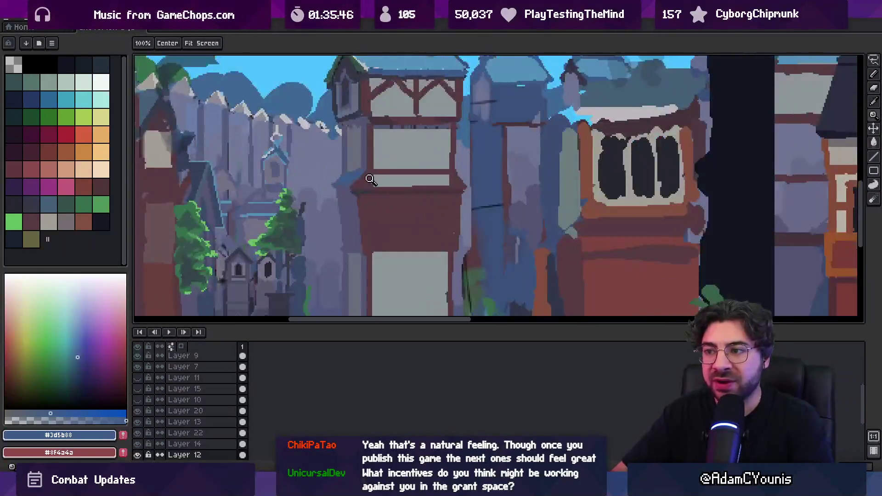
pyautogui.press('b')
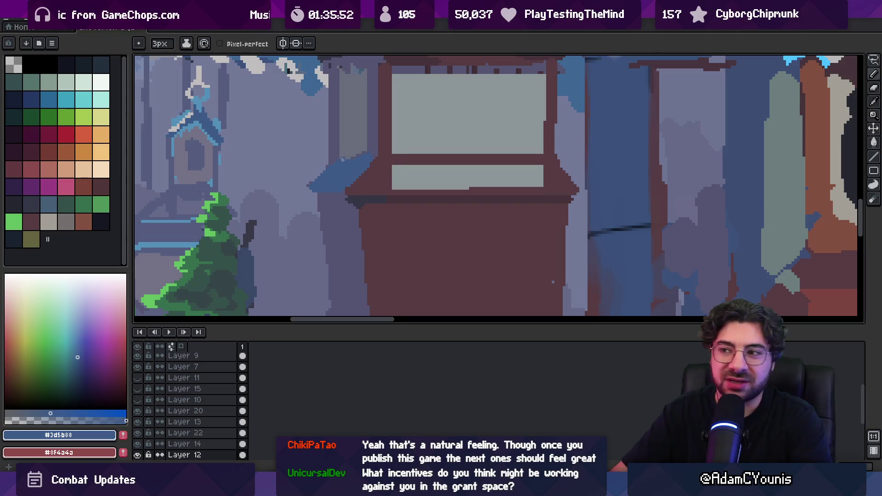
pyautogui.press('alt')
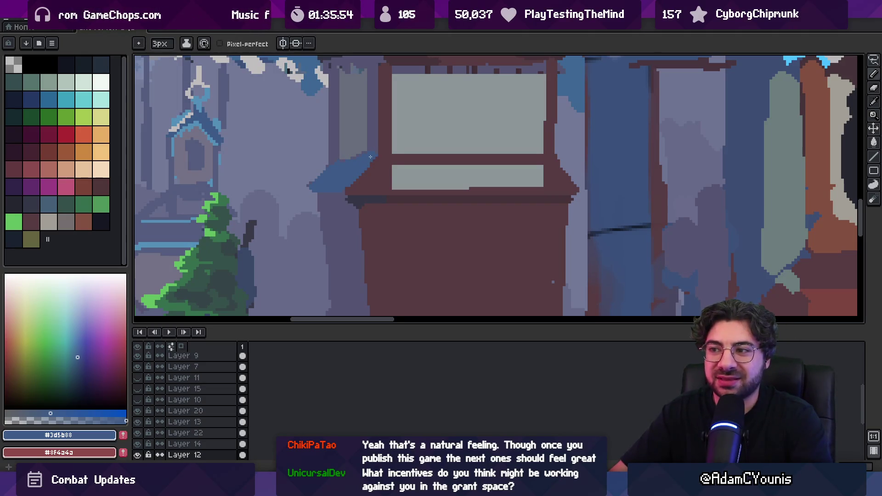
pyautogui.keyDown('alt'); pyautogui.click(346, 151); pyautogui.keyUp('alt')
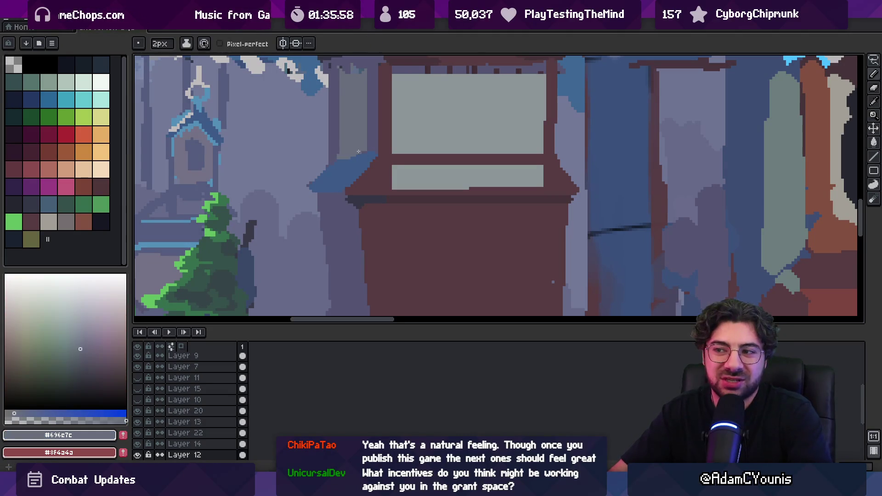
pyautogui.keyDown('alt'); pyautogui.click(338, 152); pyautogui.keyUp('alt')
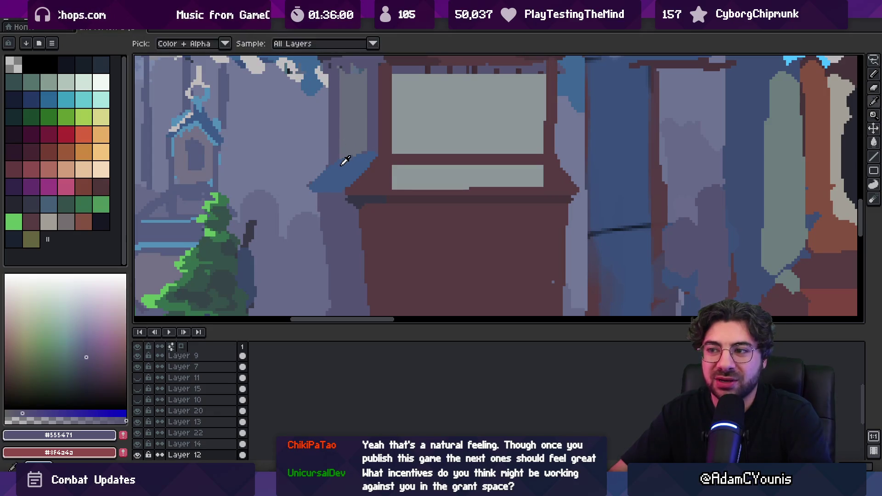
pyautogui.keyDown('alt'); pyautogui.click(345, 170); pyautogui.keyUp('alt')
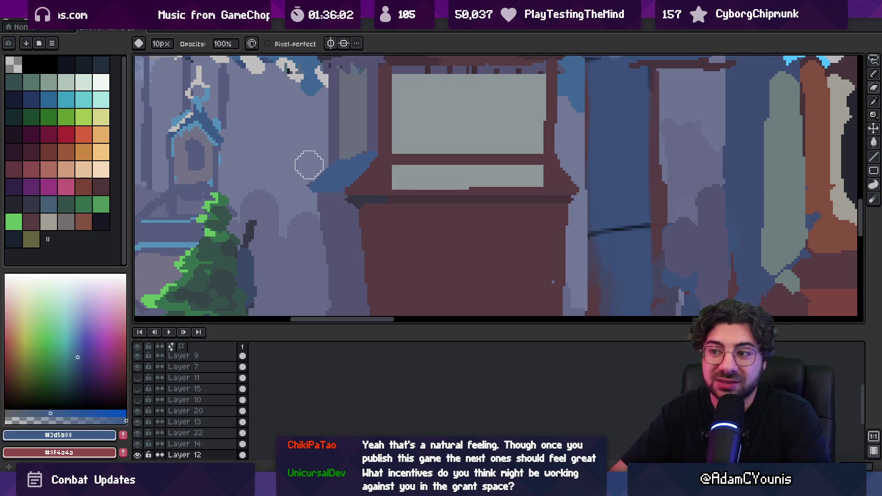
# - Shape the eave at 2 px, alternating wall #555471 and roof blue #3d5b88, ending on the 1 px pencil
pyautogui.press('b')
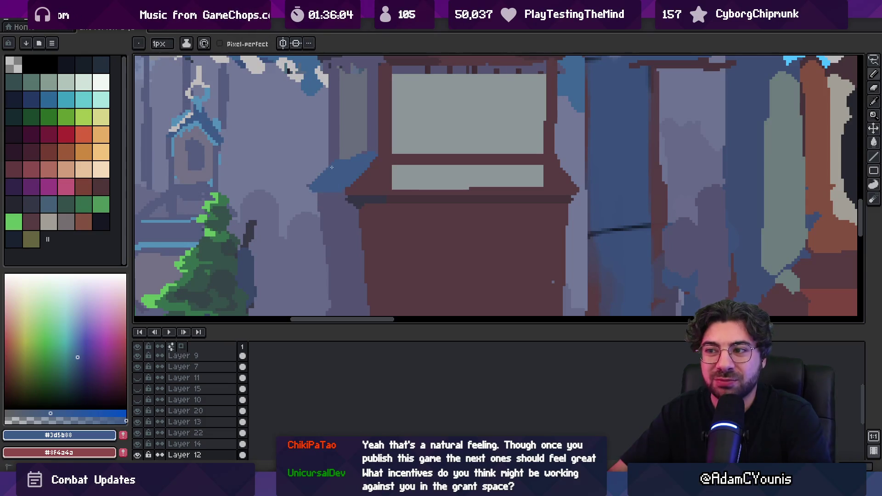
pyautogui.keyDown('alt'); pyautogui.click(373, 149); pyautogui.keyUp('alt')
pyautogui.keyDown('alt'); pyautogui.click(363, 151); pyautogui.keyUp('alt')
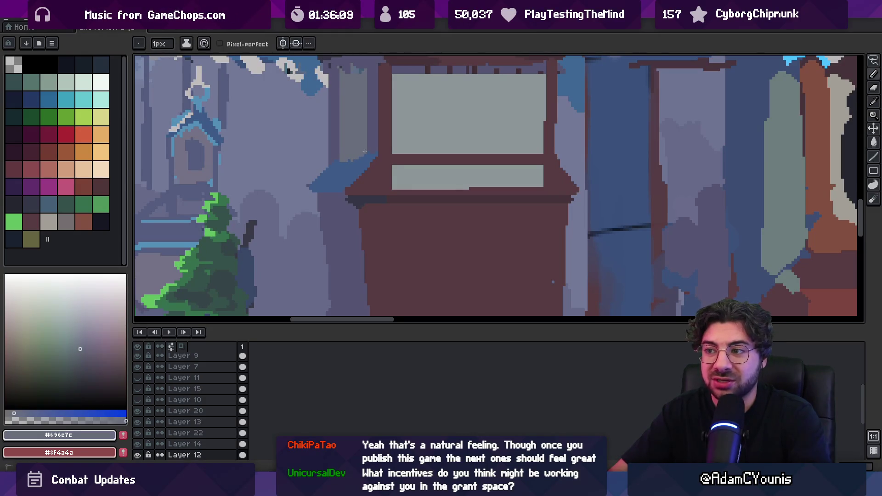
pyautogui.keyDown('alt'); pyautogui.click(351, 164); pyautogui.keyUp('alt')
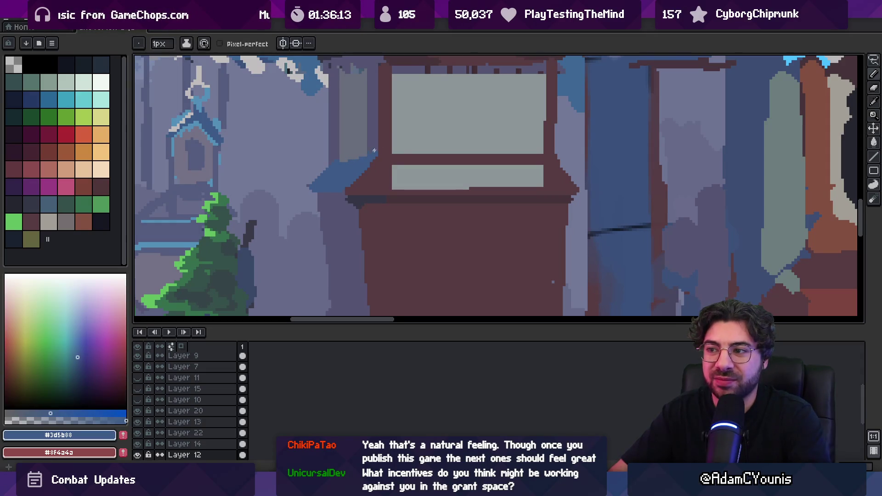
pyautogui.keyDown('alt'); pyautogui.click(369, 153); pyautogui.keyUp('alt')
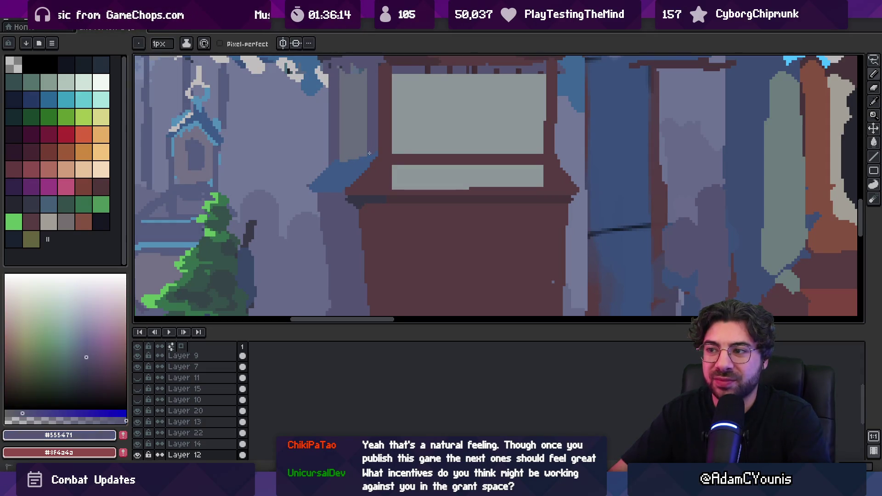
pyautogui.keyDown('alt'); pyautogui.click(340, 161); pyautogui.keyUp('alt')
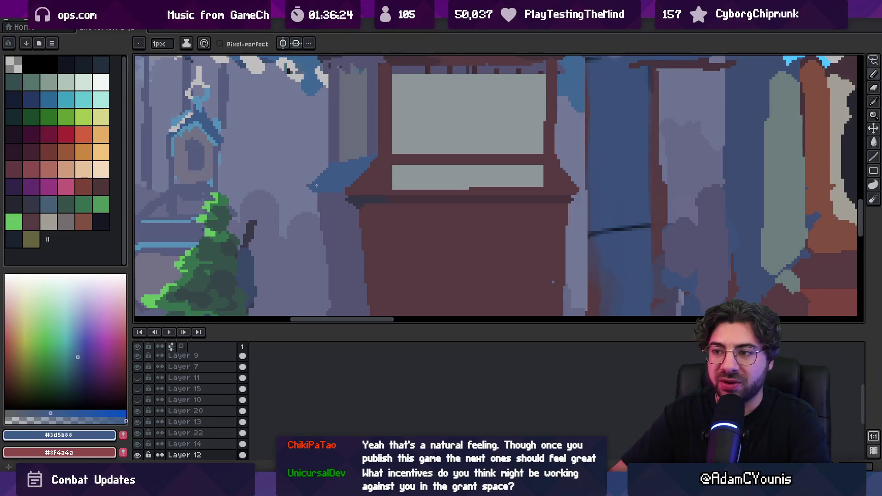
pyautogui.press('b')
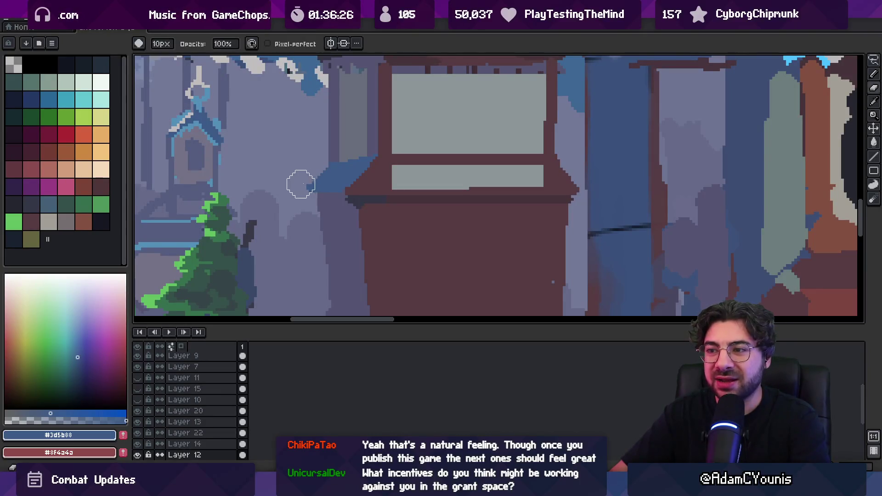
pyautogui.press('p')
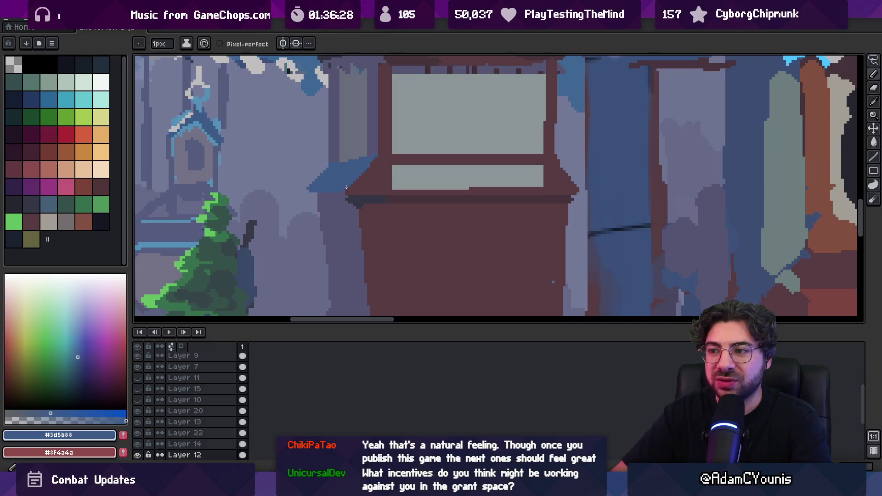
pyautogui.scroll(-2, 346, 184)
pyautogui.scroll(3, 354, 181)
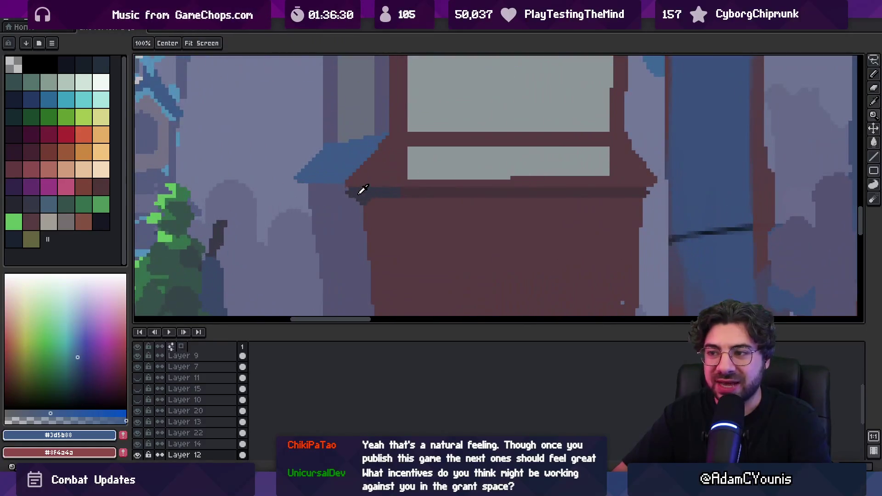
# - Draw a dark #343645 line under the blue eave and fill the wedge beneath it
pyautogui.keyDown('alt'); pyautogui.click(360, 191); pyautogui.keyUp('alt')
pyautogui.moveTo(302, 192); pyautogui.dragTo(342, 193)
pyautogui.press('g')
pyautogui.click(332, 190)
pyautogui.press('z')
pyautogui.scroll(-3, 340, 181)
pyautogui.scroll(3, 347, 177)
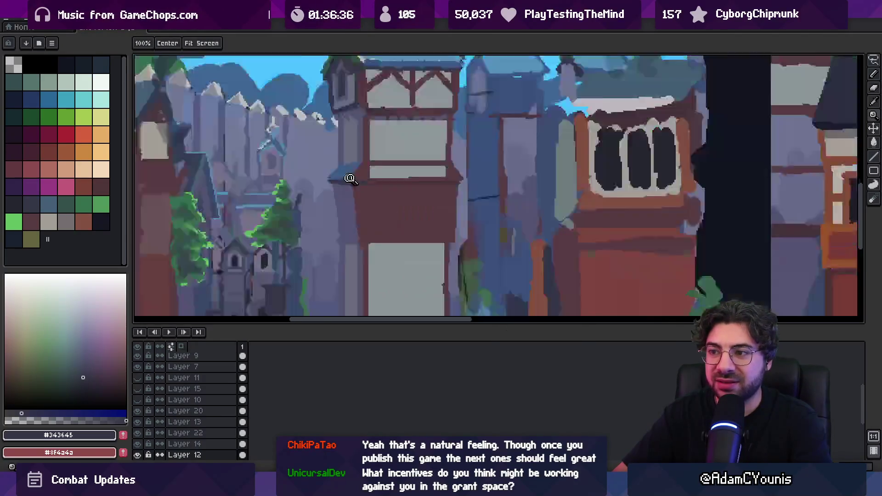
# - Add more #343645 shadow pixels under the eave and its left end, then set the pencil to 1px
pyautogui.keyDown('alt'); pyautogui.click(348, 163); pyautogui.keyUp('alt')
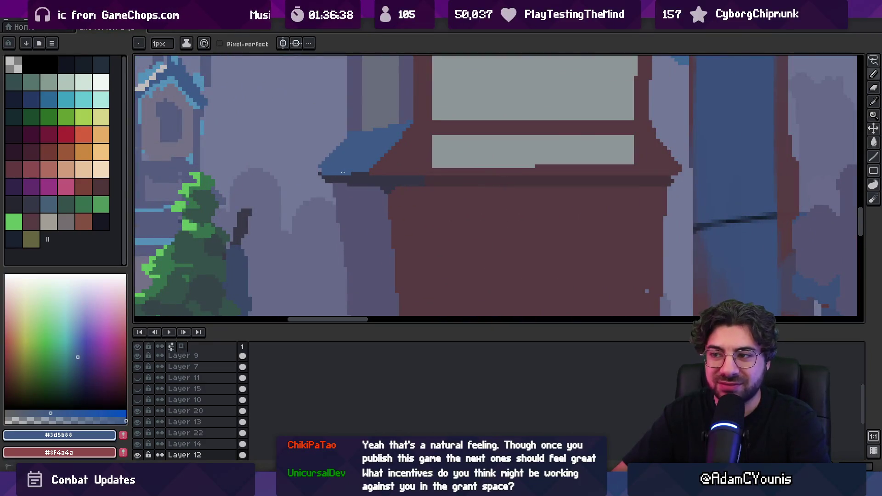
pyautogui.keyDown('alt'); pyautogui.click(329, 183); pyautogui.keyUp('alt')
pyautogui.moveTo(329, 187); pyautogui.dragTo(352, 188)
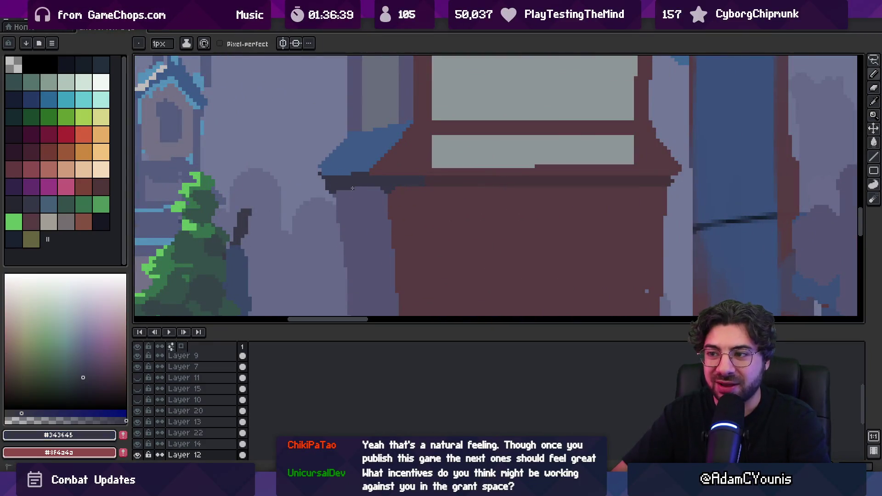
pyautogui.click(320, 176)
pyautogui.press('e')
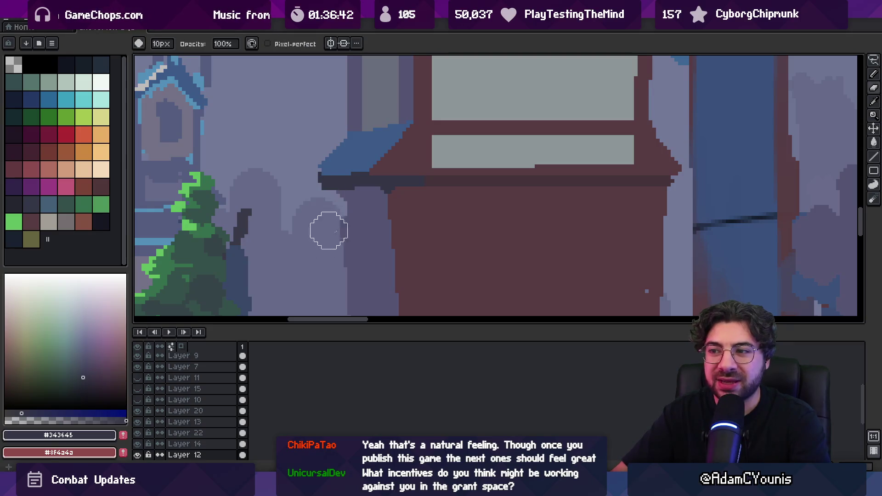
pyautogui.keyDown('alt'); pyautogui.click(347, 203); pyautogui.keyUp('alt')
pyautogui.press('b')
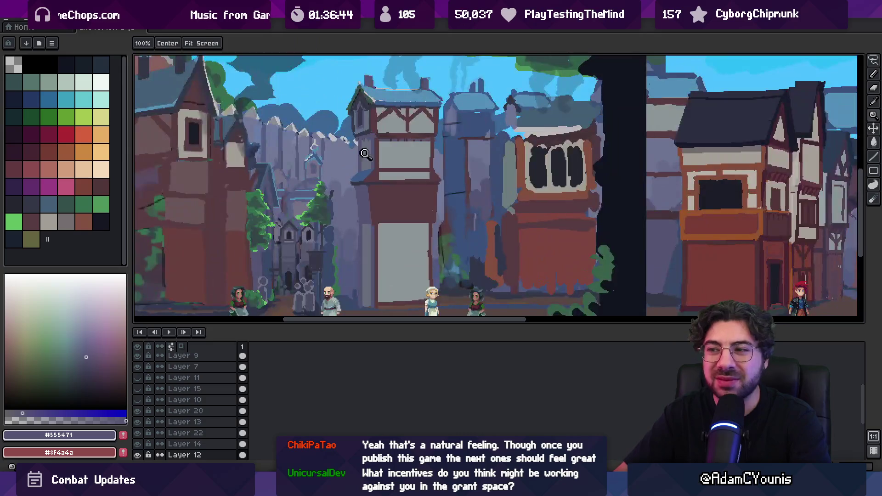
pyautogui.scroll(-3, 341, 203)
pyautogui.scroll(3, 368, 183)
pyautogui.keyDown('alt'); pyautogui.click(388, 201); pyautogui.keyUp('alt')
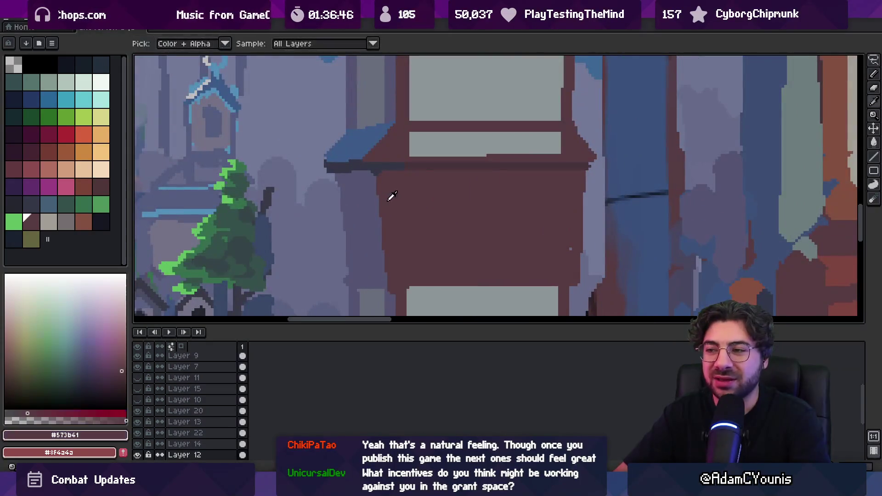
pyautogui.press('-')
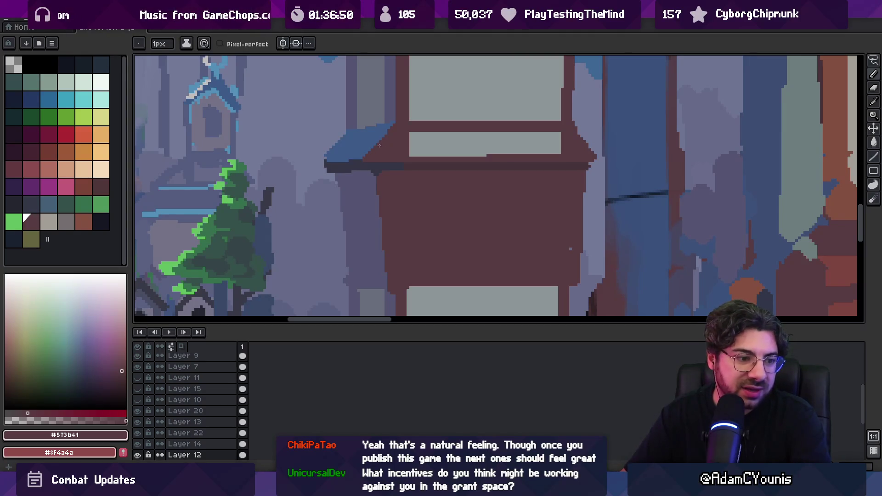
# - Trace a lighter roof-blue line down the tower's left roof edge, touching it up with darker blue
pyautogui.press('space')
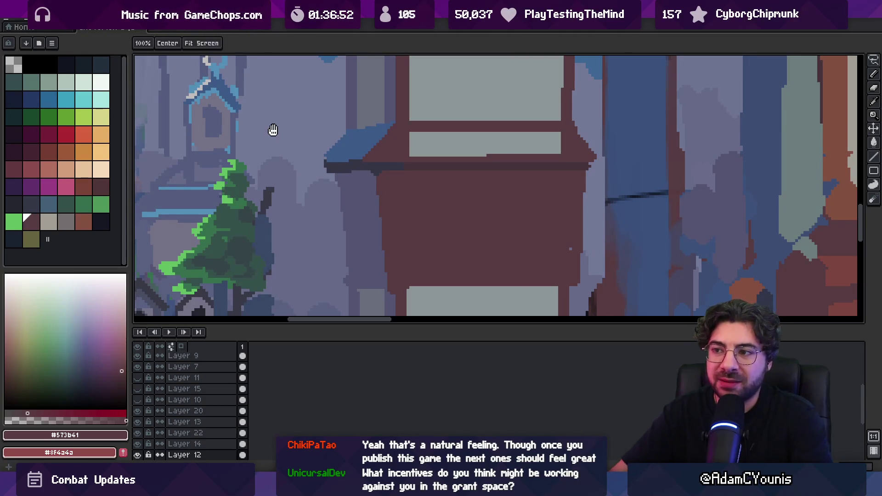
pyautogui.moveTo(273, 127)
pyautogui.mouseDown()
pyautogui.moveTo(248, 252)
pyautogui.moveTo(274, 228)
pyautogui.mouseUp()
pyautogui.press('alt')
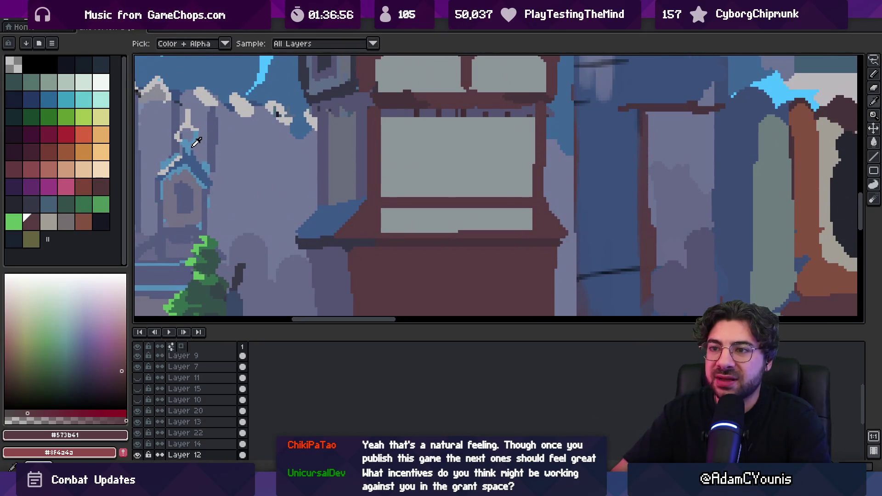
pyautogui.click(196, 142)
pyautogui.moveTo(318, 209); pyautogui.dragTo(307, 229)
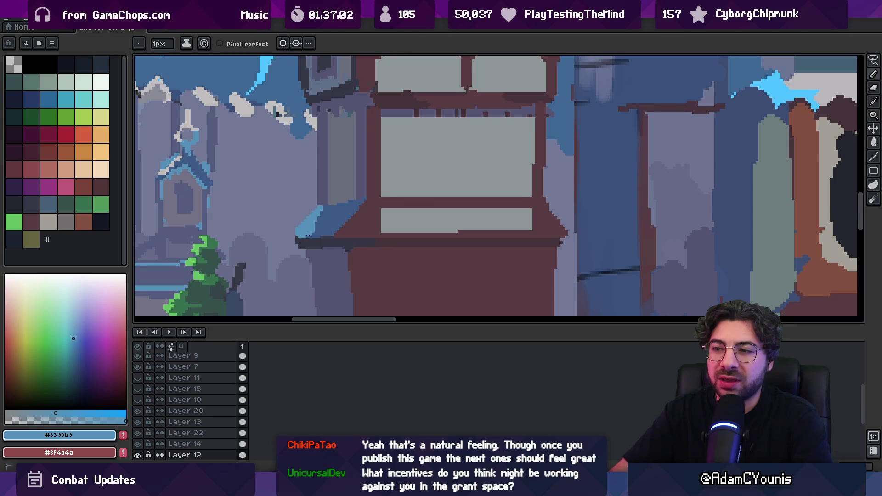
pyautogui.keyDown('alt'); pyautogui.click(322, 214); pyautogui.keyUp('alt')
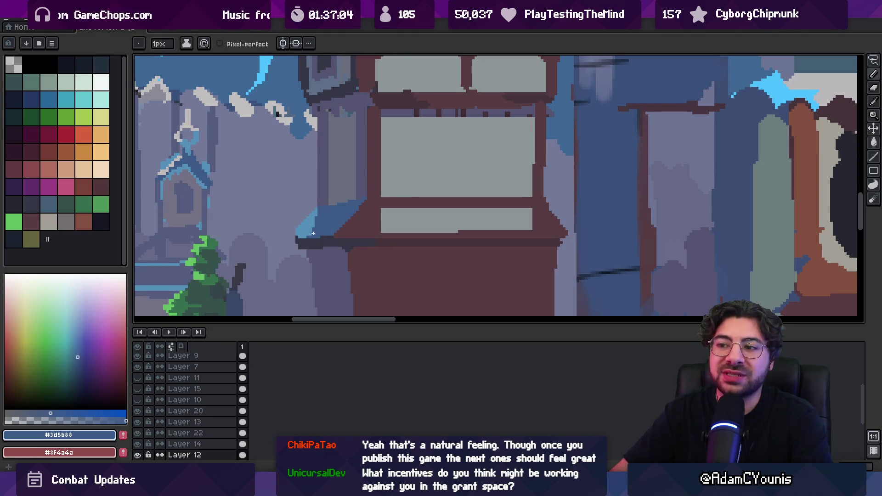
pyautogui.keyDown('alt'); pyautogui.click(313, 233); pyautogui.keyUp('alt')
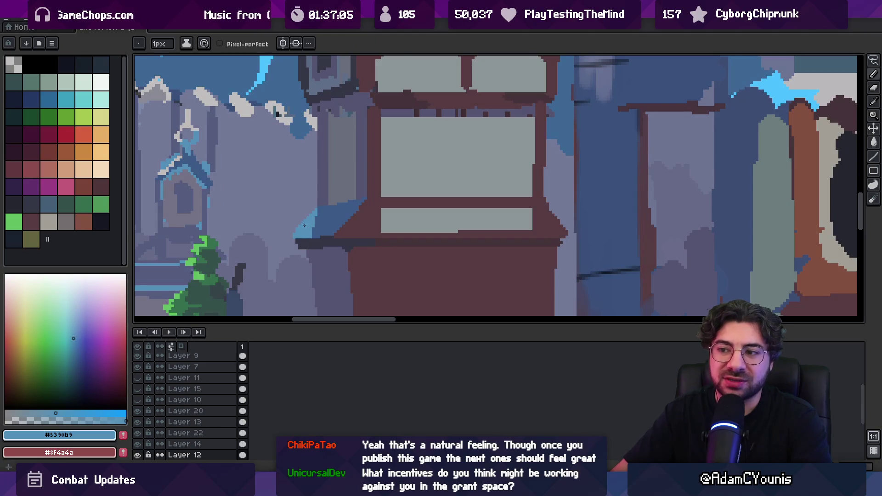
pyautogui.press('e')
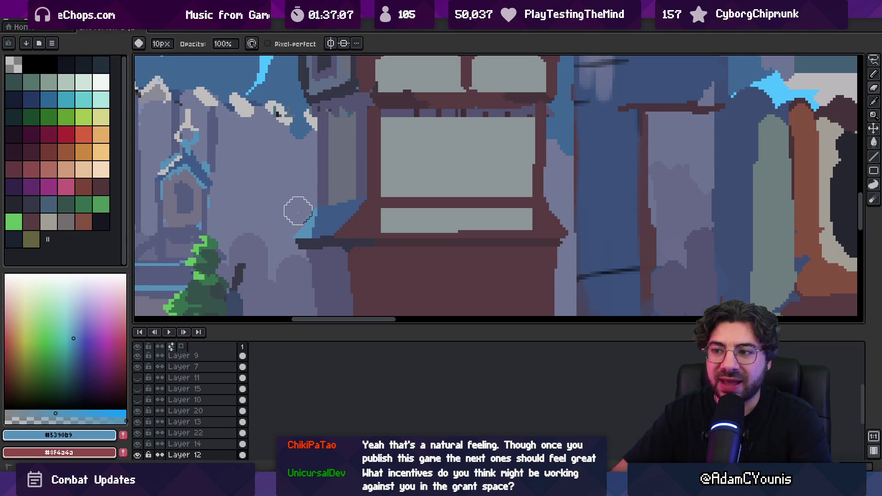
pyautogui.press('b')
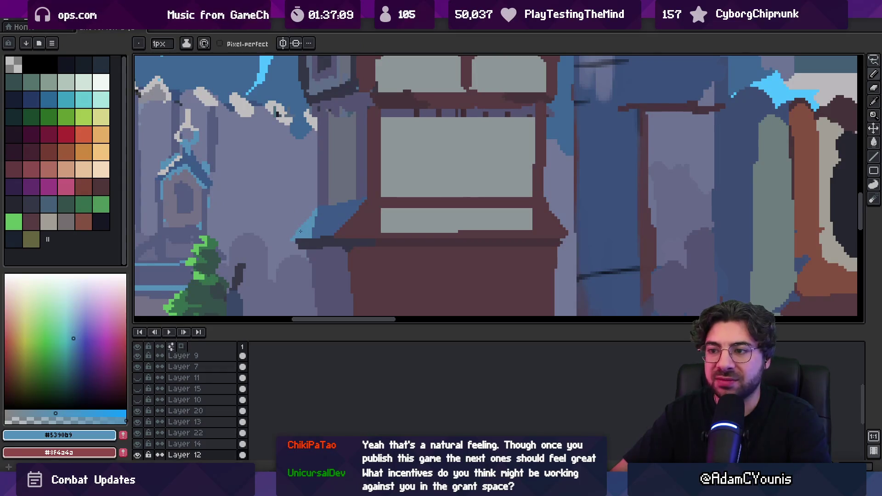
pyautogui.keyDown('alt'); pyautogui.click(299, 238); pyautogui.keyUp('alt')
pyautogui.scroll(-5, 329, 204)
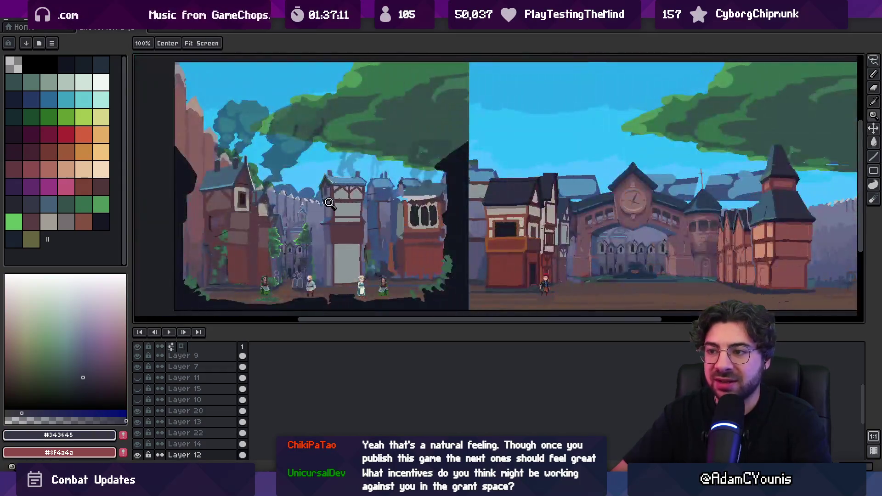
# - Shade under the roof's left edge with blue-grey #555471 at 3px, then switch to 1px maroon
pyautogui.scroll(2, 330, 203)
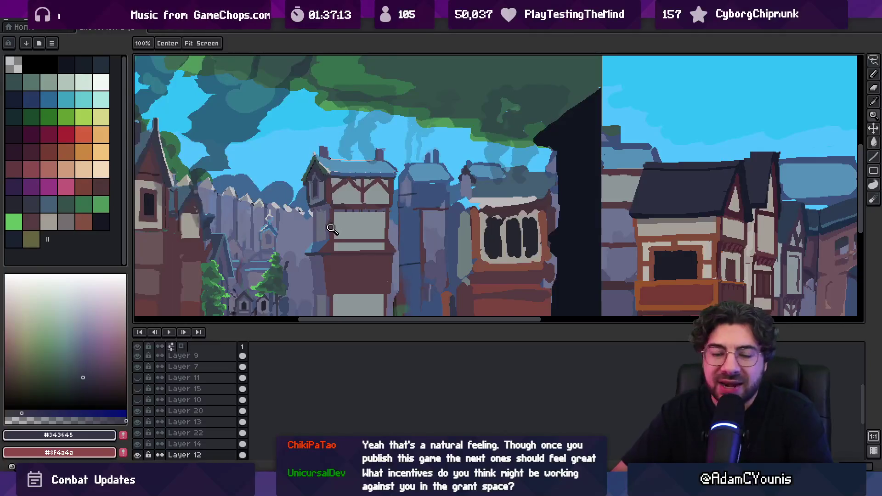
pyautogui.scroll(3, 329, 230)
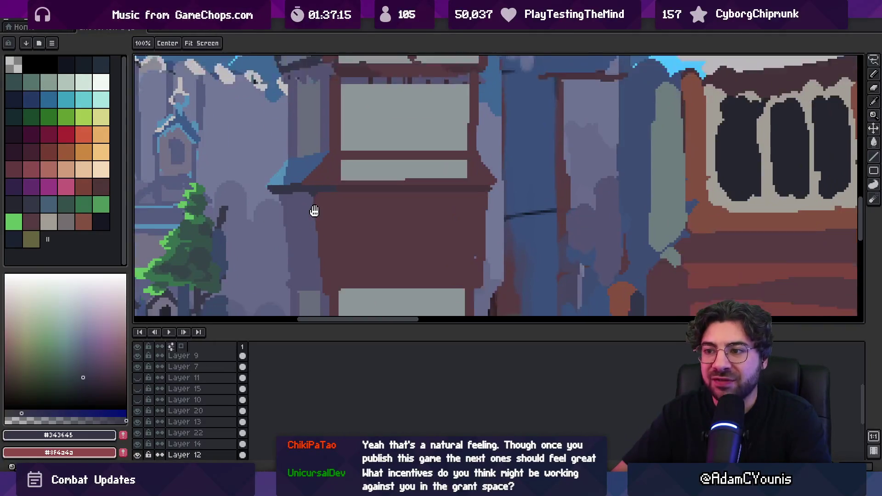
pyautogui.moveTo(314, 211)
pyautogui.mouseDown()
pyautogui.moveTo(310, 187)
pyautogui.moveTo(285, 218)
pyautogui.mouseUp()
pyautogui.keyDown('alt'); pyautogui.click(310, 187); pyautogui.keyUp('alt')
pyautogui.press('b')
pyautogui.click(275, 191)
pyautogui.keyDown('alt'); pyautogui.click(309, 186); pyautogui.keyUp('alt')
pyautogui.moveTo(302, 172); pyautogui.dragTo(317, 198)
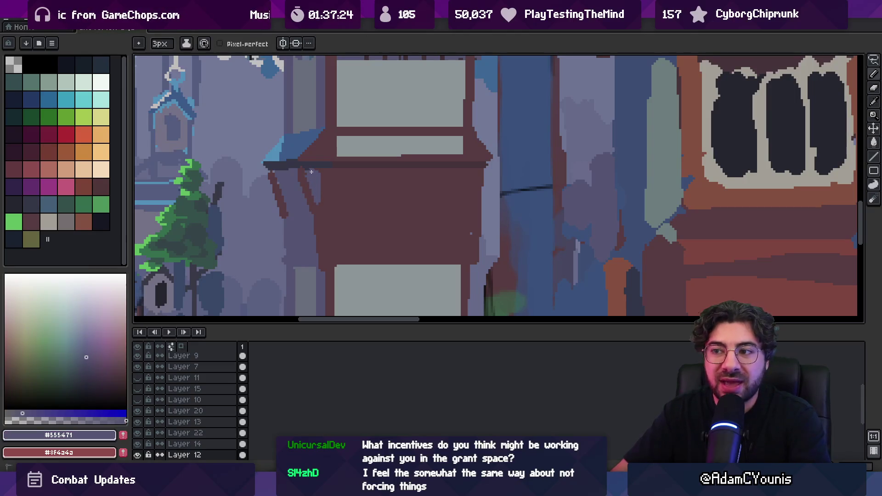
pyautogui.press('-')
pyautogui.press('-')
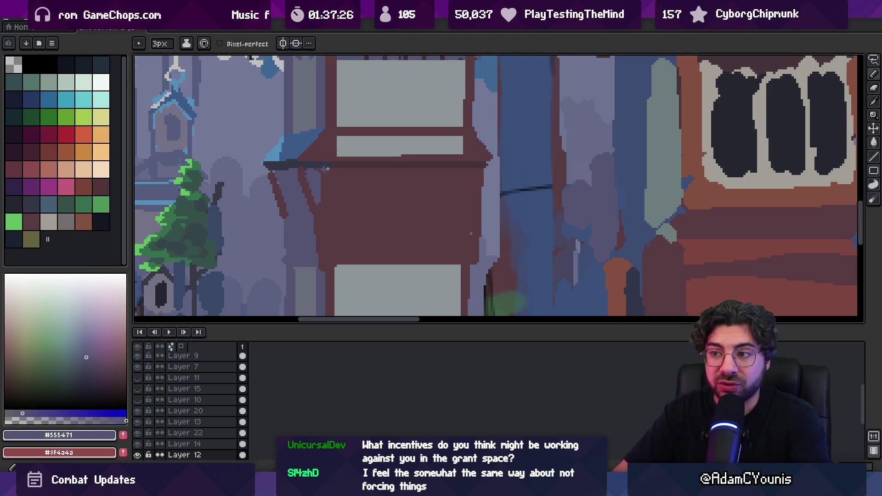
pyautogui.keyDown('alt'); pyautogui.click(297, 171); pyautogui.keyUp('alt')
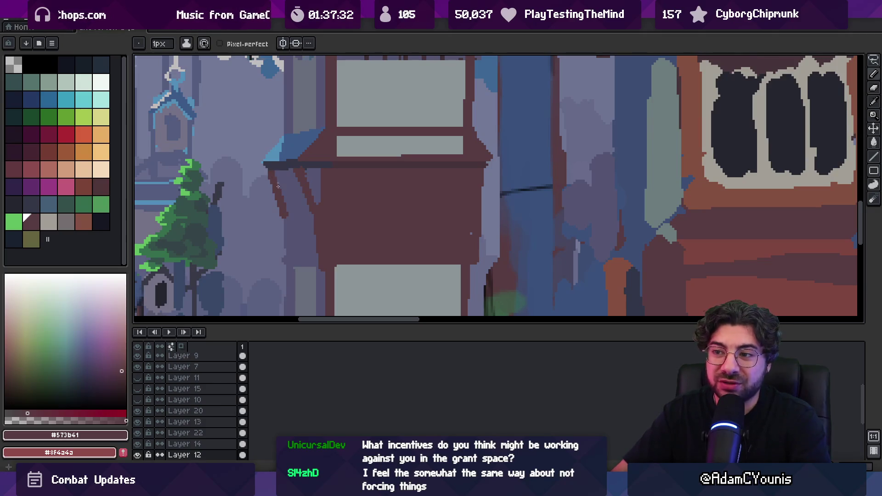
pyautogui.moveTo(284, 210)
pyautogui.mouseDown()
pyautogui.moveTo(315, 170)
pyautogui.moveTo(299, 150)
pyautogui.mouseUp()
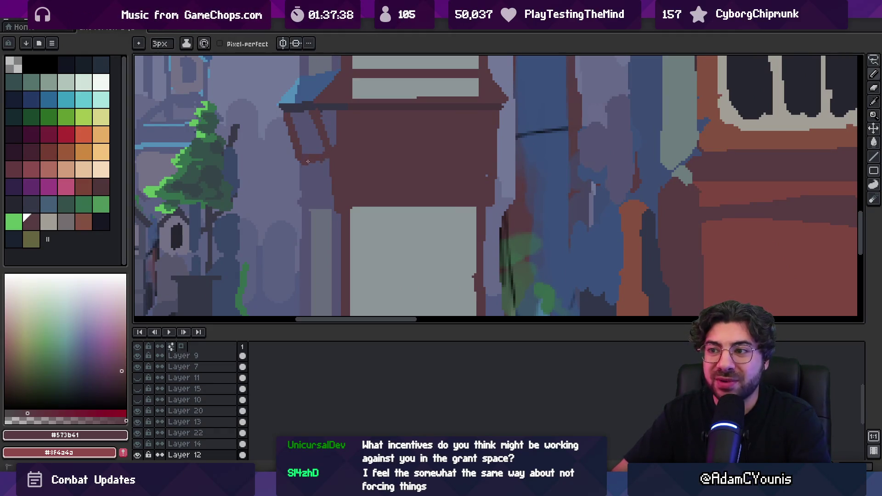
pyautogui.scroll(-5, 307, 162)
# - Sample the roof blue, blue-grey wall and dark roof band colours around the tower roof
pyautogui.press('z')
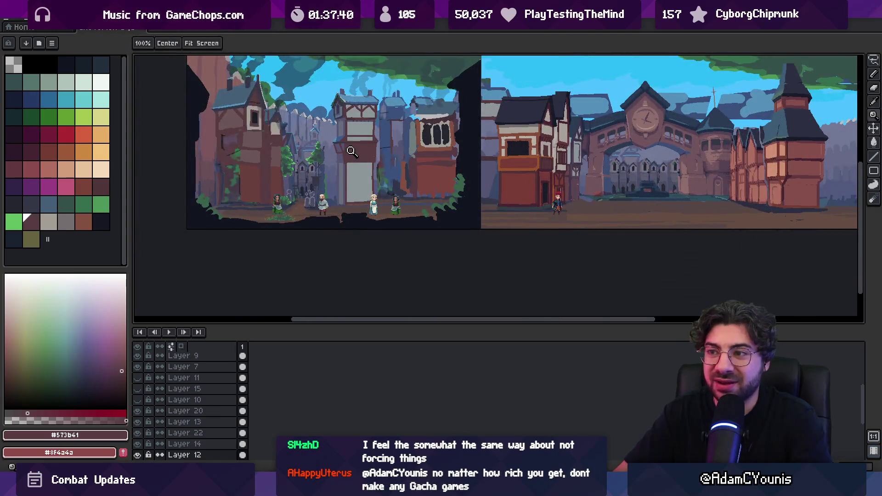
pyautogui.scroll(5, 351, 151)
pyautogui.press('b')
pyautogui.keyDown('alt'); pyautogui.click(358, 101); pyautogui.keyUp('alt')
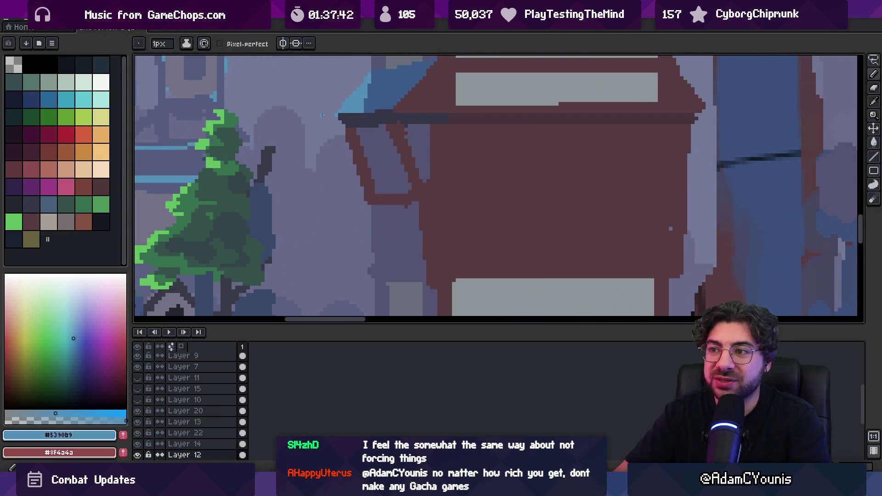
pyautogui.keyDown('alt'); pyautogui.click(374, 117); pyautogui.keyUp('alt')
pyautogui.keyDown('alt'); pyautogui.click(361, 119); pyautogui.keyUp('alt')
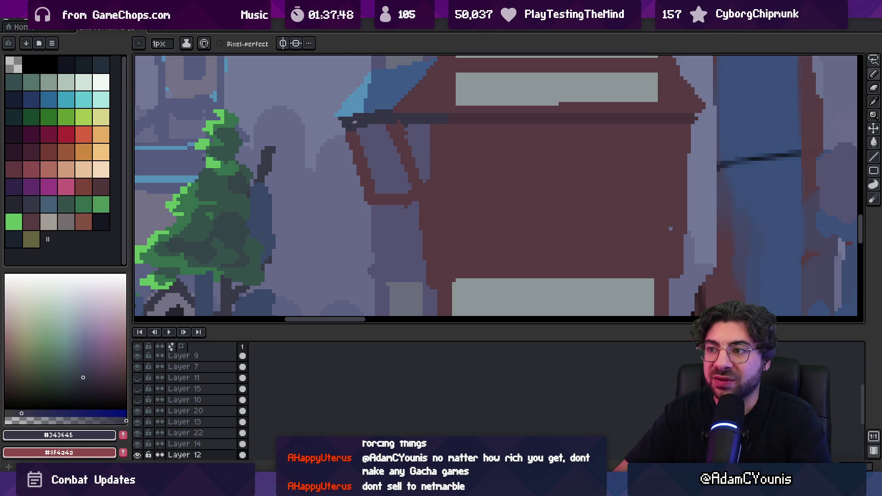
pyautogui.keyDown('alt'); pyautogui.click(386, 131); pyautogui.keyUp('alt')
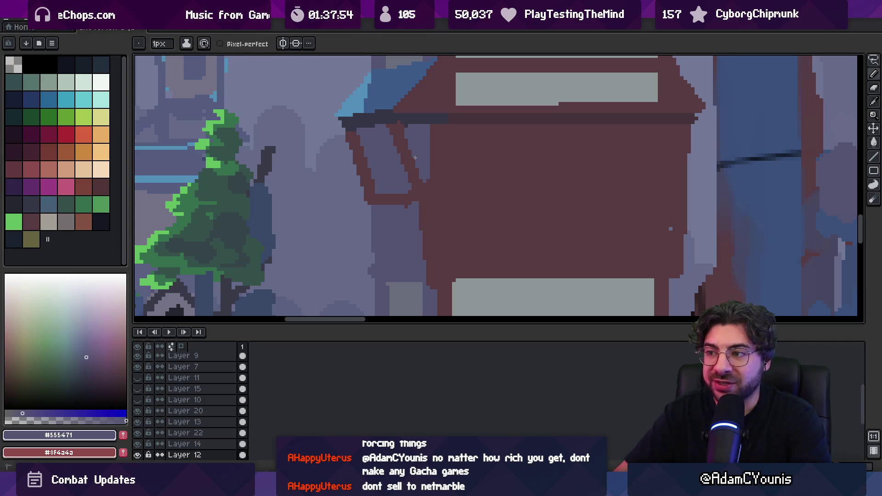
pyautogui.scroll(-1, 416, 154)
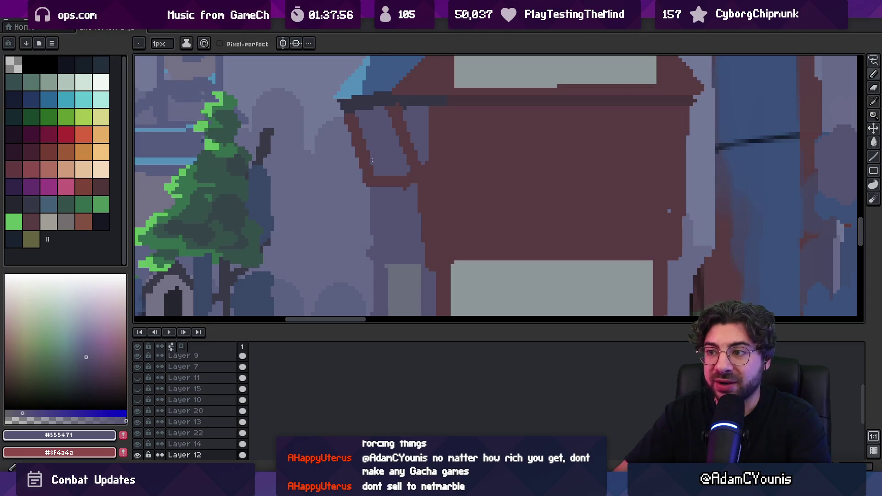
pyautogui.scroll(-3, 370, 137)
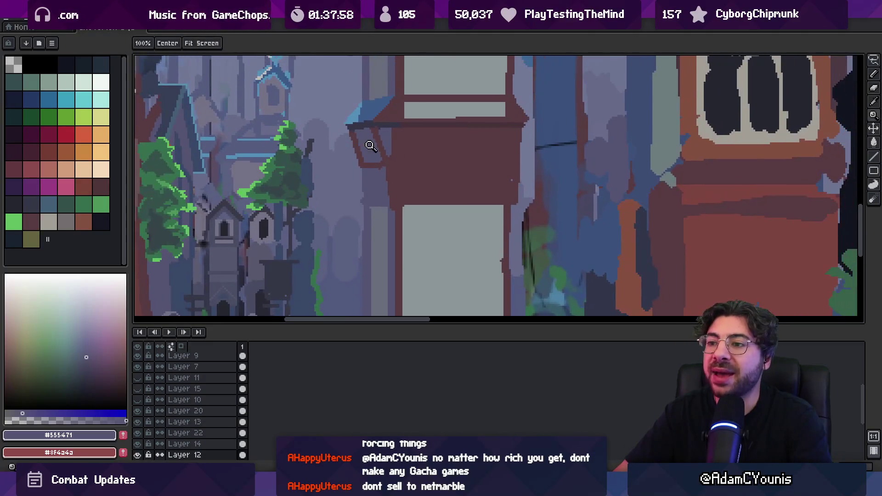
pyautogui.scroll(4, 374, 147)
# - Try erasing the dark red bracket lines, undo it, then select and clear the bracket's thin stripe
pyautogui.press('z')
pyautogui.press('e')
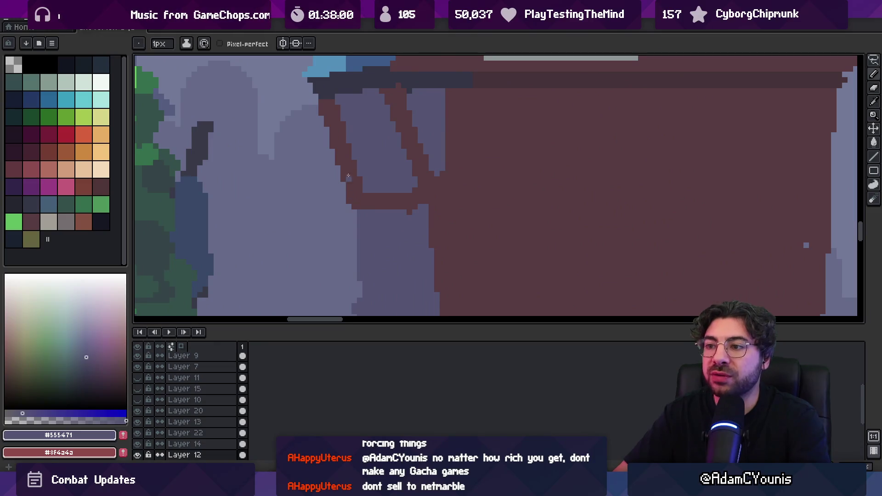
pyautogui.moveTo(388, 142); pyautogui.dragTo(368, 138)
pyautogui.hotkey('ctrl', 'z')
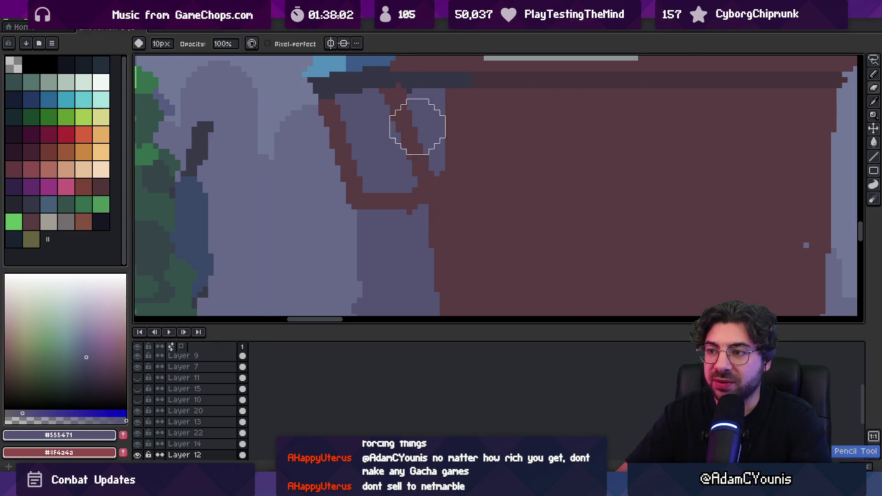
pyautogui.press('b')
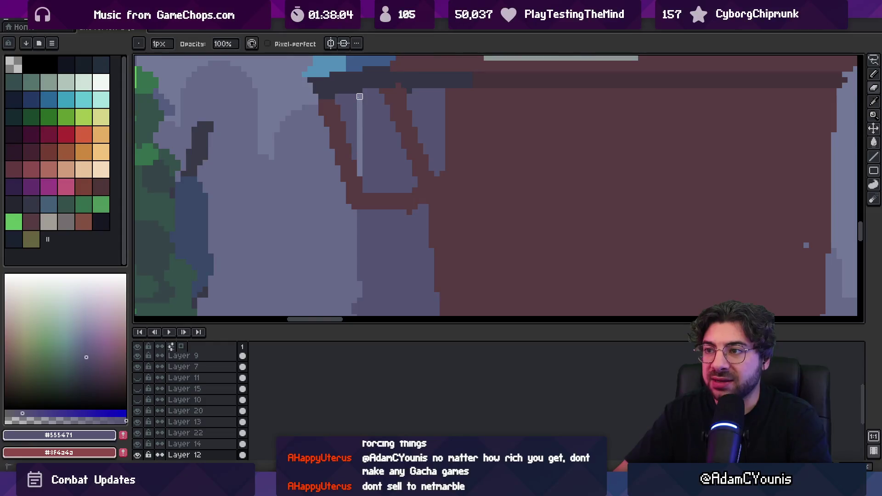
pyautogui.press('w')
pyautogui.click(355, 96)
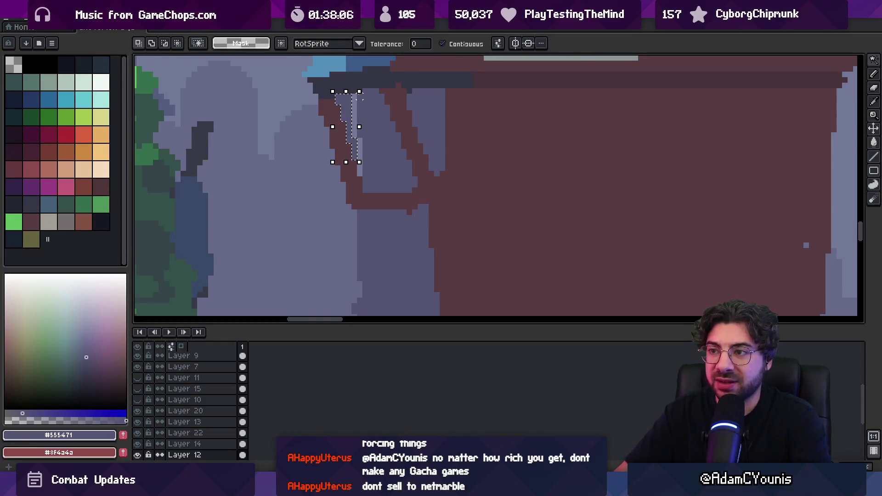
pyautogui.press('b')
pyautogui.press('g')
# - Bring the tower roof back into view and pick the dark roof band colour
pyautogui.press('z')
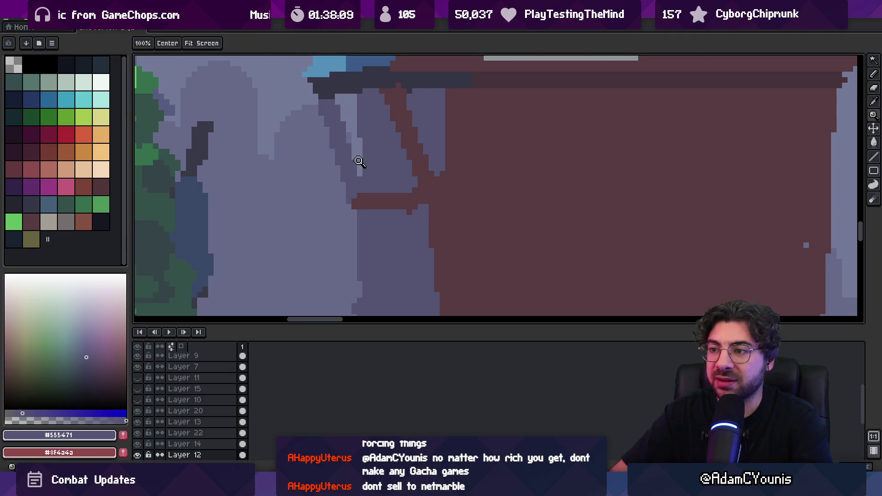
pyautogui.scroll(-3, 361, 162)
pyautogui.scroll(-2, 367, 133)
pyautogui.scroll(5, 369, 143)
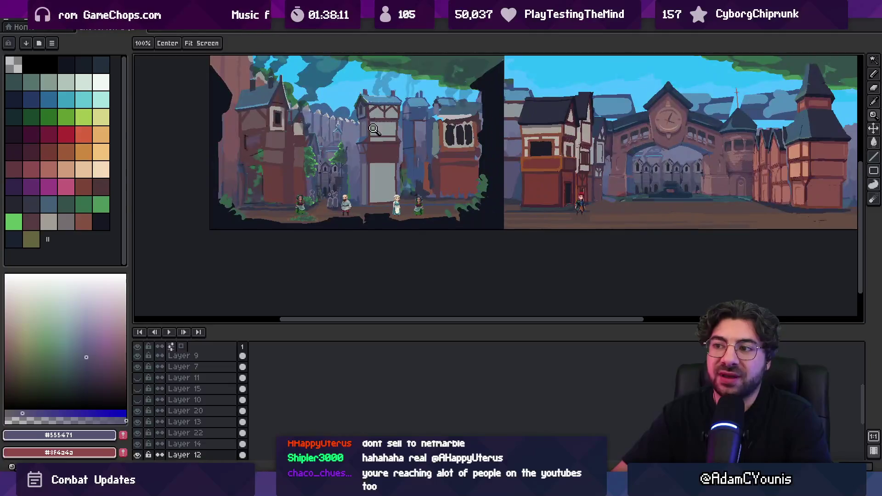
pyautogui.moveTo(378, 138); pyautogui.dragTo(357, 209)
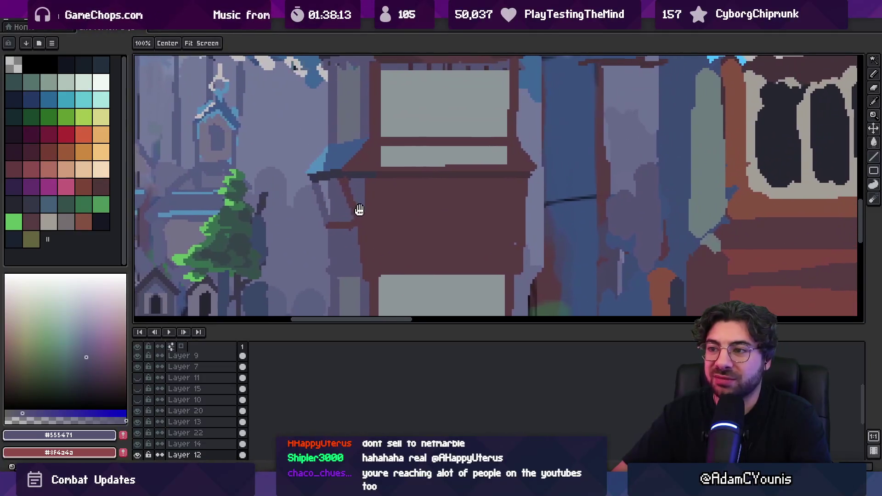
pyautogui.keyDown('alt'); pyautogui.click(338, 174); pyautogui.keyUp('alt')
pyautogui.press('b')
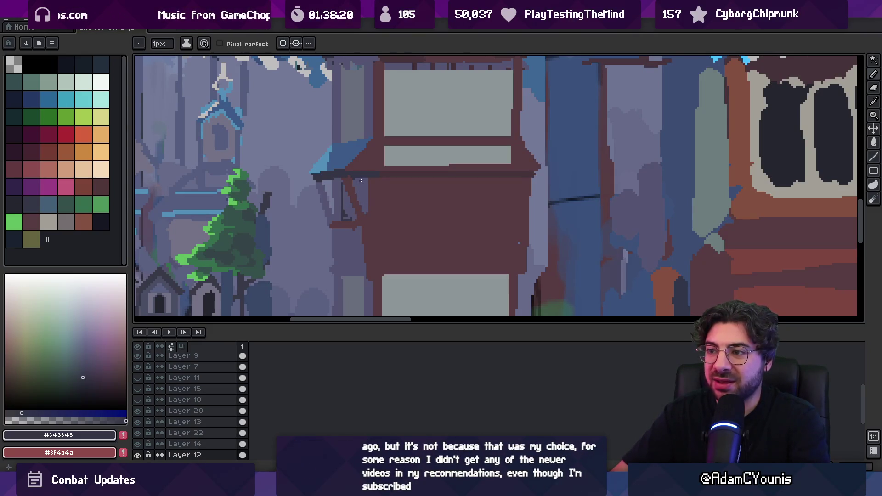
# - Sample the blue-grey wall colour, then the dark slate roof colour
pyautogui.press('z')
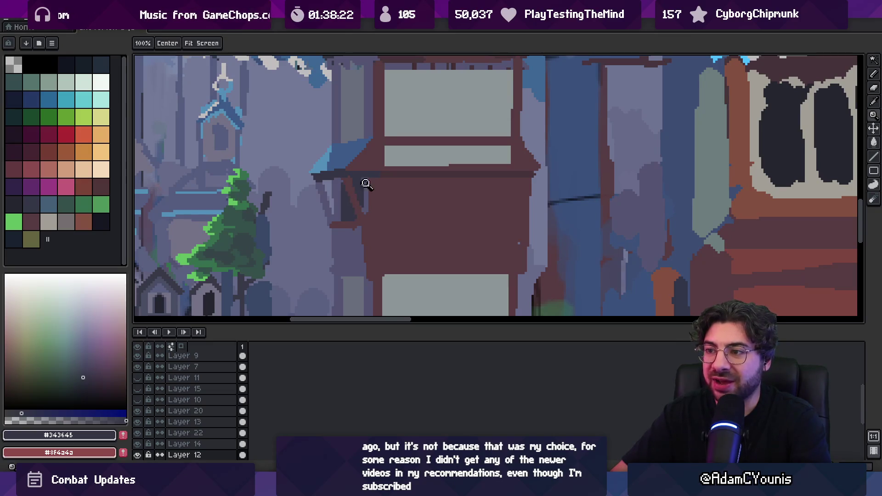
pyautogui.scroll(-5, 363, 181)
pyautogui.scroll(4, 391, 169)
pyautogui.scroll(2, 392, 169)
pyautogui.press('b')
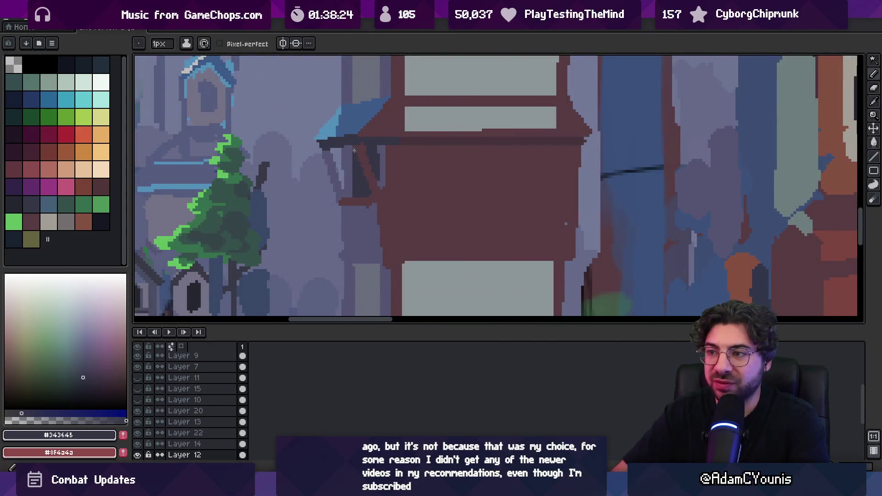
pyautogui.keyDown('alt'); pyautogui.click(369, 148); pyautogui.keyUp('alt')
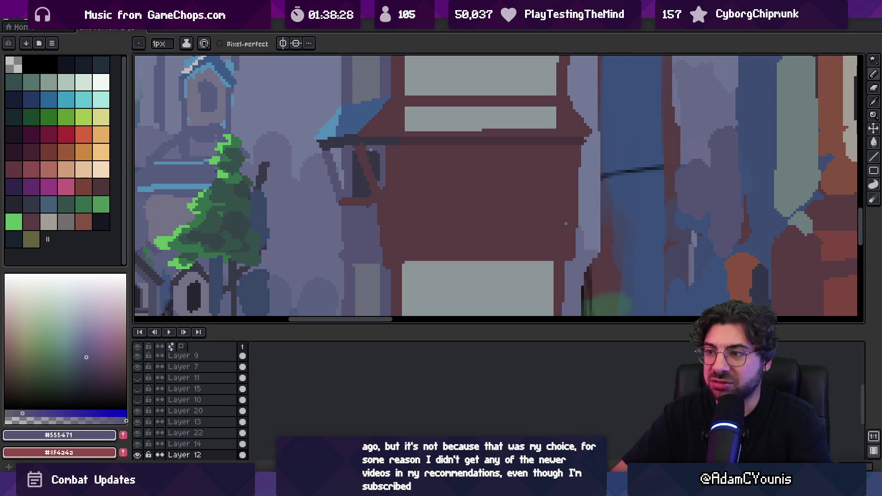
pyautogui.keyDown('alt'); pyautogui.click(364, 144); pyautogui.keyUp('alt')
pyautogui.press('z')
pyautogui.scroll(-3, 388, 117)
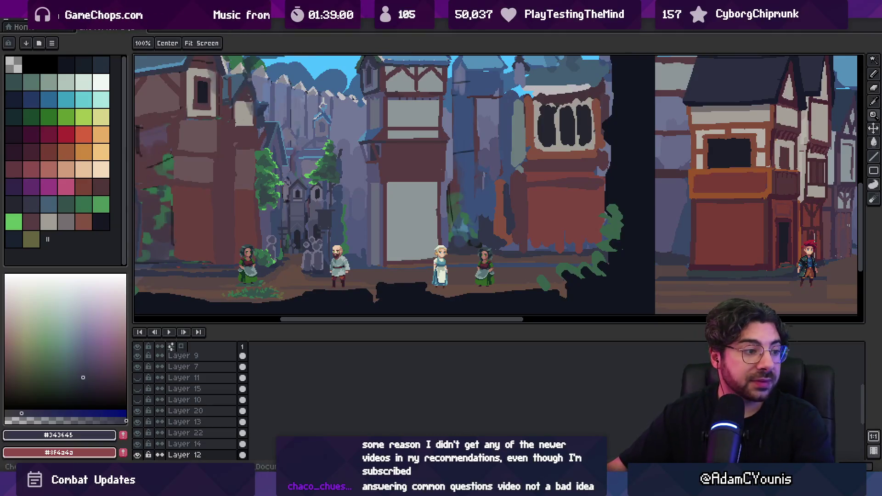
# - Paint purple-grey #555471 pixels beside the tower's beam
pyautogui.scroll(-3, 356, 142)
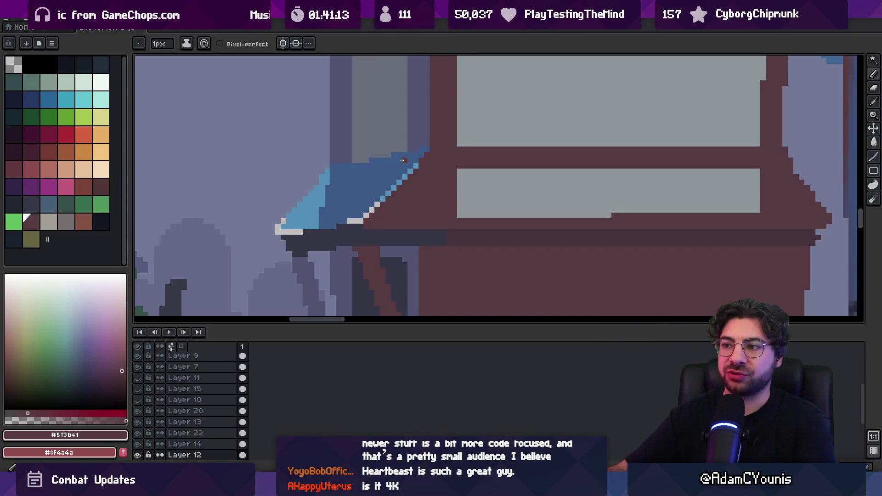
pyautogui.press('z')
pyautogui.scroll(-3, 364, 172)
pyautogui.scroll(-2, 363, 171)
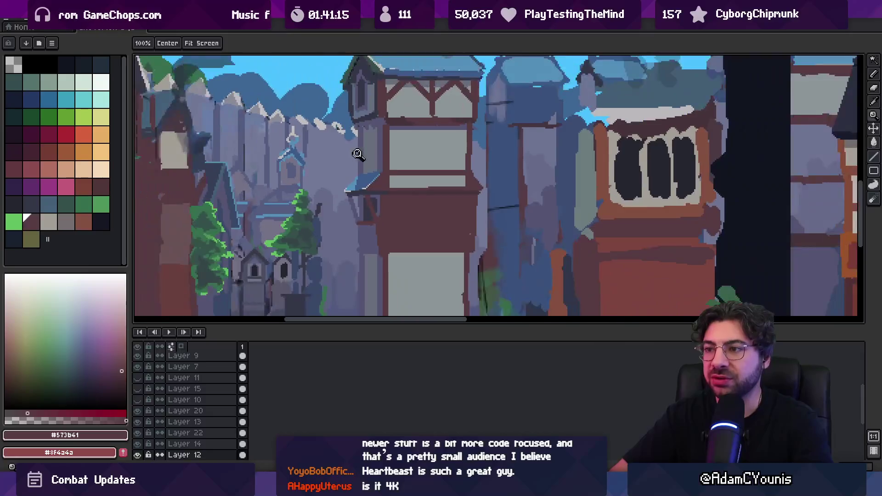
pyautogui.scroll(4, 364, 147)
pyautogui.keyDown('alt'); pyautogui.click(407, 194); pyautogui.keyUp('alt')
pyautogui.press('b')
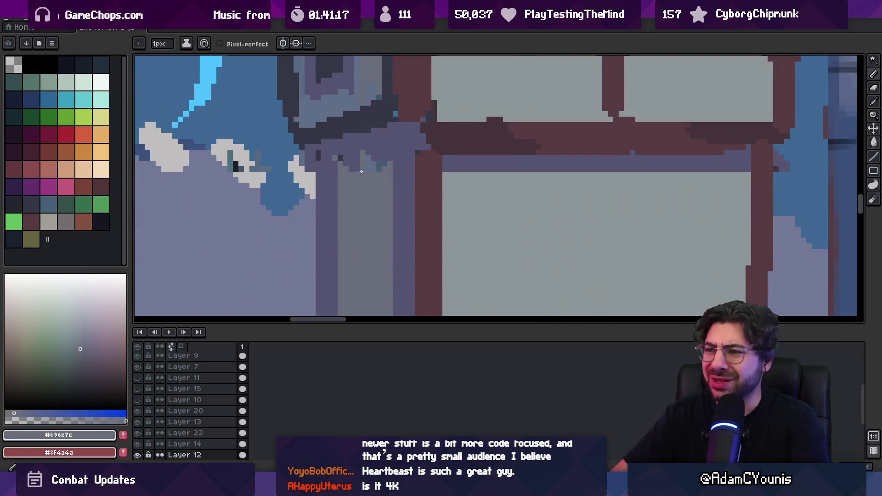
pyautogui.keyDown('alt'); pyautogui.click(390, 153); pyautogui.keyUp('alt')
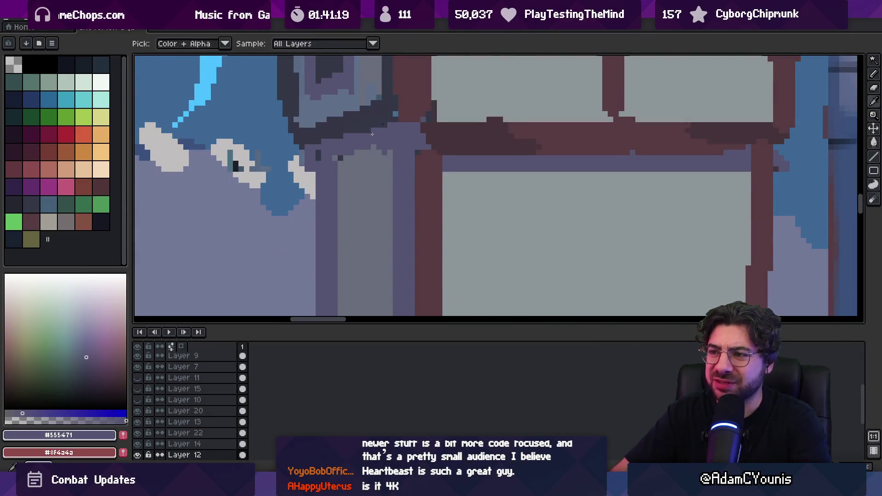
pyautogui.moveTo(297, 168); pyautogui.dragTo(307, 152)
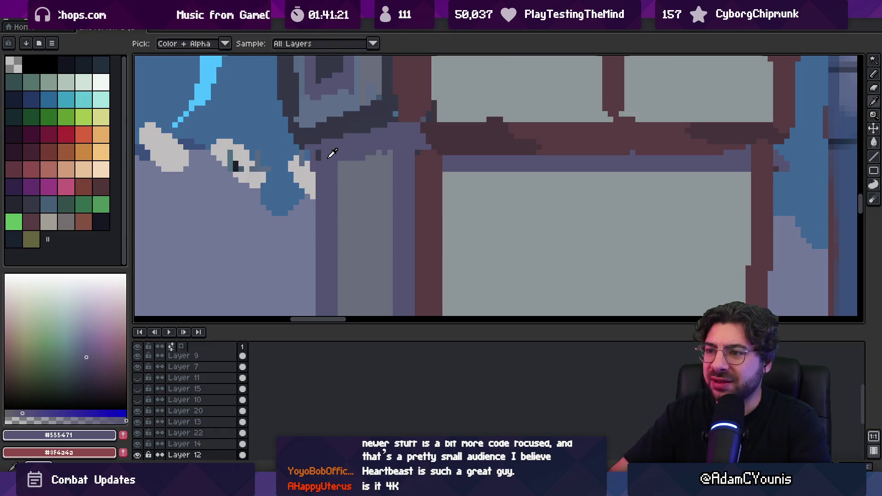
# - Fill the light-purple patch left of the beam with dark brown #46333a
pyautogui.press('z')
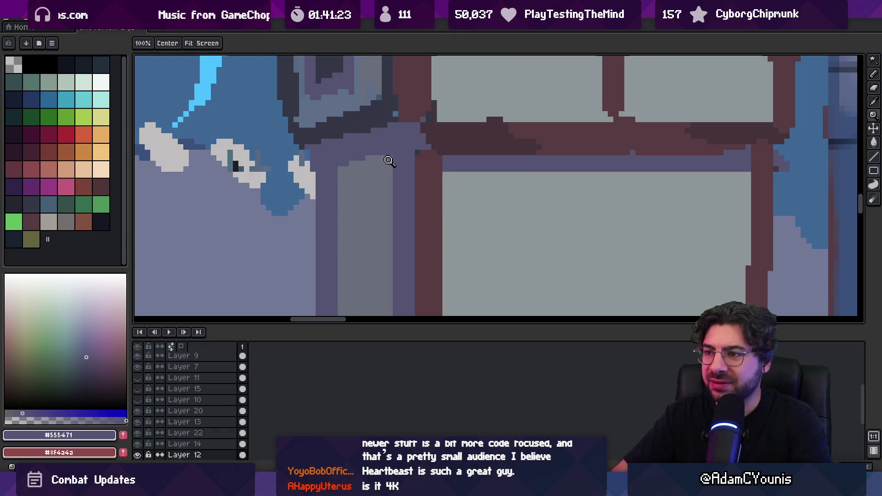
pyautogui.scroll(-5, 388, 156)
pyautogui.scroll(5, 386, 147)
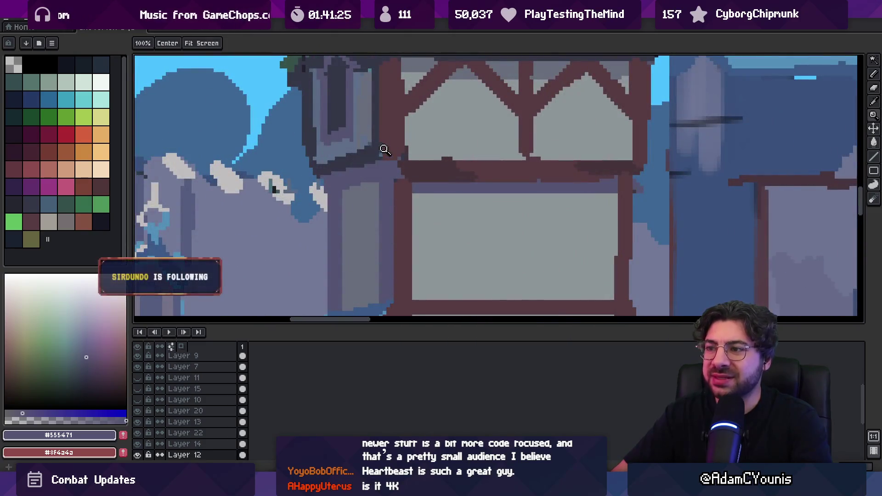
pyautogui.press('b')
pyautogui.keyDown('alt'); pyautogui.click(426, 165); pyautogui.keyUp('alt')
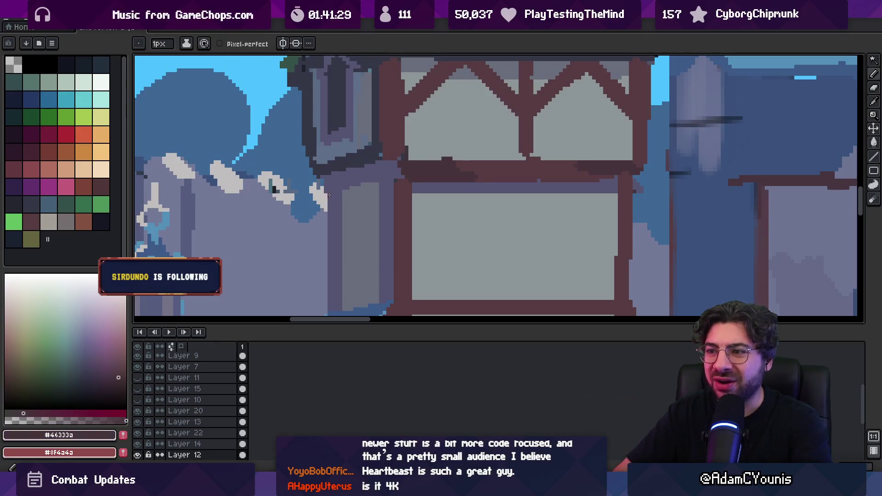
pyautogui.press('g')
pyautogui.click(392, 175)
pyautogui.scroll(-3, 368, 175)
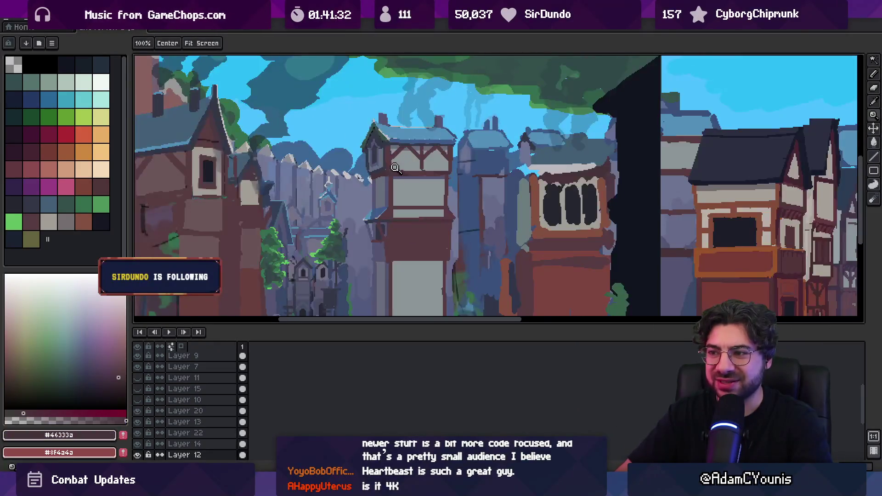
pyautogui.scroll(3, 388, 172)
# - Sample purple-grey #555471 and grey #696c7c from the wall, ending on #555471
pyautogui.press('i')
pyautogui.keyDown('alt'); pyautogui.click(392, 191); pyautogui.keyUp('alt')
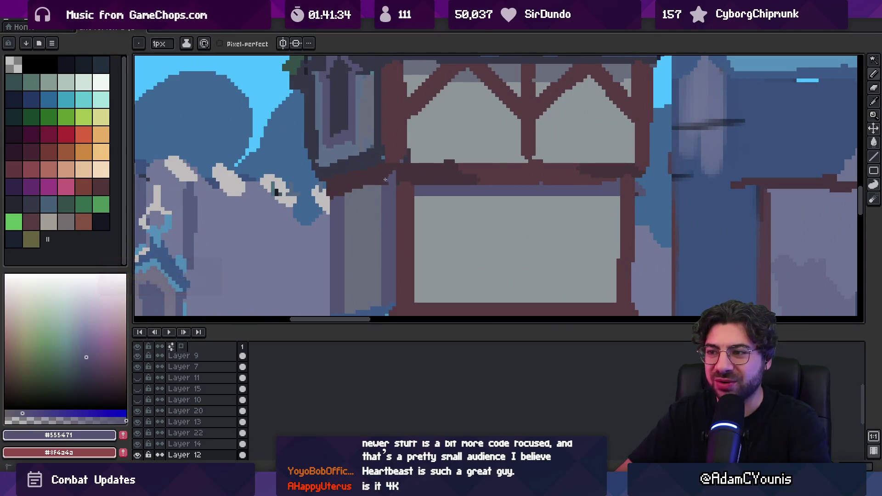
pyautogui.keyDown('alt'); pyautogui.click(375, 187); pyautogui.keyUp('alt')
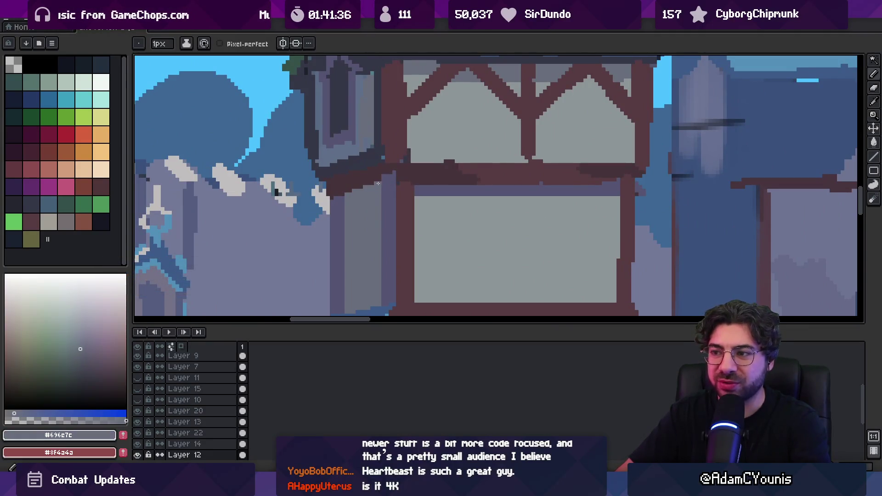
pyautogui.keyDown('alt'); pyautogui.click(371, 185); pyautogui.keyUp('alt')
pyautogui.keyDown('alt'); pyautogui.click(386, 181); pyautogui.keyUp('alt')
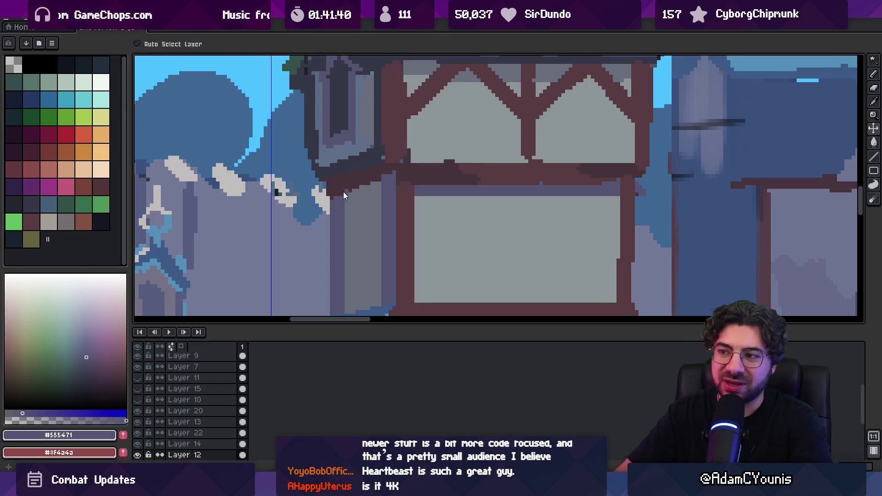
pyautogui.press('z')
pyautogui.scroll(-5, 335, 190)
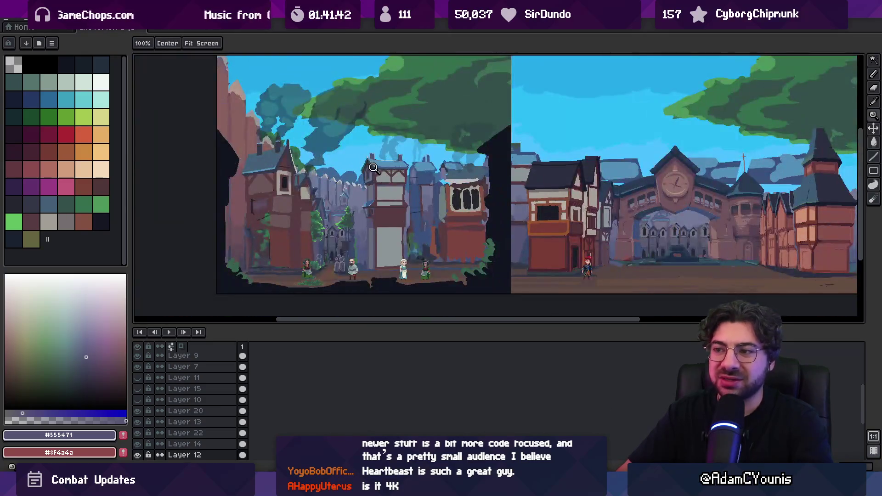
# - Draw a grey #696c7c vertical line down the tower's side column
pyautogui.click(366, 188)
pyautogui.scroll(3, 367, 188)
pyautogui.press('b')
pyautogui.keyDown('alt'); pyautogui.click(381, 164); pyautogui.keyUp('alt')
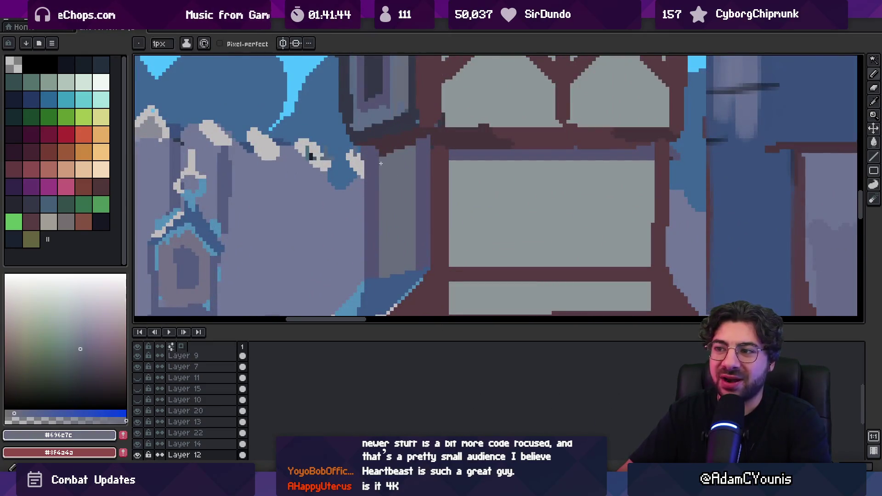
pyautogui.moveTo(375, 165); pyautogui.dragTo(378, 273)
# - Draw a 3px purple-grey #555471 line across the grey column
pyautogui.press('+')
pyautogui.press('+')
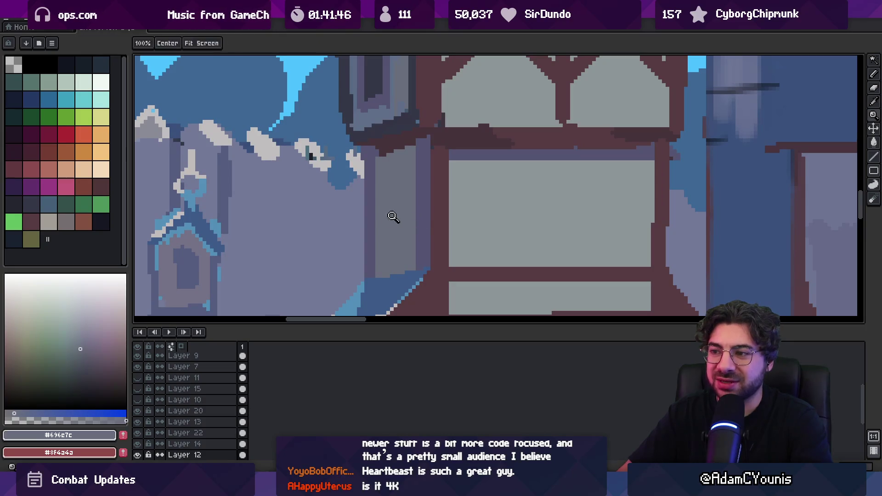
pyautogui.keyDown('alt'); pyautogui.click(384, 216); pyautogui.keyUp('alt')
pyautogui.press('+')
pyautogui.press('+')
pyautogui.press('+')
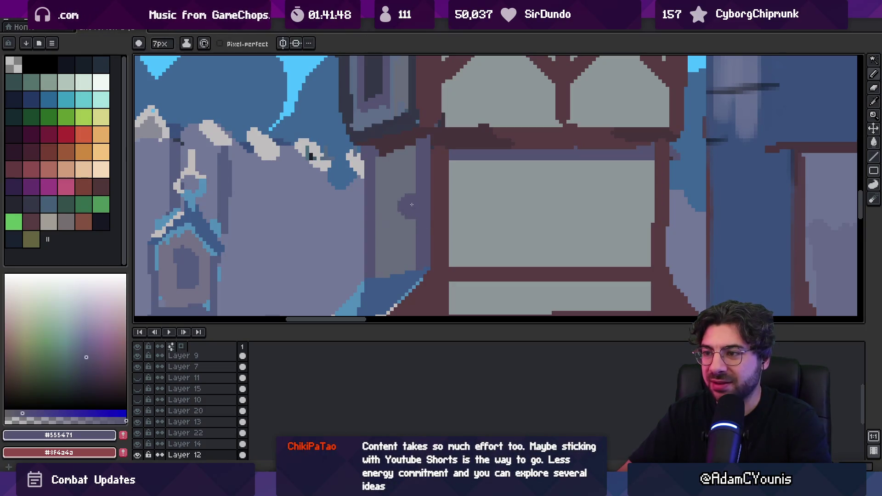
pyautogui.press('-')
pyautogui.press('-')
pyautogui.press('-')
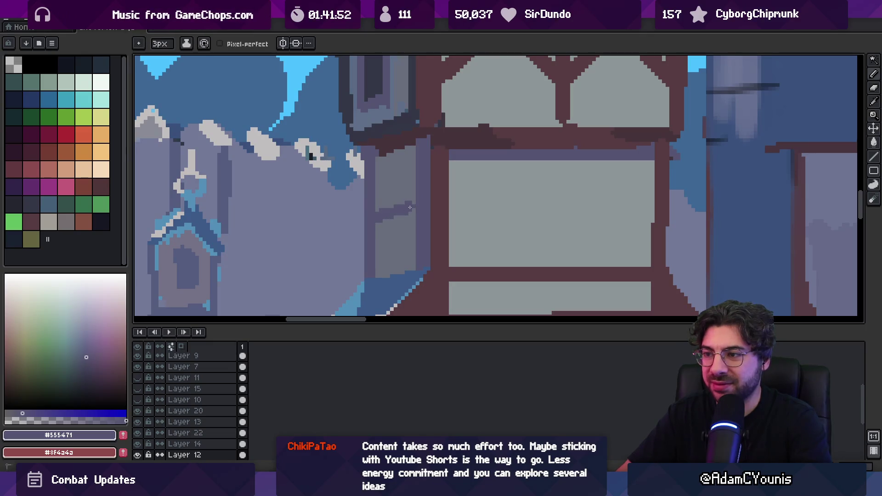
pyautogui.keyDown('shift'); pyautogui.click(413, 206); pyautogui.keyUp('shift')
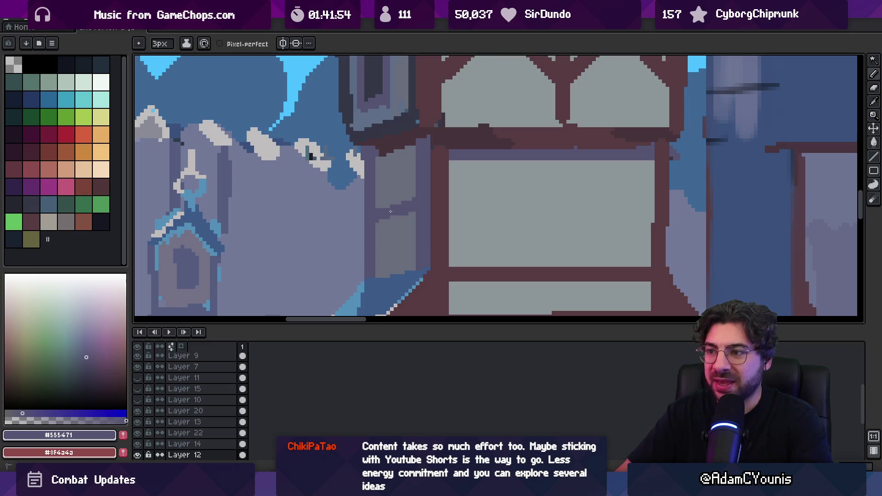
pyautogui.keyDown('alt'); pyautogui.click(404, 226); pyautogui.keyUp('alt')
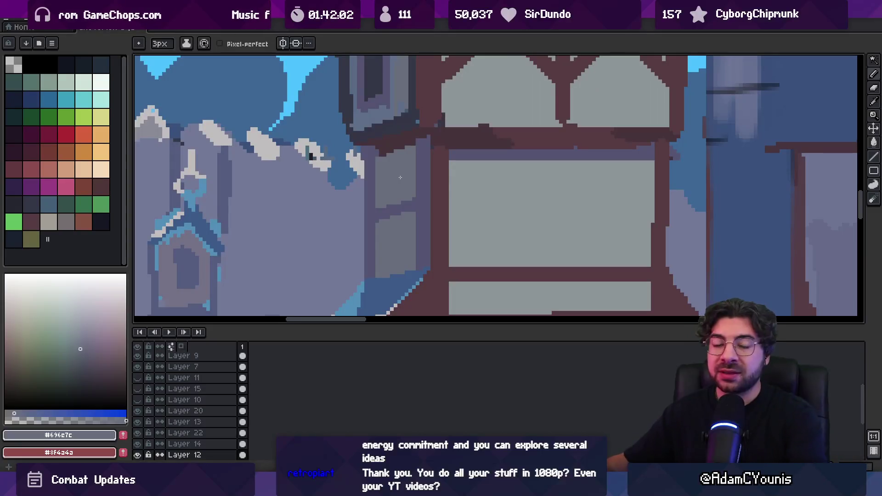
# - Sample beam and wall colours, then paint a dark #353848 outline along the tower's edge
pyautogui.scroll(-2, 312, 241)
pyautogui.moveTo(311, 241); pyautogui.dragTo(283, 229)
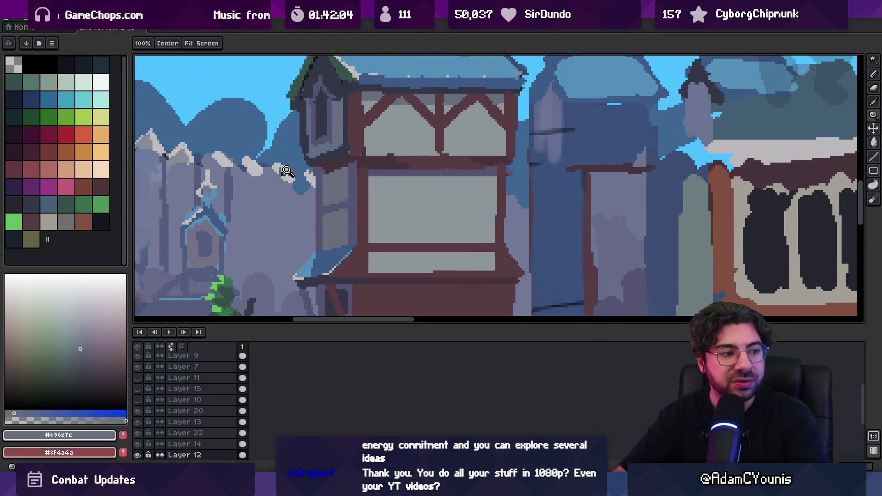
pyautogui.scroll(4, 288, 171)
pyautogui.keyDown('alt'); pyautogui.click(314, 183); pyautogui.keyUp('alt')
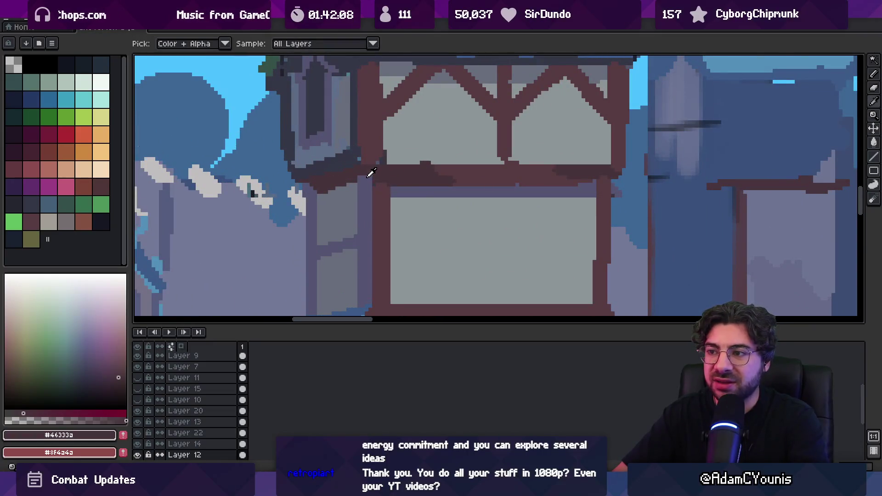
pyautogui.keyDown('alt'); pyautogui.click(364, 155); pyautogui.keyUp('alt')
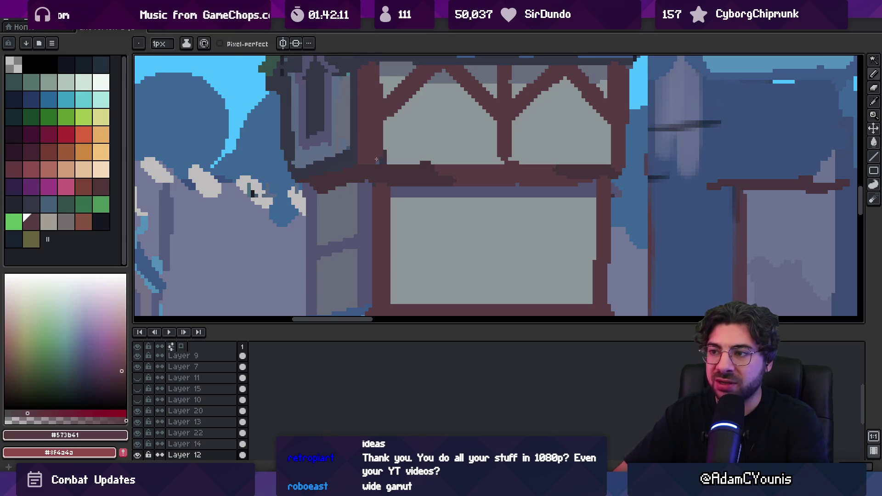
pyautogui.keyDown('alt'); pyautogui.click(387, 131); pyautogui.keyUp('alt')
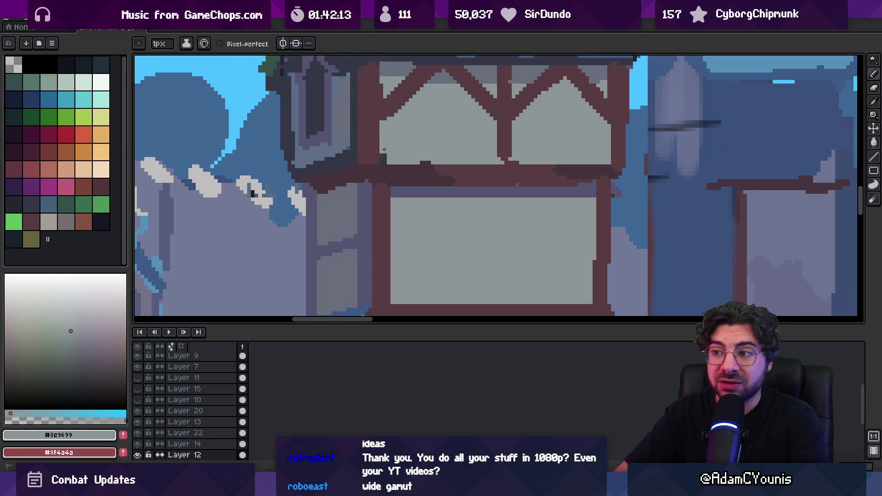
pyautogui.scroll(3, 385, 161)
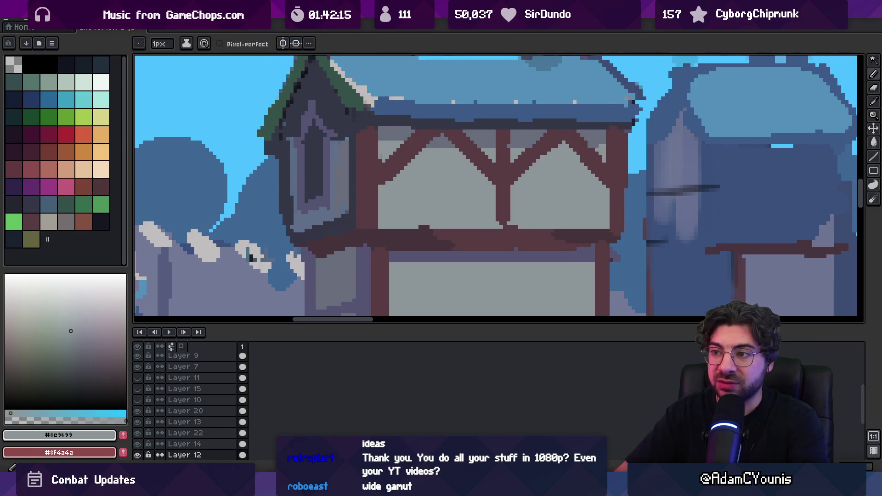
pyautogui.keyDown('alt'); pyautogui.click(355, 207); pyautogui.keyUp('alt')
pyautogui.moveTo(358, 226); pyautogui.dragTo(358, 139)
pyautogui.press('z')
pyautogui.scroll(-3, 357, 132)
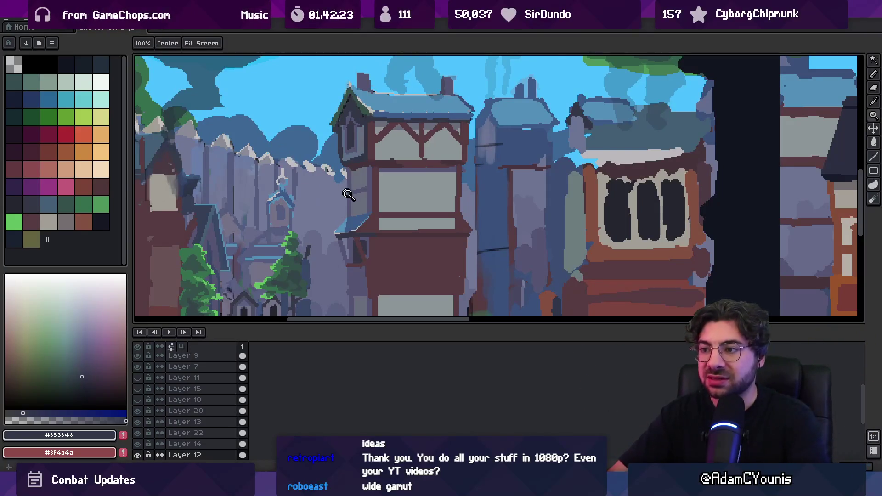
pyautogui.scroll(-4, 373, 167)
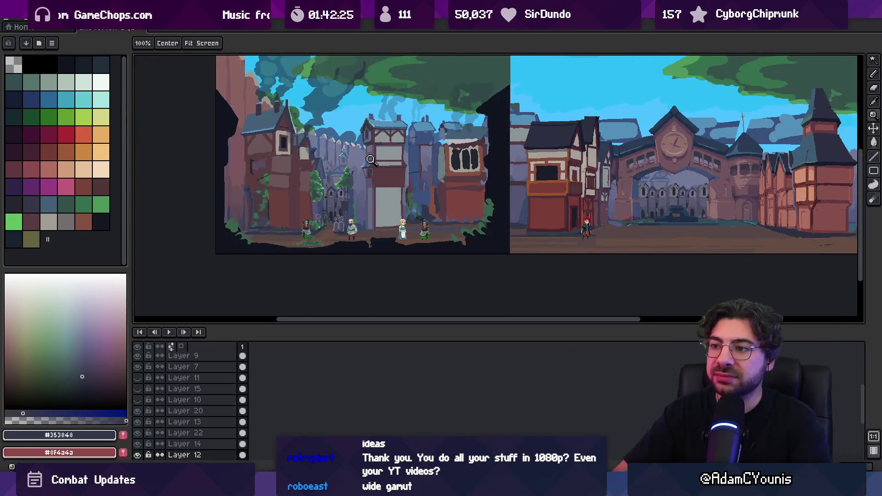
pyautogui.scroll(3, 367, 158)
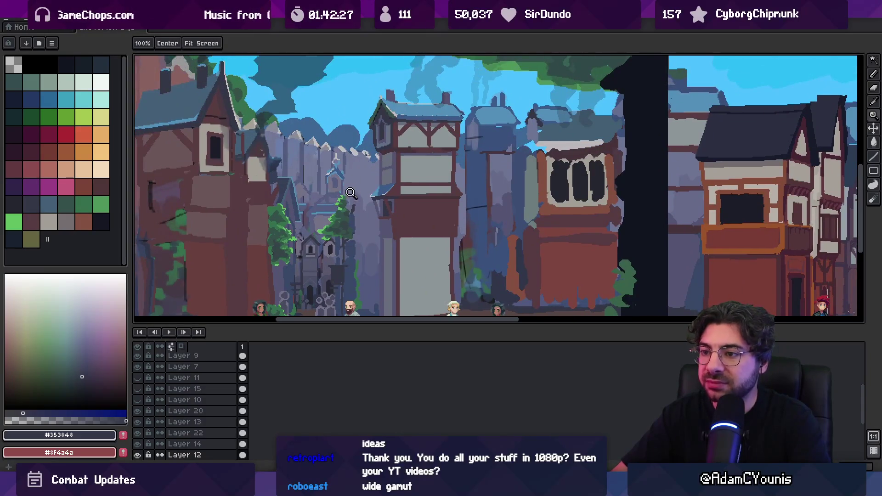
pyautogui.press('i')
pyautogui.click(293, 210)
pyautogui.press('b')
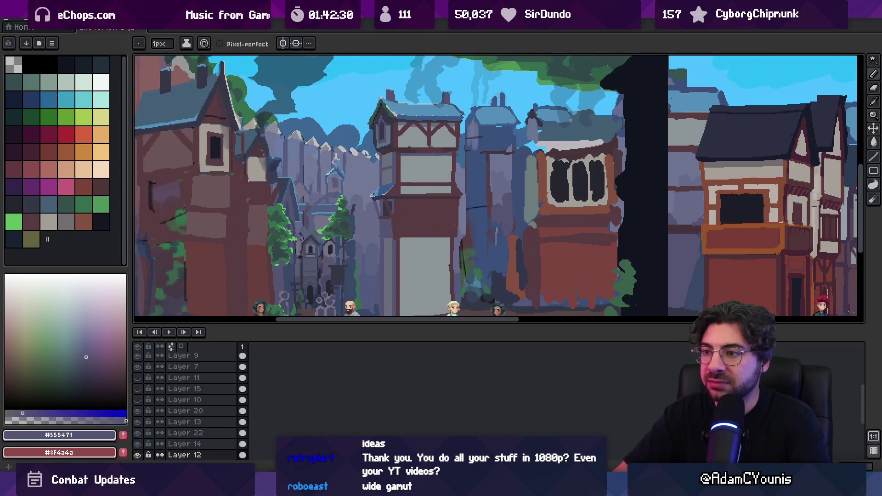
pyautogui.press('v')
pyautogui.scroll(-2, 221, 397)
pyautogui.hotkey('shift', 'n')
pyautogui.scroll(2, 232, 368)
pyautogui.press('b')
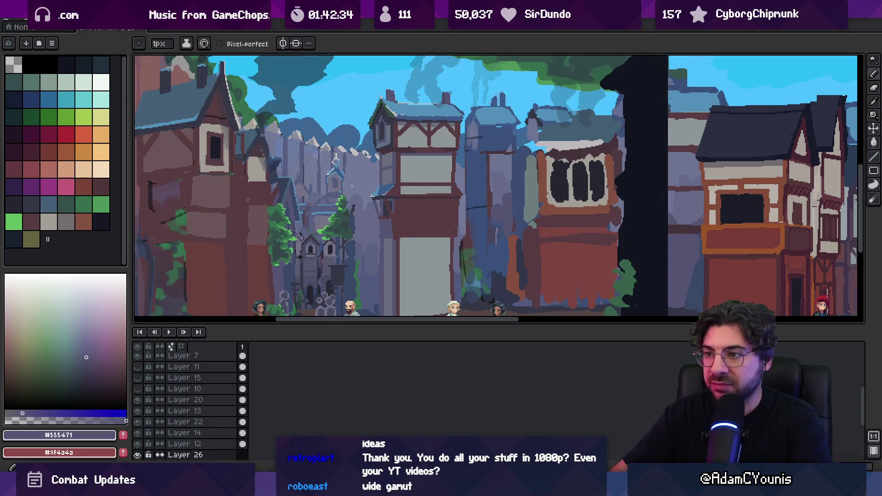
pyautogui.moveTo(366, 154); pyautogui.dragTo(374, 265)
pyautogui.hotkey('ctrl', 'z')
pyautogui.moveTo(362, 176); pyautogui.dragTo(363, 239)
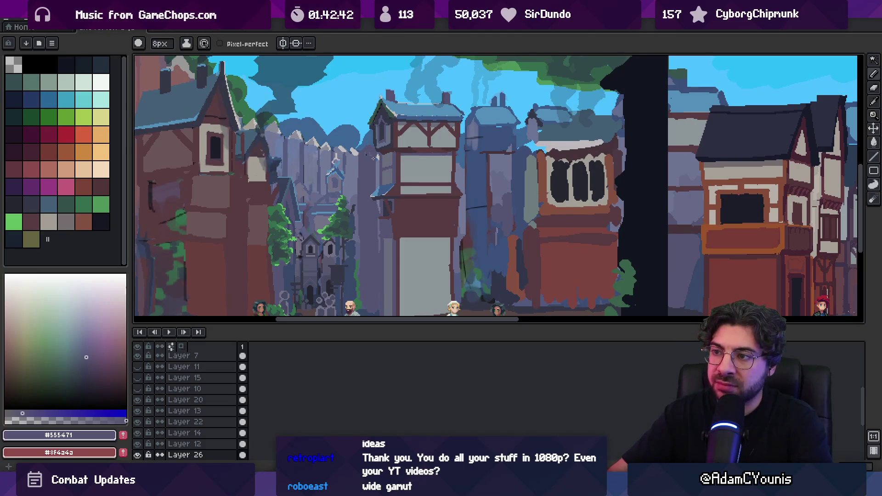
pyautogui.press('b')
pyautogui.keyDown('ctrl'); pyautogui.click(381, 149); pyautogui.keyUp('ctrl')
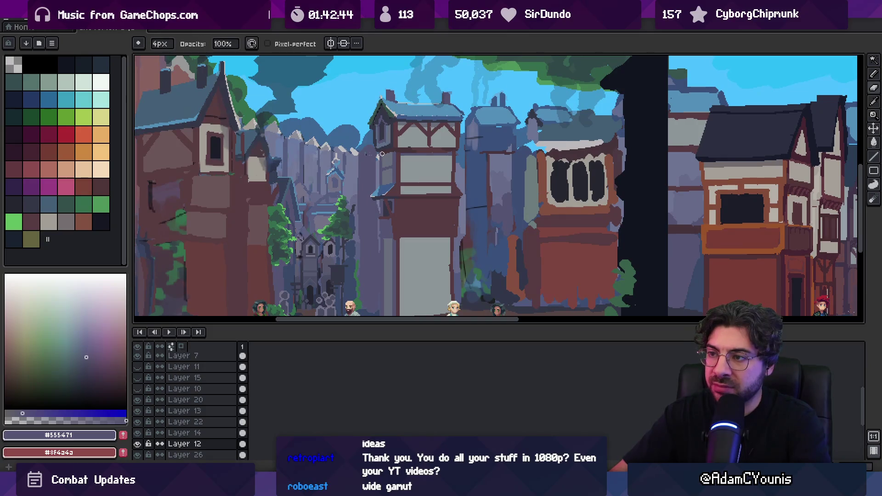
pyautogui.keyDown('ctrl'); pyautogui.click(368, 157); pyautogui.keyUp('ctrl')
pyautogui.press('e')
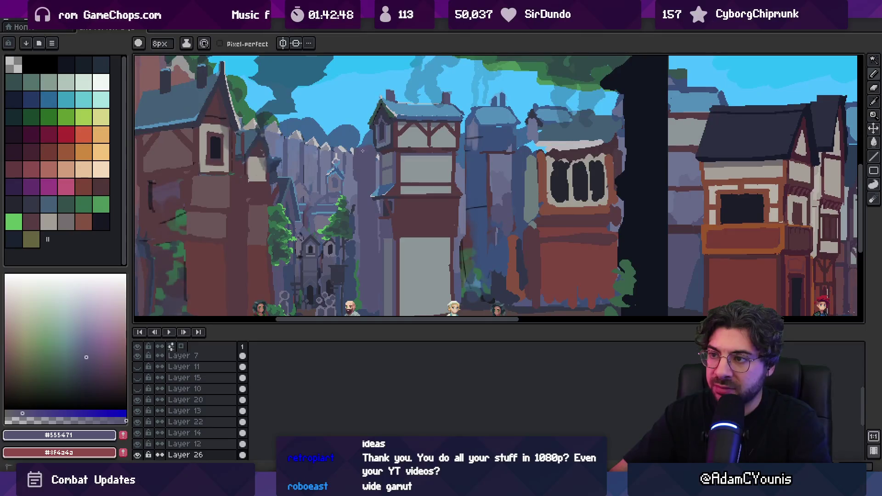
pyautogui.press('b')
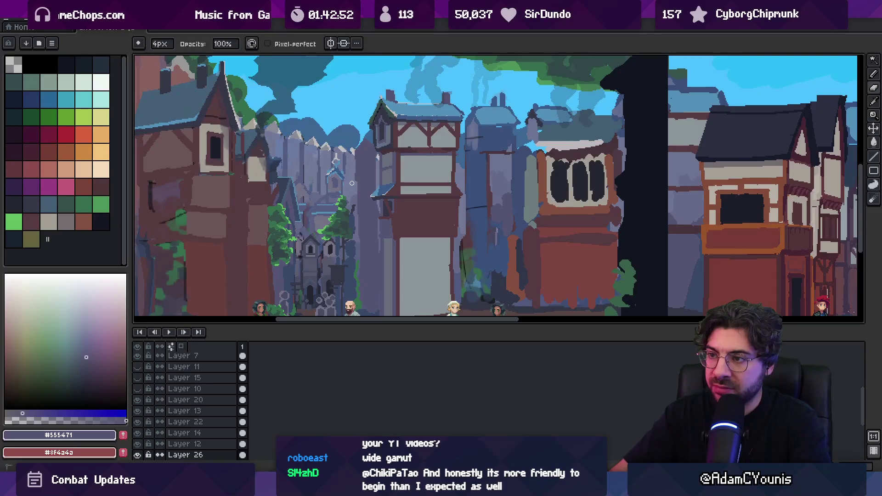
pyautogui.press('m')
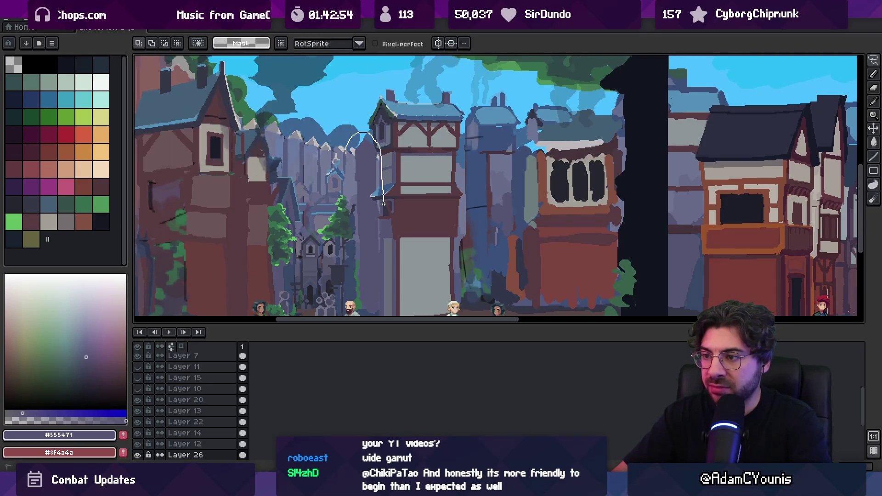
pyautogui.hotkey('ctrl', 't')
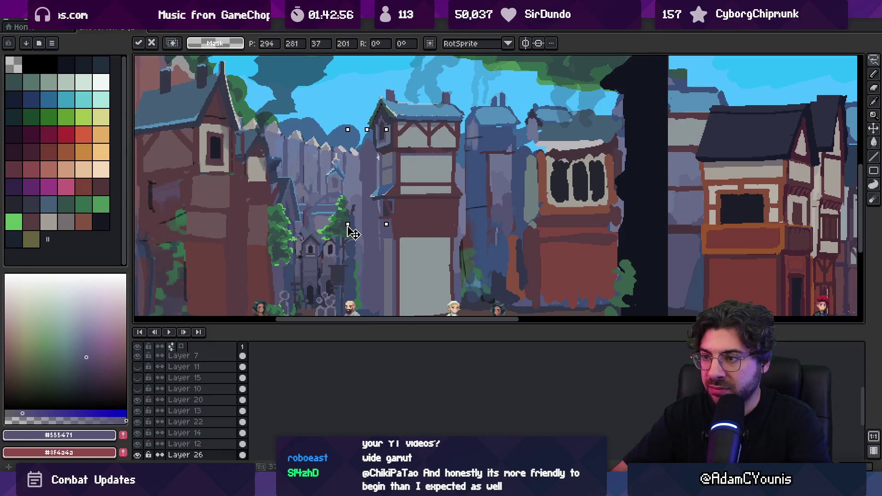
pyautogui.press('e')
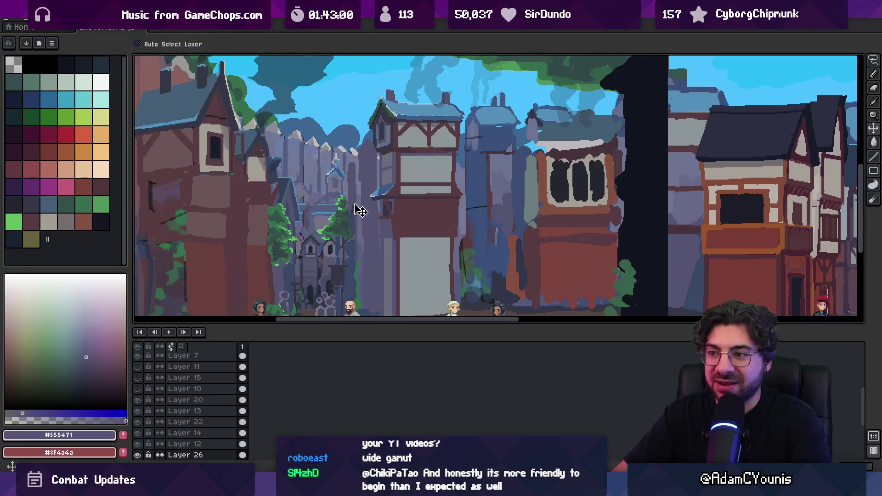
pyautogui.press('q')
pyautogui.moveTo(341, 146); pyautogui.dragTo(356, 265)
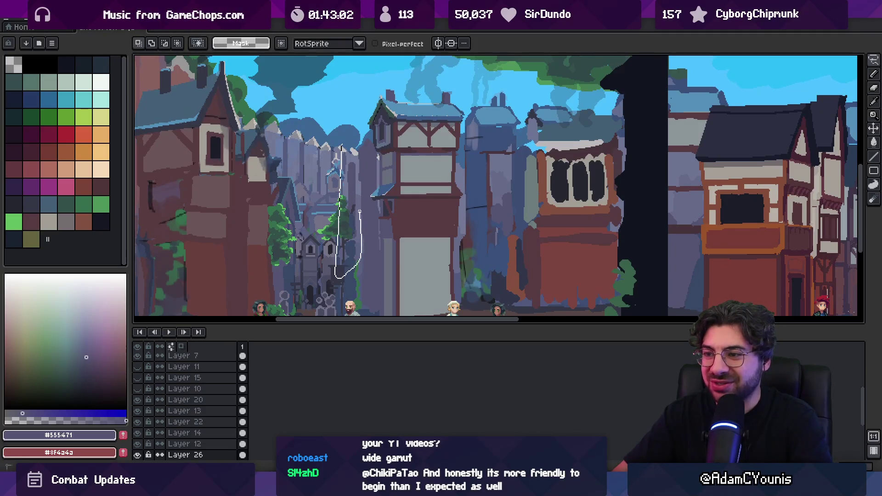
pyautogui.moveTo(357, 186); pyautogui.dragTo(356, 174)
pyautogui.hotkey('ctrl', 'j')
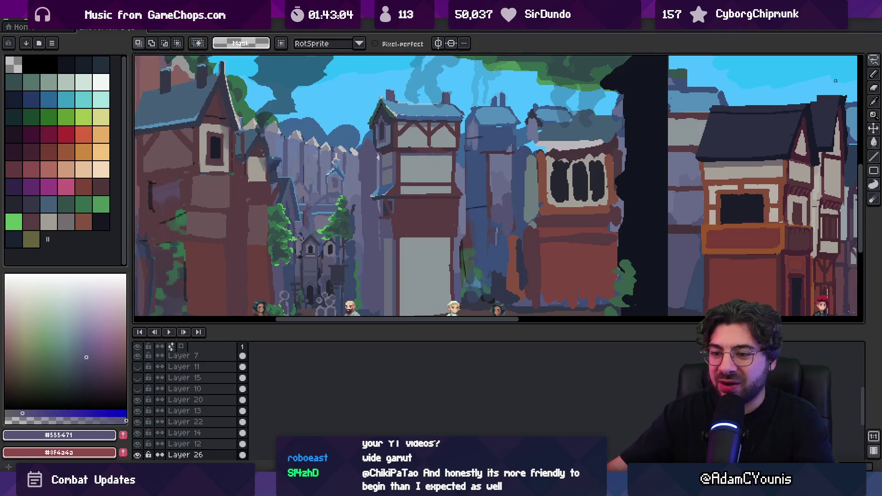
pyautogui.press('b')
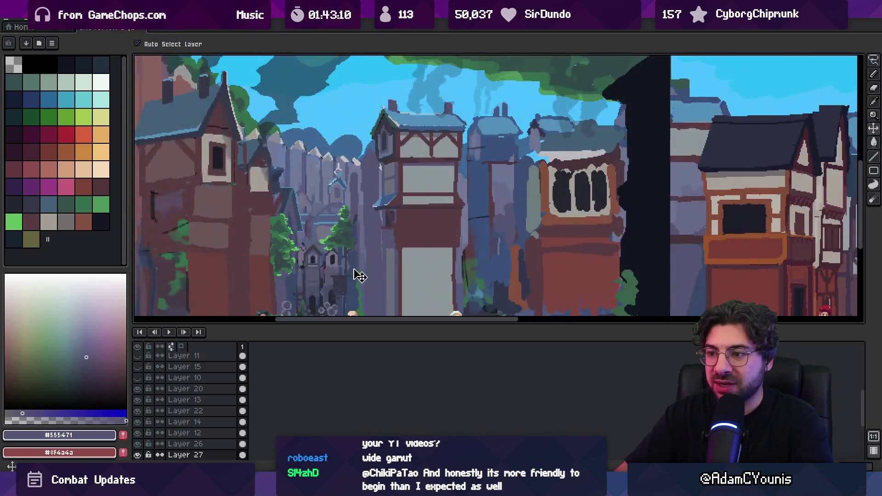
pyautogui.keyDown('ctrl'); pyautogui.click(356, 258); pyautogui.keyUp('ctrl')
pyautogui.press('q')
pyautogui.scroll(-2, 356, 243)
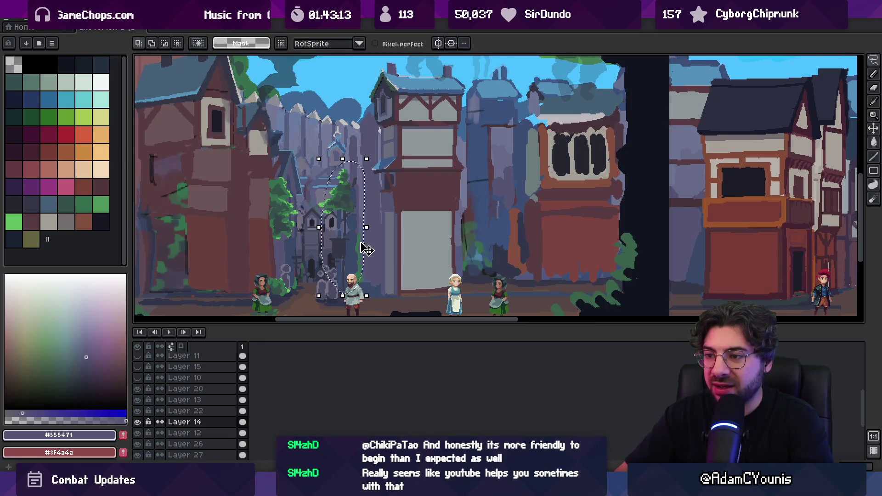
pyautogui.moveTo(328, 182)
pyautogui.mouseDown()
pyautogui.moveTo(364, 264)
pyautogui.moveTo(349, 303)
pyautogui.mouseUp()
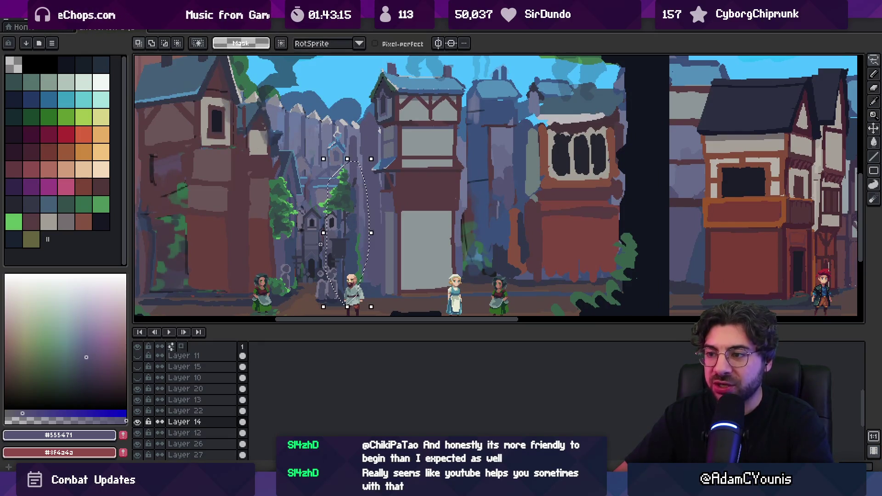
pyautogui.press('ctrl')
pyautogui.keyDown('ctrl'); pyautogui.click(358, 223); pyautogui.keyUp('ctrl')
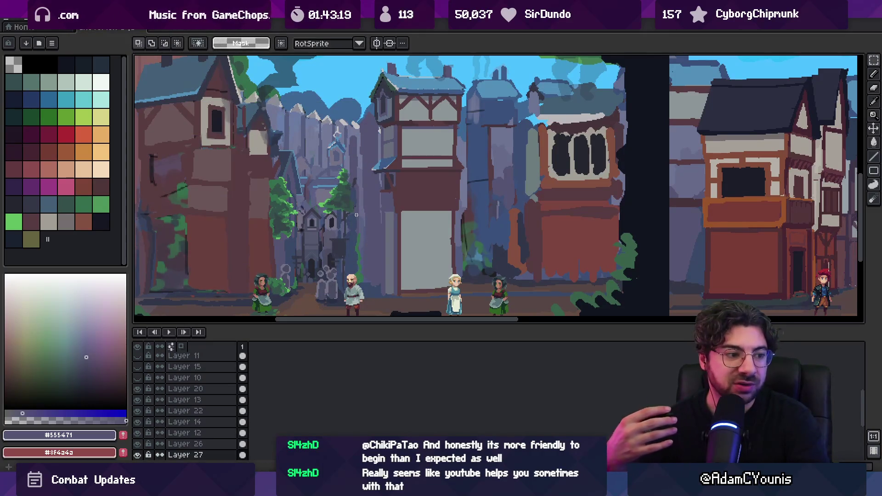
pyautogui.moveTo(306, 242); pyautogui.dragTo(301, 227)
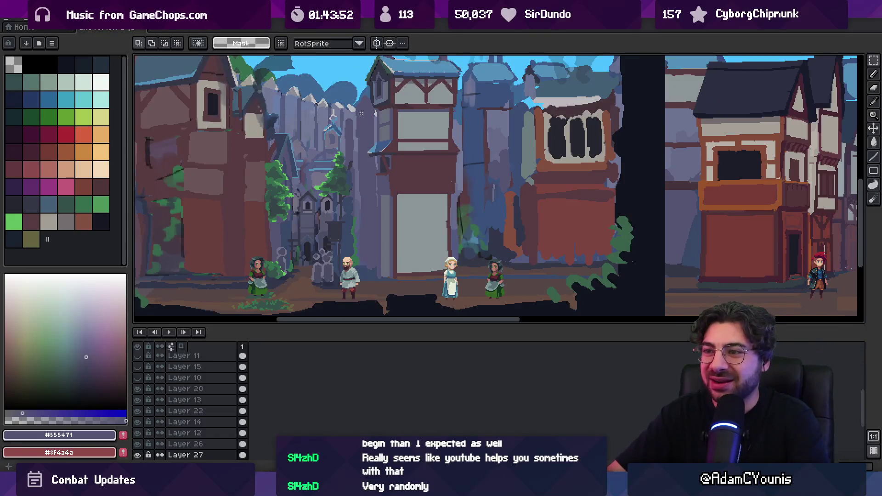
# - Select the tree on Layer 26, nudge it right, and commit with Enter
pyautogui.press('v')
pyautogui.click(335, 207)
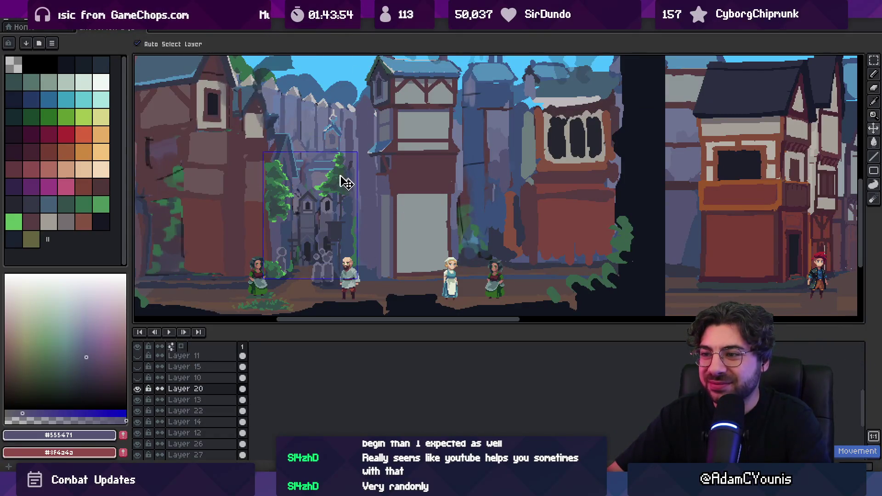
pyautogui.press('m')
pyautogui.moveTo(363, 215)
pyautogui.mouseDown()
pyautogui.moveTo(364, 187)
pyautogui.moveTo(331, 181)
pyautogui.moveTo(376, 175)
pyautogui.moveTo(353, 163)
pyautogui.moveTo(352, 179)
pyautogui.mouseUp()
pyautogui.press('v')
pyautogui.click(354, 190)
pyautogui.click(369, 192)
pyautogui.press('m')
pyautogui.press('Return')
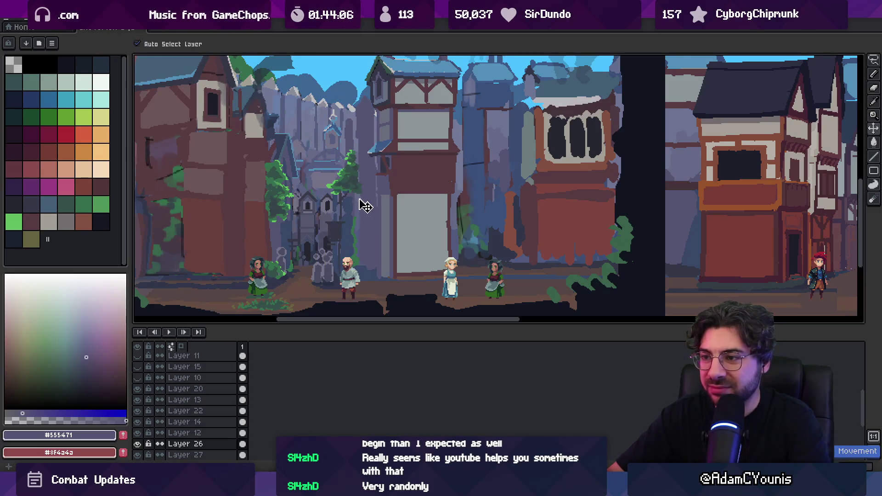
pyautogui.scroll(2, 357, 236)
# - Pick the vine green for the pencil and undo the stray vine strokes
pyautogui.keyDown('alt'); pyautogui.click(356, 215); pyautogui.keyUp('alt')
pyautogui.press('b')
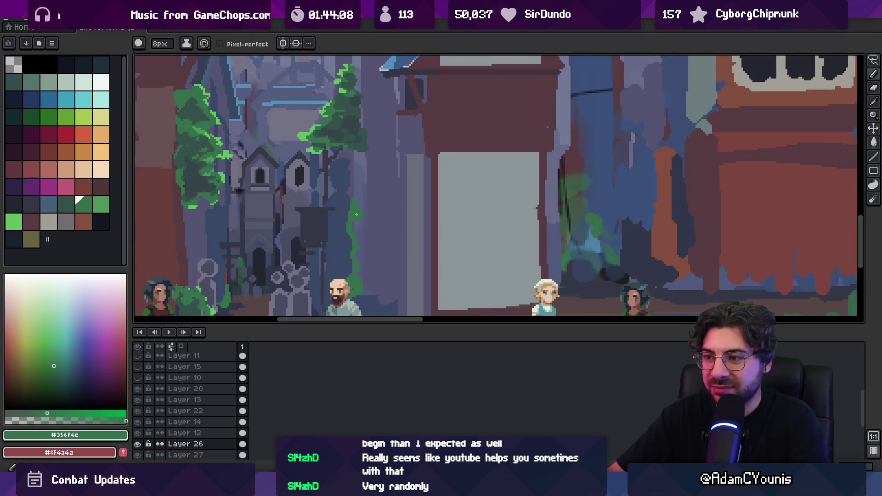
pyautogui.hotkey('ctrl', 'z')
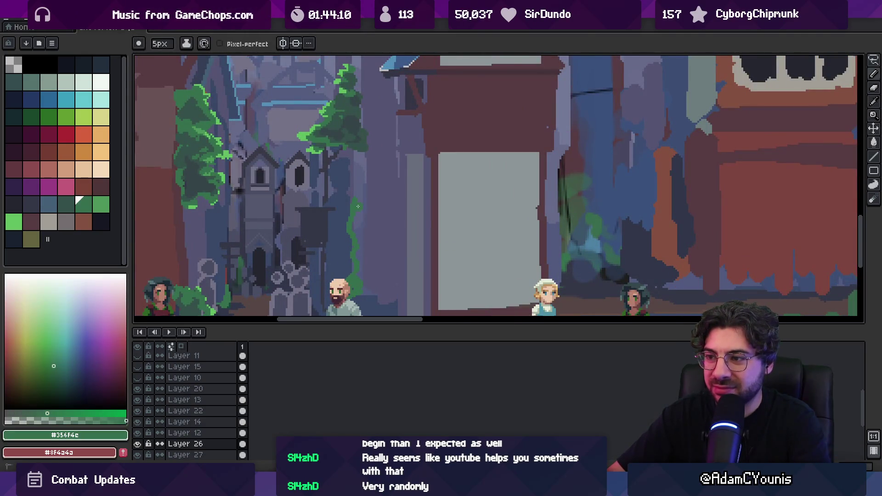
pyautogui.keyDown('alt'); pyautogui.click(340, 120); pyautogui.keyUp('alt')
pyautogui.keyDown('alt'); pyautogui.click(326, 123); pyautogui.keyUp('alt')
pyautogui.keyDown('alt'); pyautogui.click(343, 167); pyautogui.keyUp('alt')
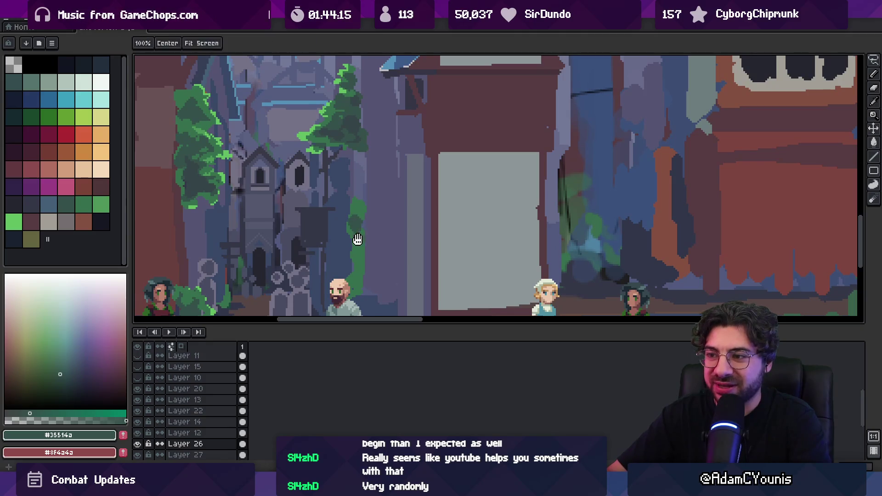
# - Alternate vine green #356f4c and darker #35514a, then make Layer 14 active for erasing
pyautogui.scroll(-2, 355, 211)
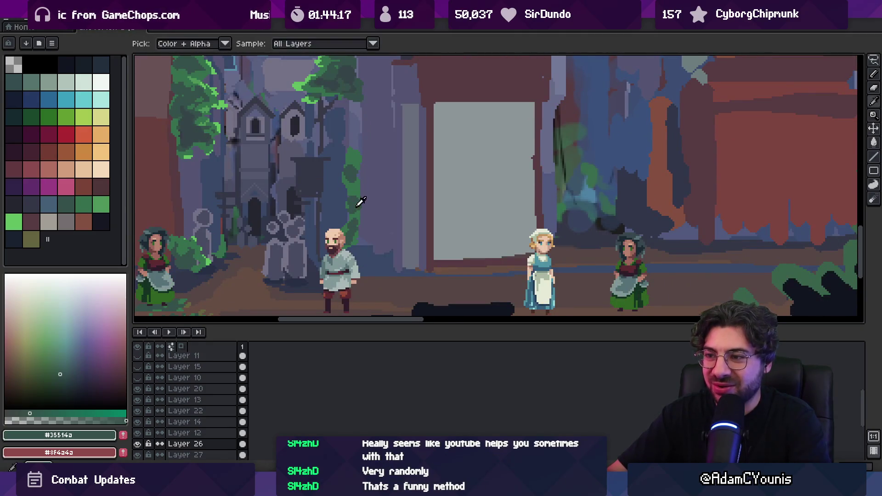
pyautogui.keyDown('alt'); pyautogui.click(339, 199); pyautogui.keyUp('alt')
pyautogui.keyDown('alt'); pyautogui.click(349, 174); pyautogui.keyUp('alt')
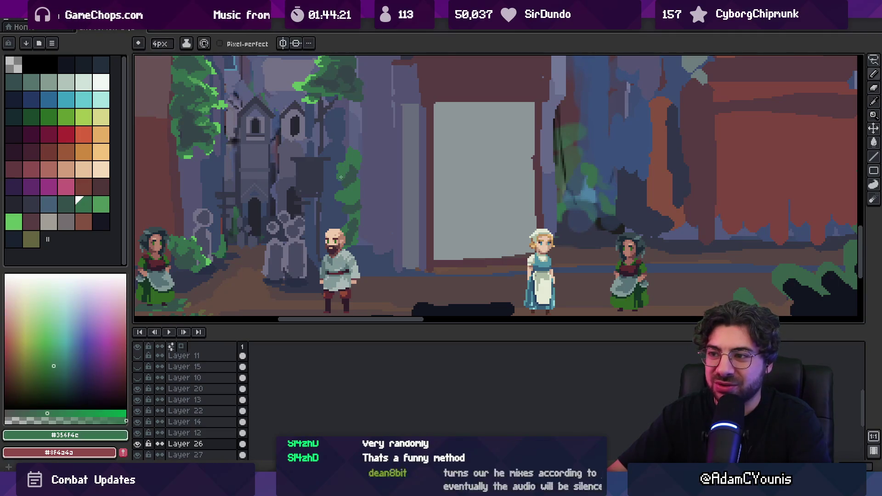
pyautogui.press('alt')
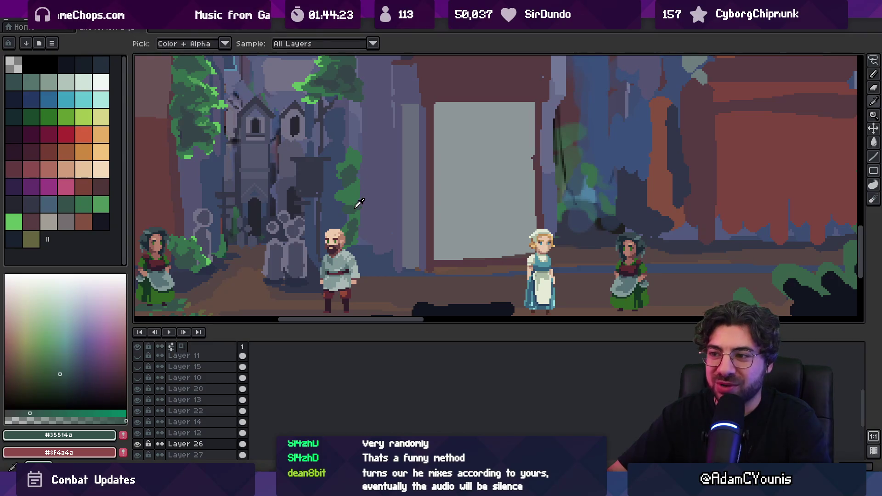
pyautogui.press('e')
pyautogui.keyDown('ctrl'); pyautogui.click(356, 232); pyautogui.keyUp('ctrl')
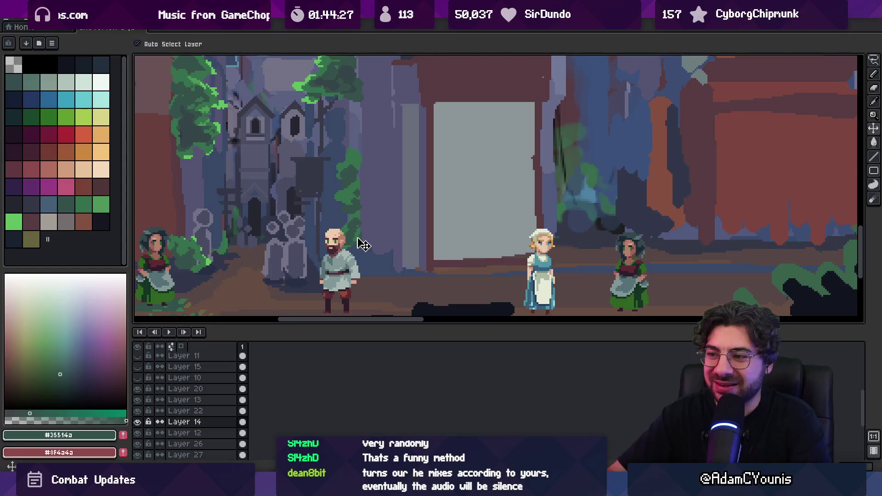
# - Move Layer 27's tree about 16 px to the right
pyautogui.press('z')
pyautogui.scroll(-3, 360, 243)
pyautogui.scroll(2, 363, 241)
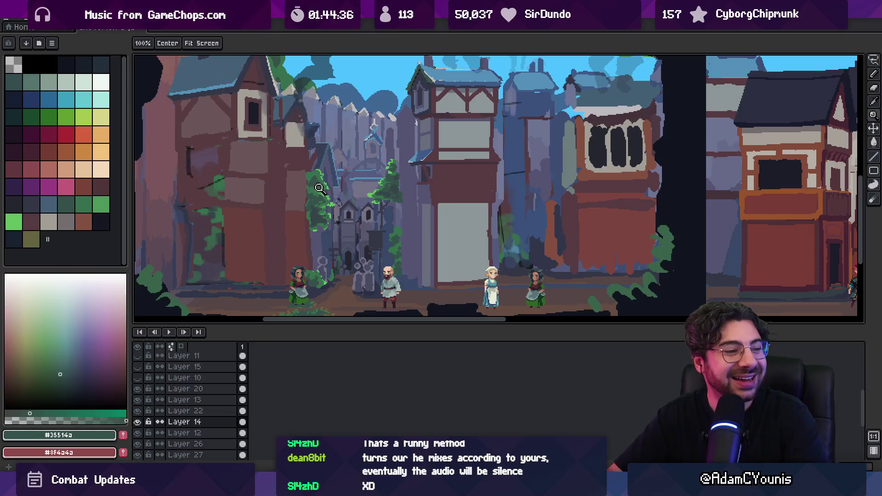
pyautogui.press('m')
pyautogui.keyDown('ctrl'); pyautogui.click(400, 181); pyautogui.keyUp('ctrl')
pyautogui.click(427, 175)
pyautogui.scroll(2, 419, 181)
pyautogui.scroll(-2, 402, 187)
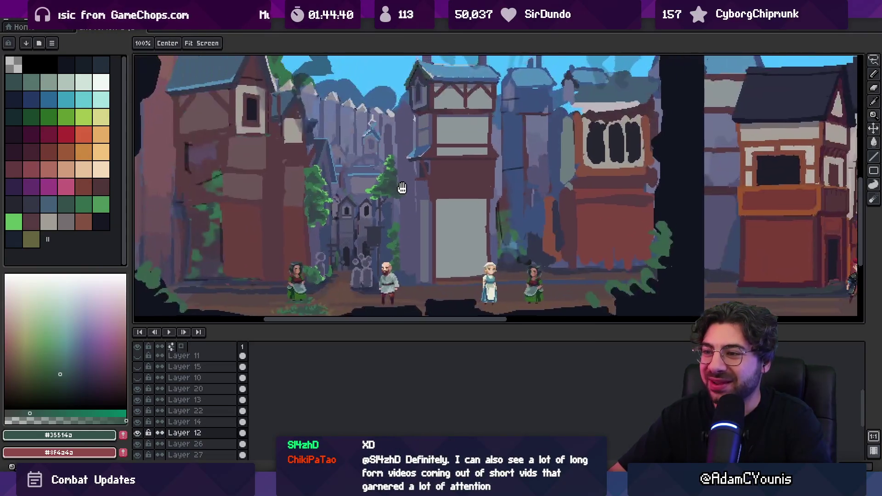
pyautogui.click(386, 191)
pyautogui.click(386, 217)
pyautogui.moveTo(380, 211); pyautogui.dragTo(388, 213)
pyautogui.click(391, 219)
# - Shift Layer 12's timber tower and right-hand buildings slightly left
pyautogui.click(391, 218)
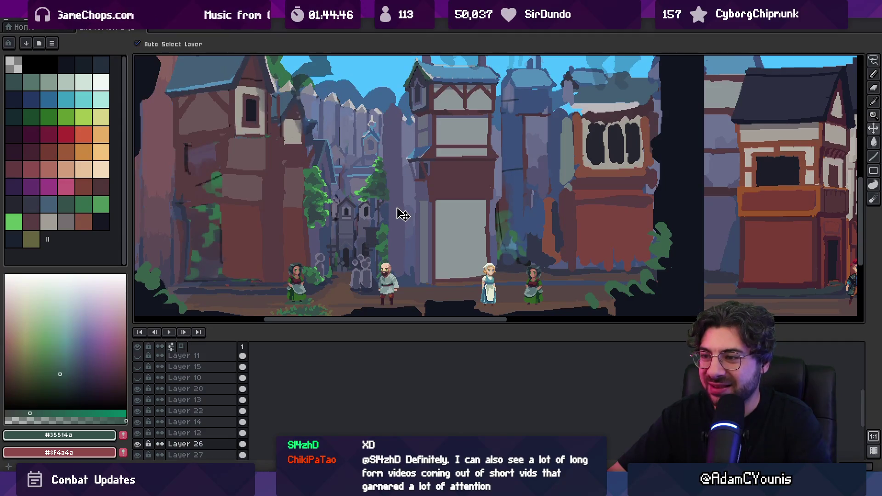
pyautogui.moveTo(437, 191); pyautogui.dragTo(420, 194)
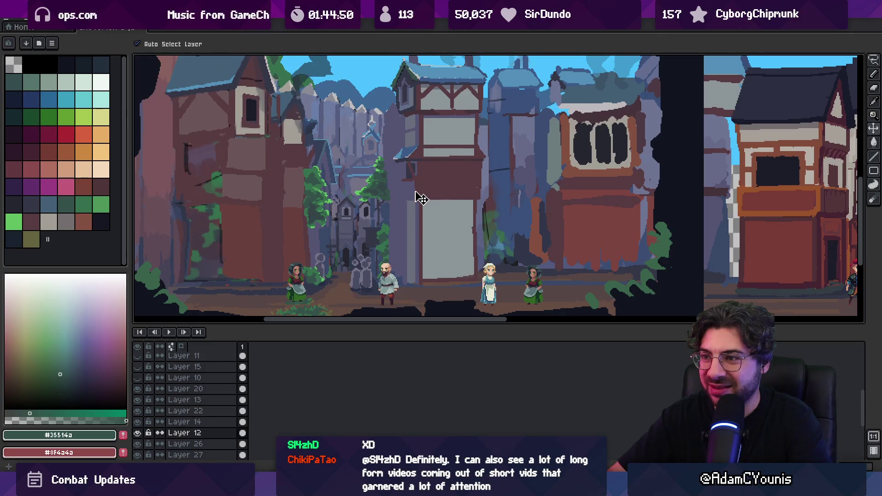
pyautogui.press('z')
pyautogui.scroll(-3, 377, 177)
pyautogui.click(382, 156)
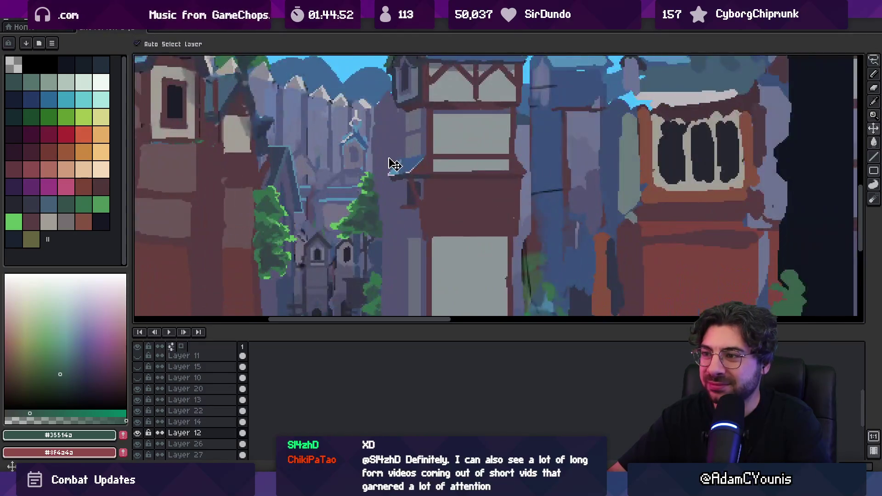
# - Sample the alley wall slates #555471 and #545c7e, adding the slate to the palette
pyautogui.keyDown('alt'); pyautogui.click(390, 157); pyautogui.keyUp('alt')
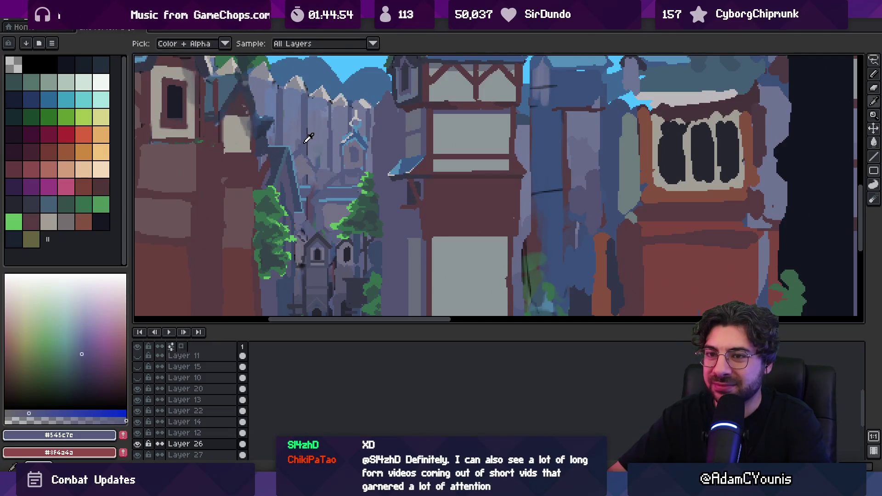
pyautogui.keyDown('alt'); pyautogui.click(301, 128); pyautogui.keyUp('alt')
pyautogui.click(124, 435)
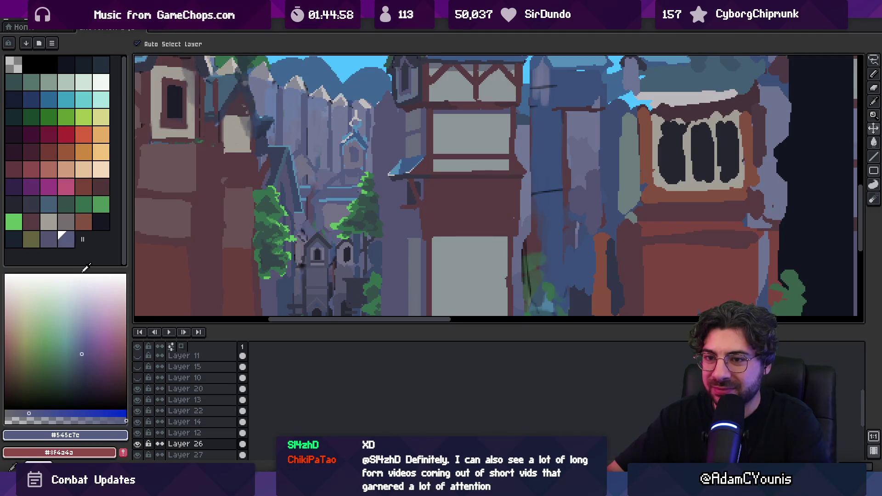
pyautogui.press('alt')
pyautogui.keyDown('alt'); pyautogui.click(298, 197); pyautogui.keyUp('alt')
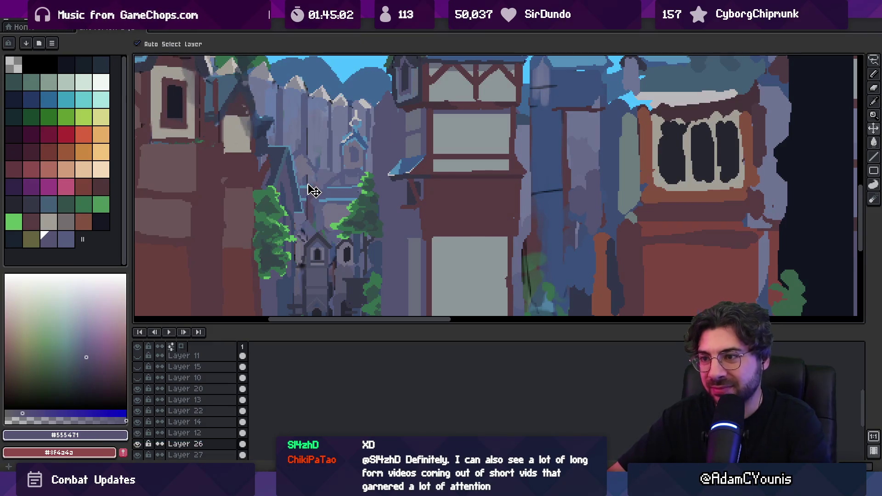
pyautogui.press('alt')
pyautogui.keyDown('alt'); pyautogui.click(298, 197); pyautogui.keyUp('alt')
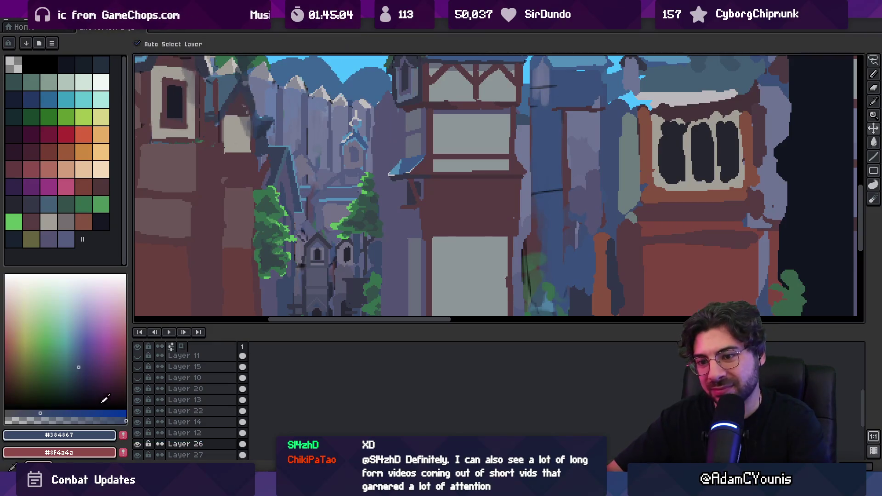
# - Select the new slate swatch for the pencil and swap to brick red #8f4a4a
pyautogui.click(55, 246)
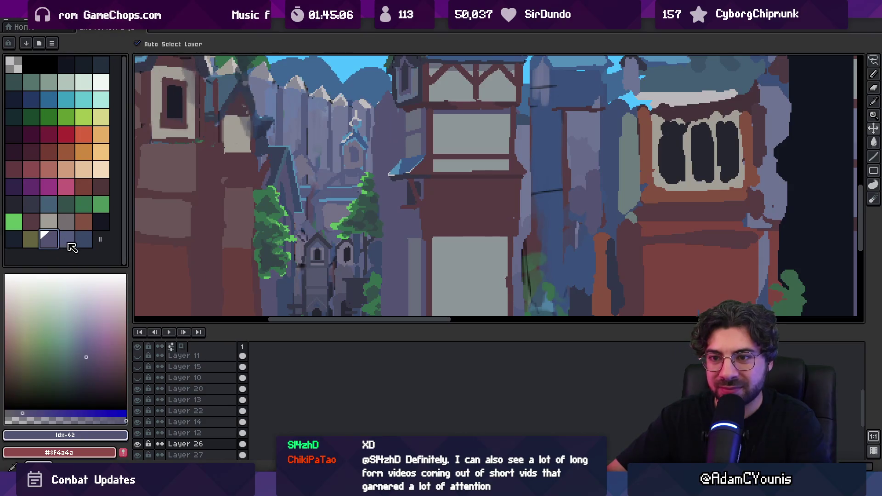
pyautogui.click(83, 240)
pyautogui.press('b')
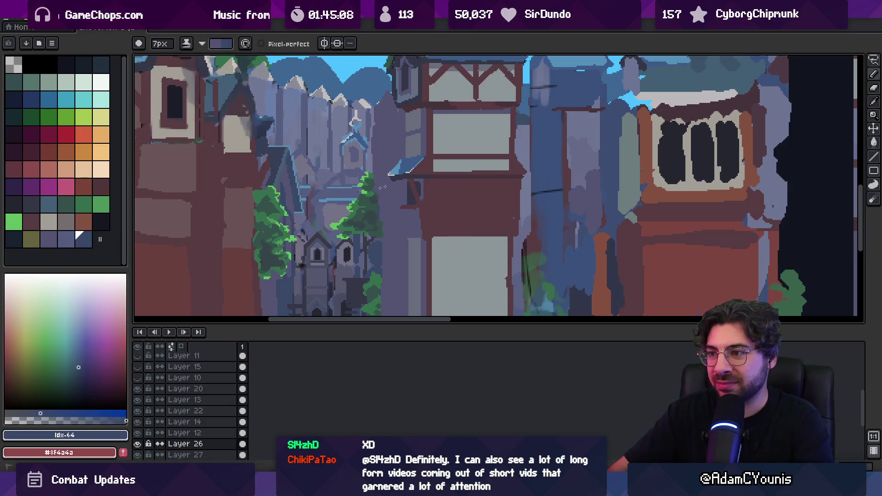
pyautogui.press('x')
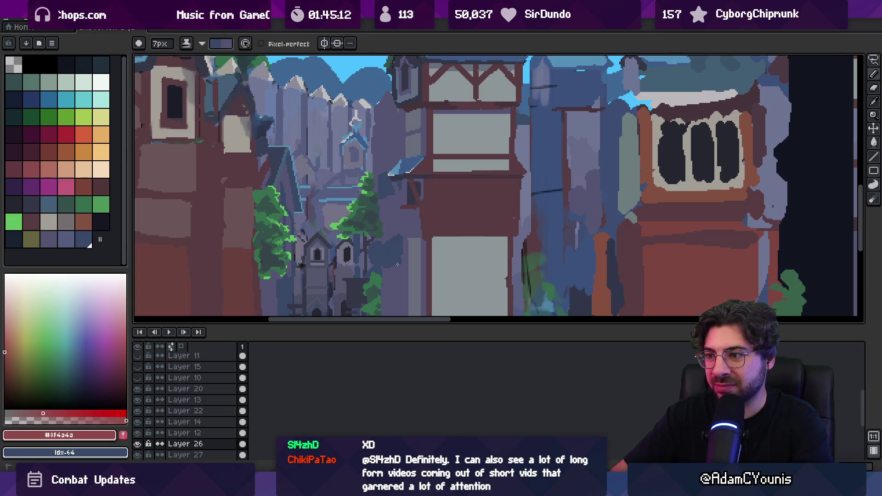
pyautogui.scroll(-3, 388, 216)
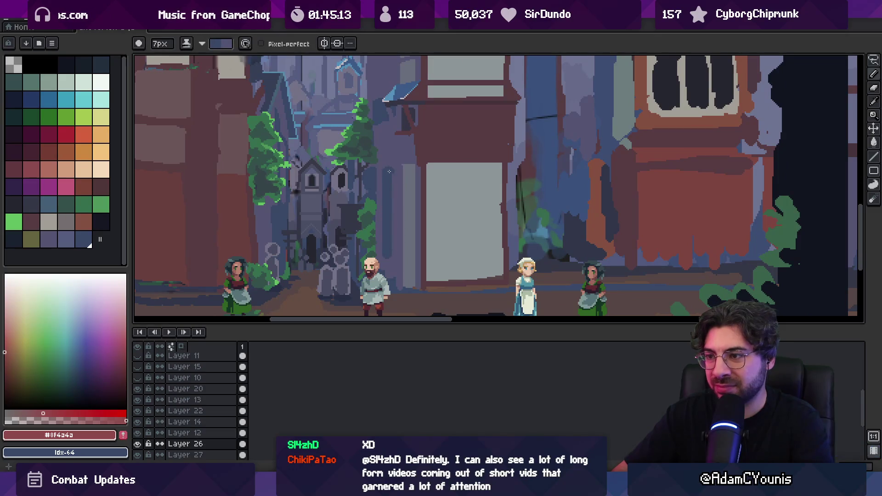
pyautogui.press('z')
pyautogui.scroll(-3, 395, 212)
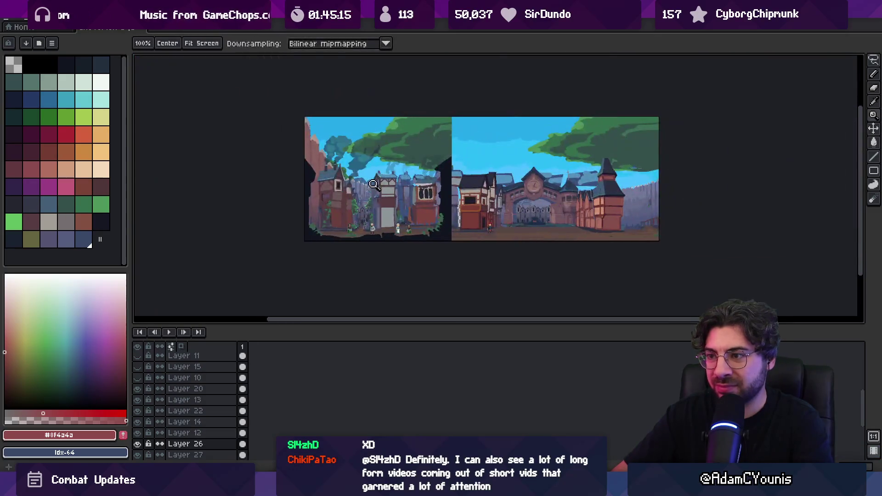
# - Zoom into the central alley and check the clicked wall's layer bounds with the Move tool
pyautogui.scroll(1, 388, 186)
pyautogui.scroll(1, 373, 195)
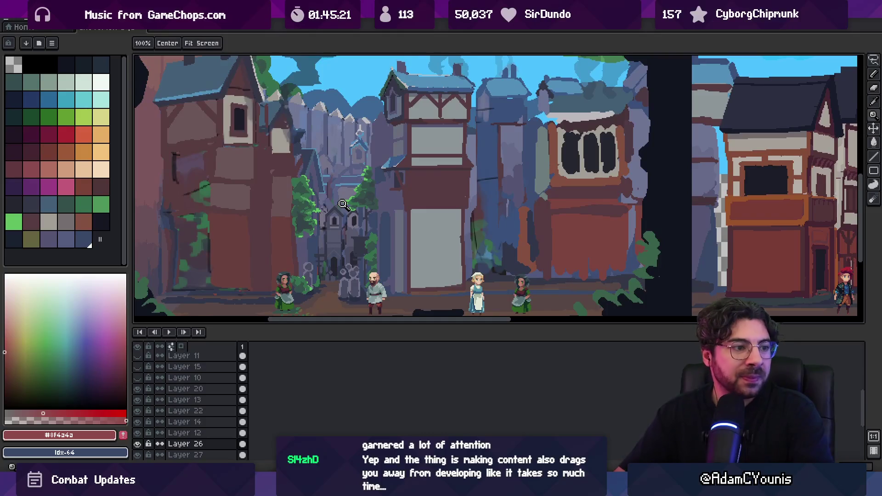
pyautogui.scroll(1, 381, 207)
pyautogui.keyDown('alt'); pyautogui.click(387, 223); pyautogui.keyUp('alt')
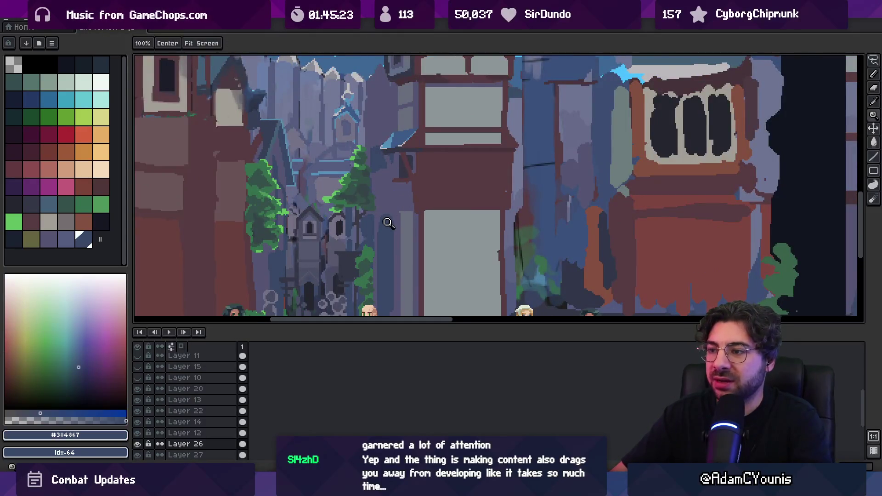
pyautogui.press('b')
pyautogui.press('v')
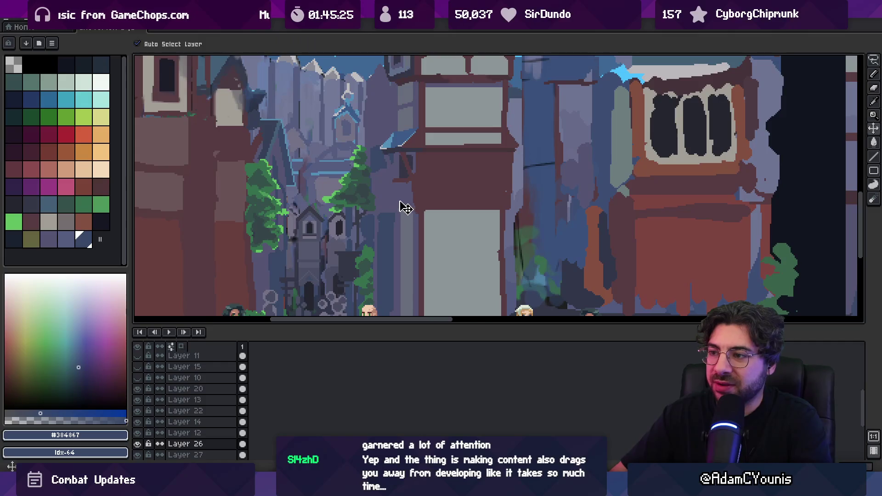
pyautogui.click(419, 199)
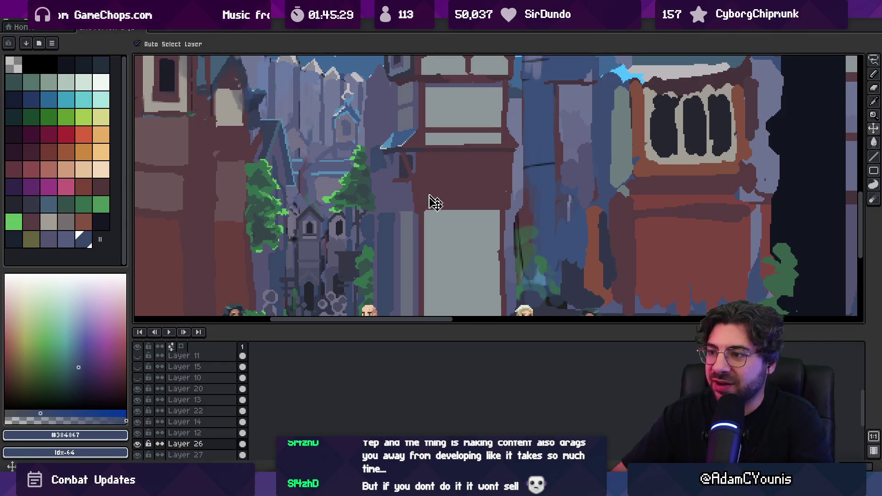
pyautogui.press('z')
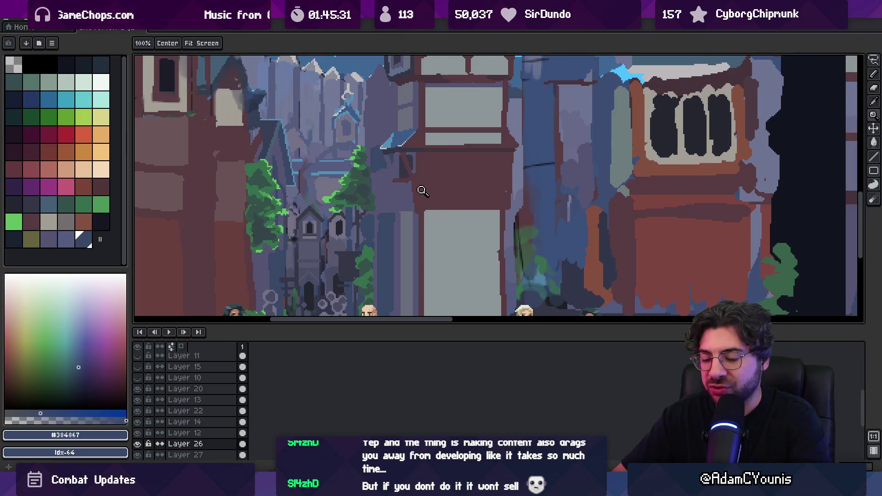
pyautogui.scroll(-2, 427, 201)
pyautogui.scroll(2, 431, 200)
pyautogui.moveTo(433, 217); pyautogui.dragTo(422, 196)
# - Select the wall's layer and sample dark slate #384867 and grey-violet #555471 with a 2 px pencil
pyautogui.scroll(-2, 432, 174)
pyautogui.scroll(3, 435, 156)
pyautogui.press('v')
pyautogui.click(420, 150)
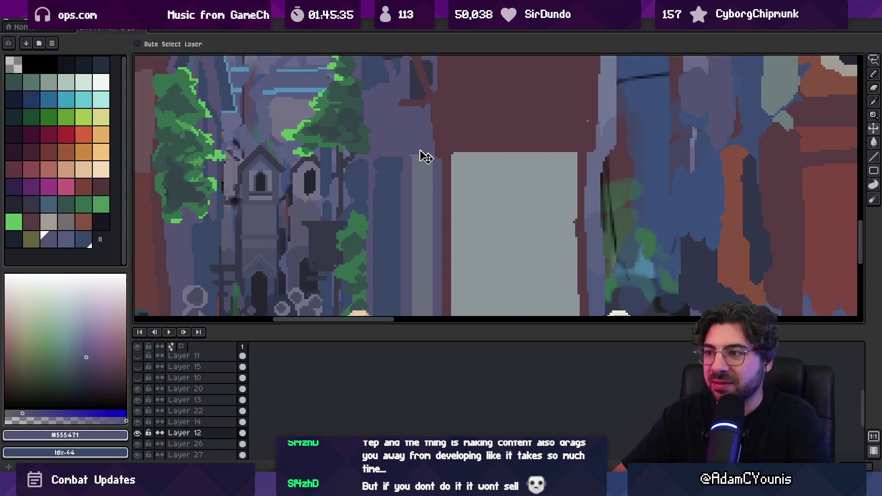
pyautogui.press('b')
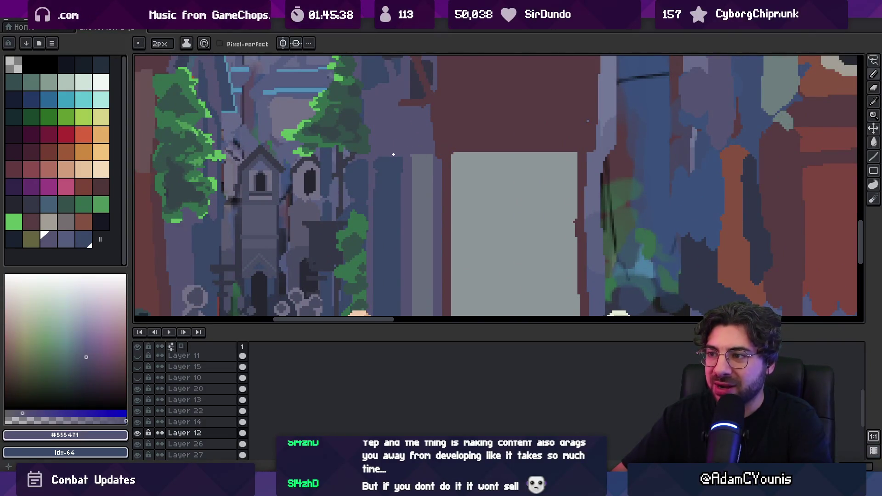
pyautogui.keyDown('ctrl'); pyautogui.click(394, 158); pyautogui.keyUp('ctrl')
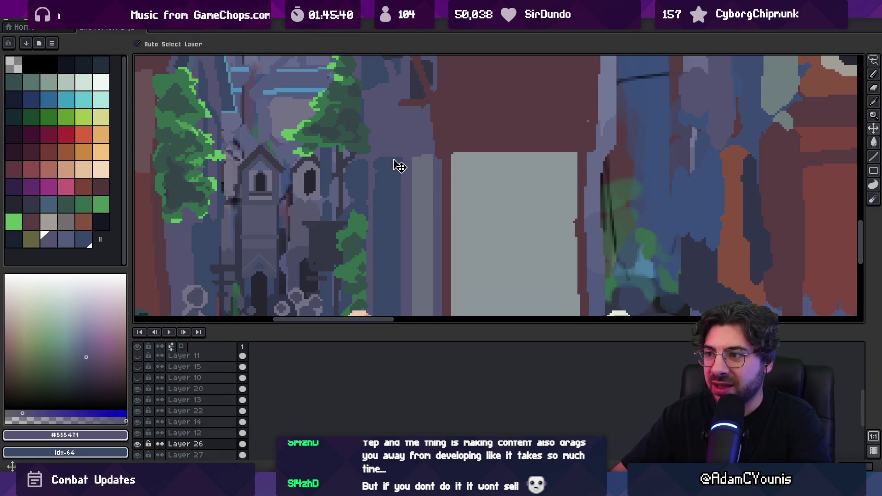
pyautogui.keyDown('alt'); pyautogui.click(394, 158); pyautogui.keyUp('alt')
pyautogui.keyDown('alt'); pyautogui.click(387, 150); pyautogui.keyUp('alt')
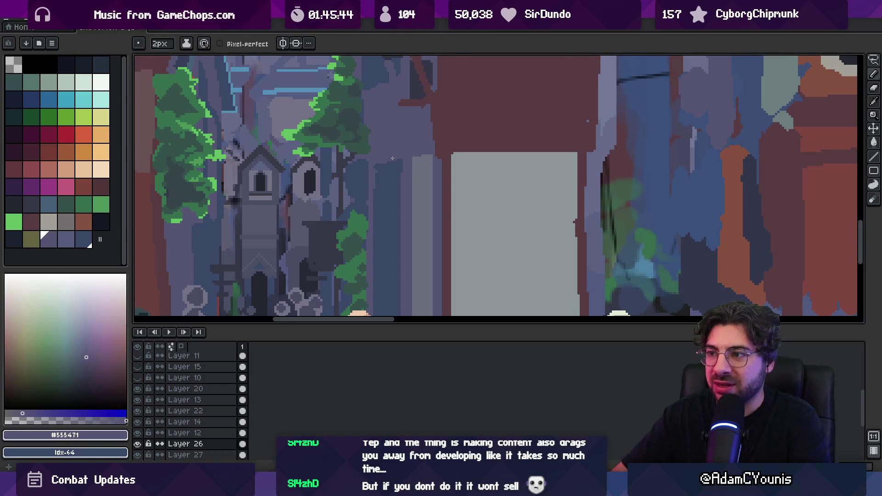
pyautogui.keyDown('alt'); pyautogui.click(379, 174); pyautogui.keyUp('alt')
# - Zoom into the alley and retouch the distant wall in grey-violet and dark slate
pyautogui.press('z')
pyautogui.scroll(-4, 400, 151)
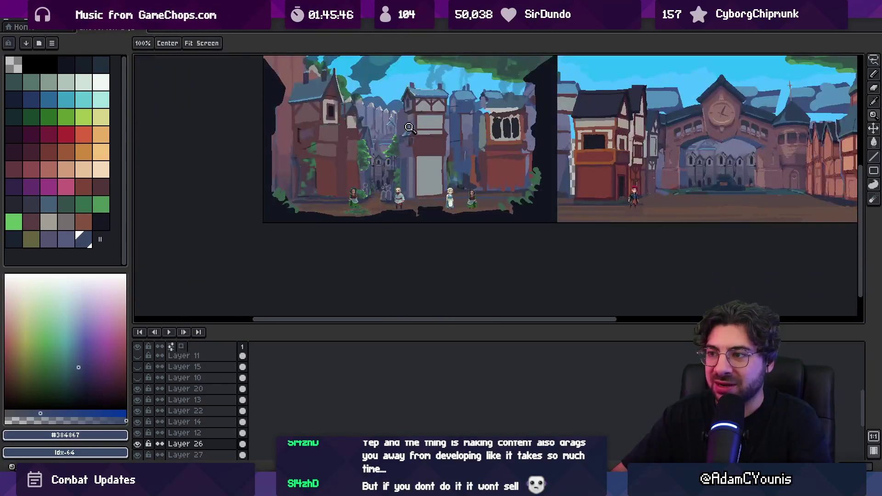
pyautogui.click(411, 153)
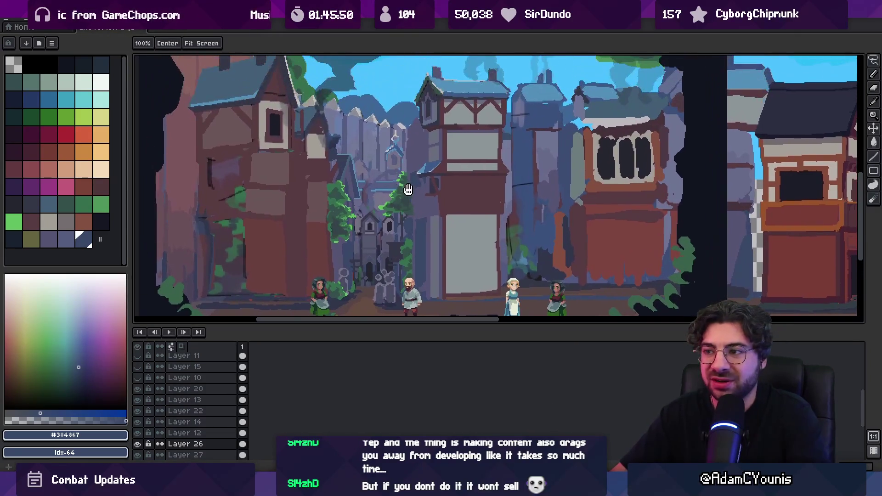
pyautogui.click(400, 183)
pyautogui.click(416, 152)
pyautogui.press('v')
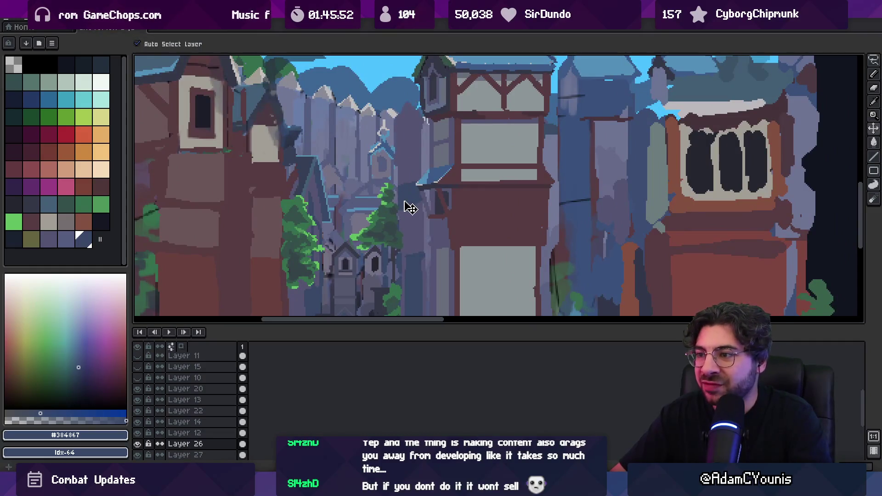
pyautogui.press('b')
pyautogui.keyDown('alt'); pyautogui.click(422, 196); pyautogui.keyUp('alt')
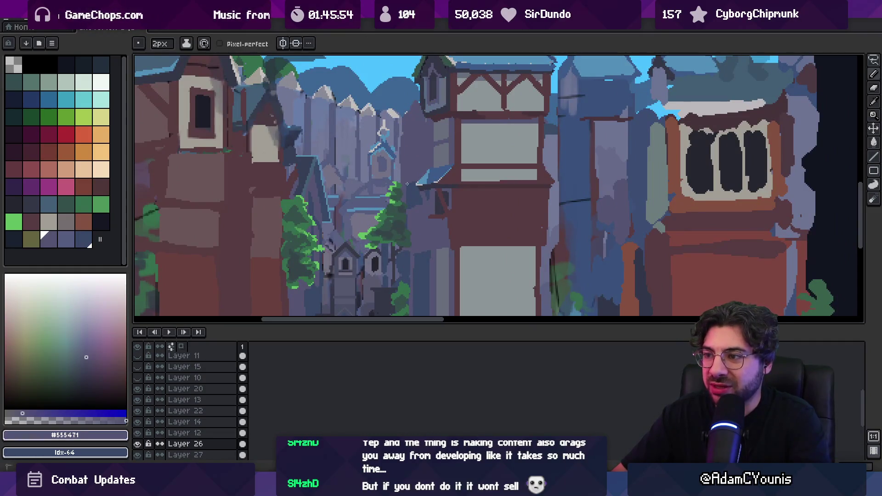
pyautogui.keyDown('alt'); pyautogui.click(409, 208); pyautogui.keyUp('alt')
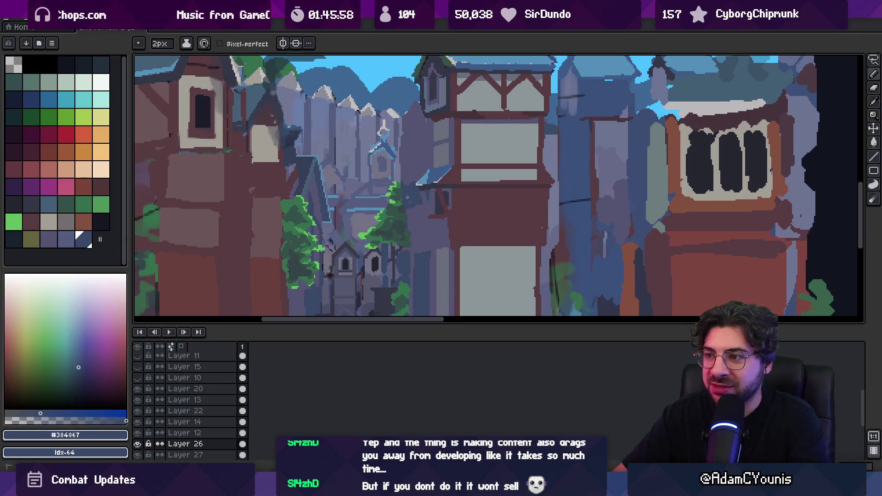
pyautogui.keyDown('alt'); pyautogui.click(400, 184); pyautogui.keyUp('alt')
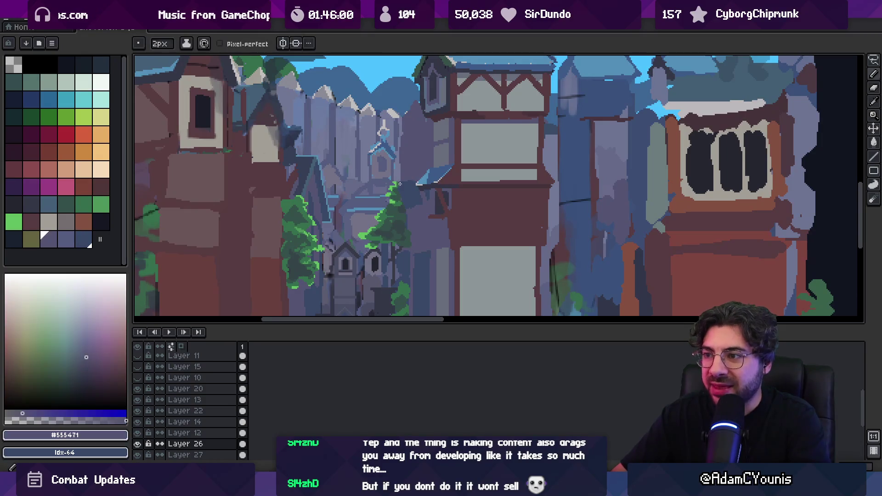
# - Touch up the distant spire with light blue #5390b9 and dark slate #384867 pixels
pyautogui.press('e')
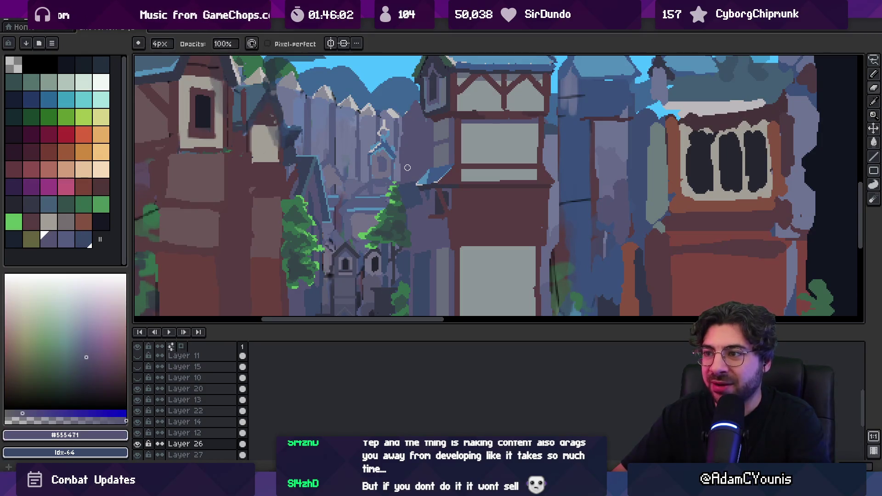
pyautogui.press('b')
pyautogui.scroll(2, 408, 168)
pyautogui.keyDown('alt'); pyautogui.click(383, 161); pyautogui.keyUp('alt')
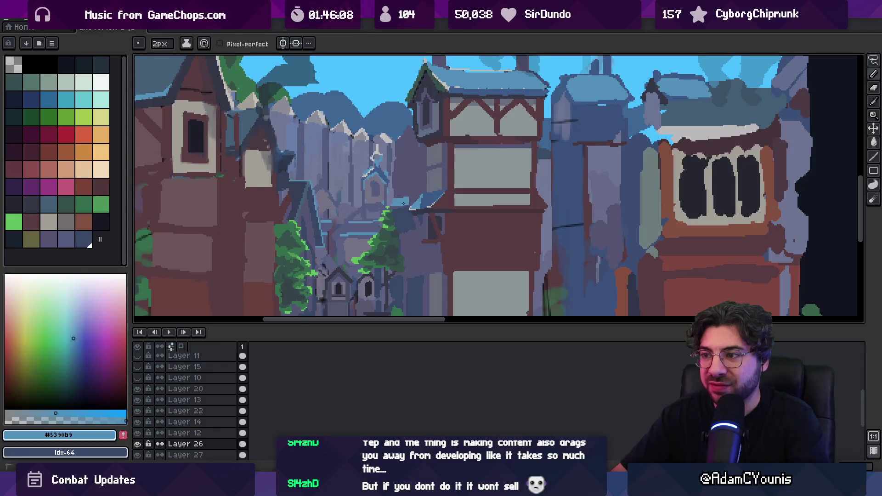
pyautogui.keyDown('alt'); pyautogui.click(403, 209); pyautogui.keyUp('alt')
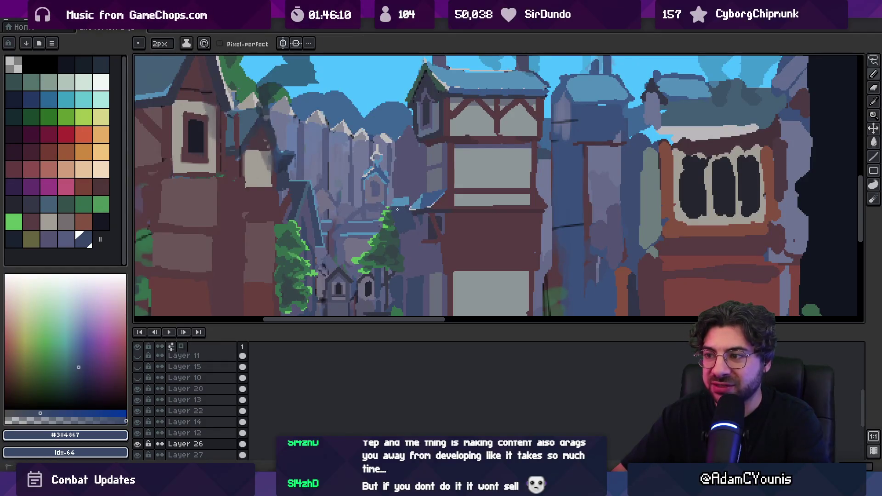
pyautogui.keyDown('alt'); pyautogui.click(406, 197); pyautogui.keyUp('alt')
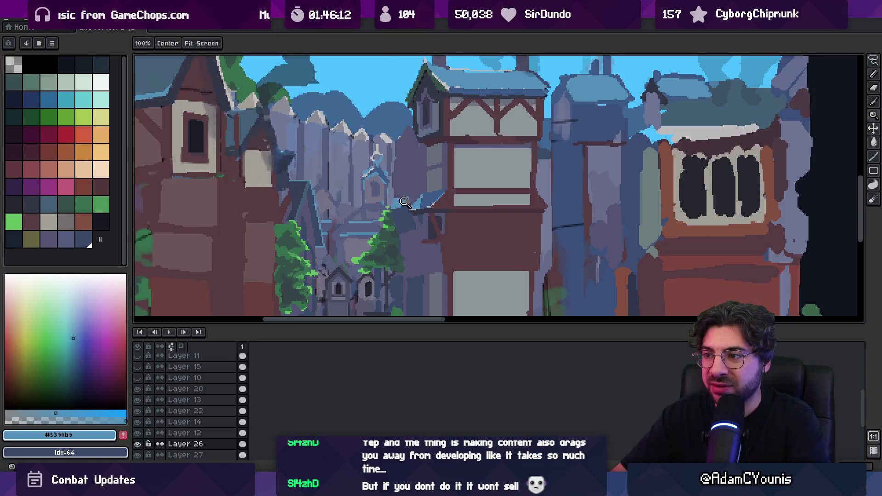
pyautogui.scroll(-2, 404, 202)
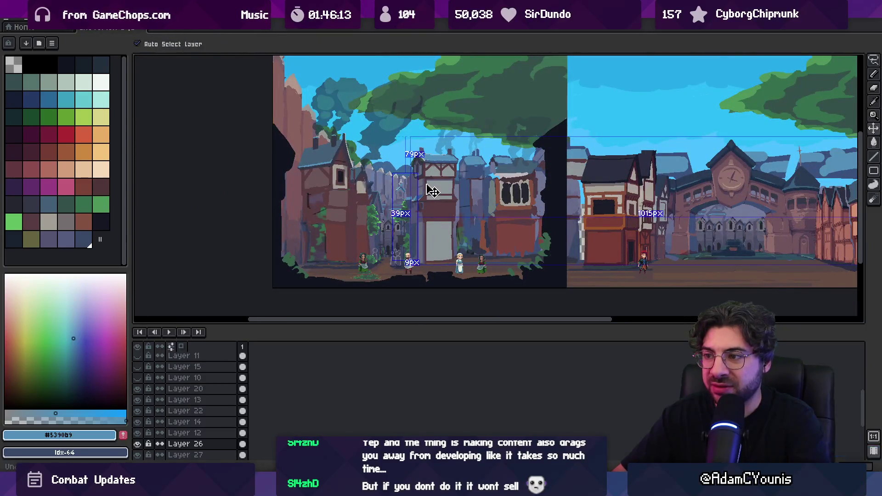
pyautogui.scroll(2, 439, 200)
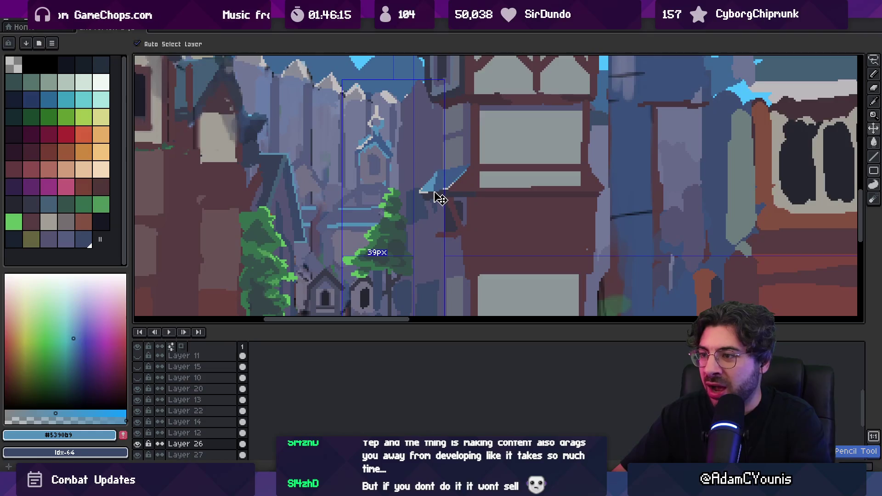
pyautogui.keyDown('alt'); pyautogui.click(418, 206); pyautogui.keyUp('alt')
pyautogui.keyDown('alt'); pyautogui.click(415, 196); pyautogui.keyUp('alt')
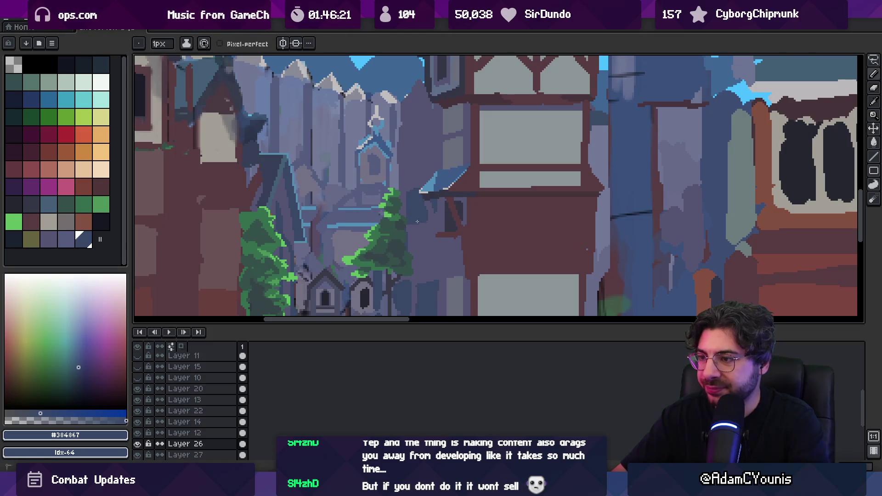
pyautogui.press('z')
pyautogui.scroll(-3, 452, 169)
pyautogui.scroll(2, 445, 202)
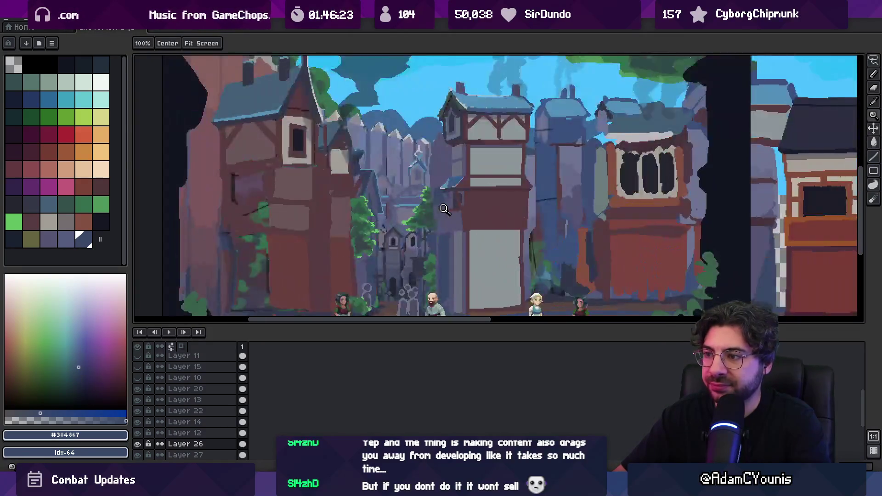
pyautogui.press('b')
pyautogui.press('v')
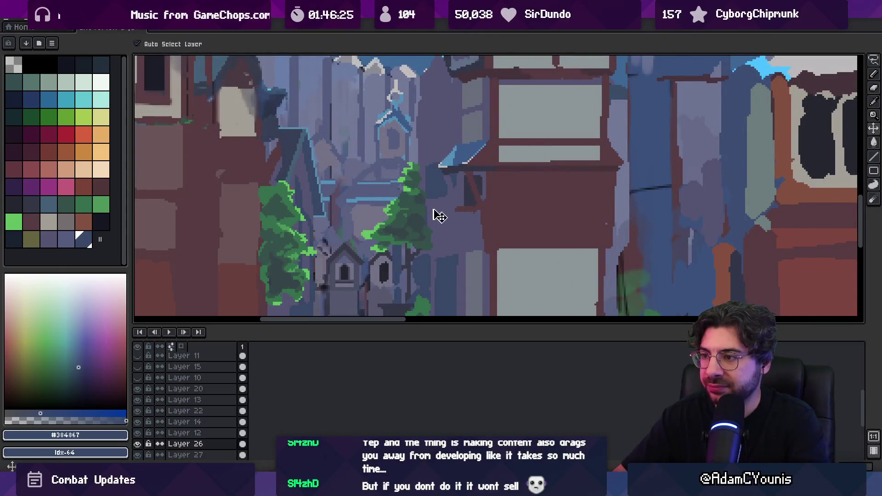
pyautogui.moveTo(429, 206)
pyautogui.mouseDown()
pyautogui.moveTo(389, 189)
pyautogui.moveTo(426, 216)
pyautogui.mouseUp()
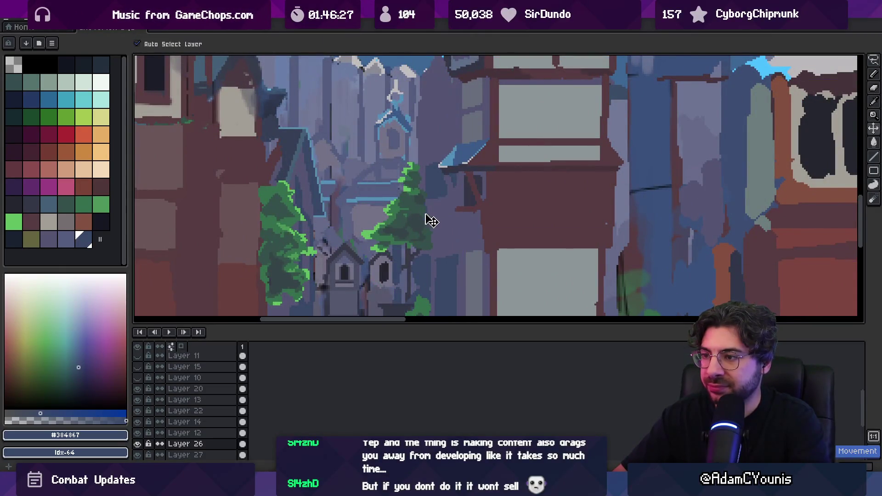
pyautogui.press('b')
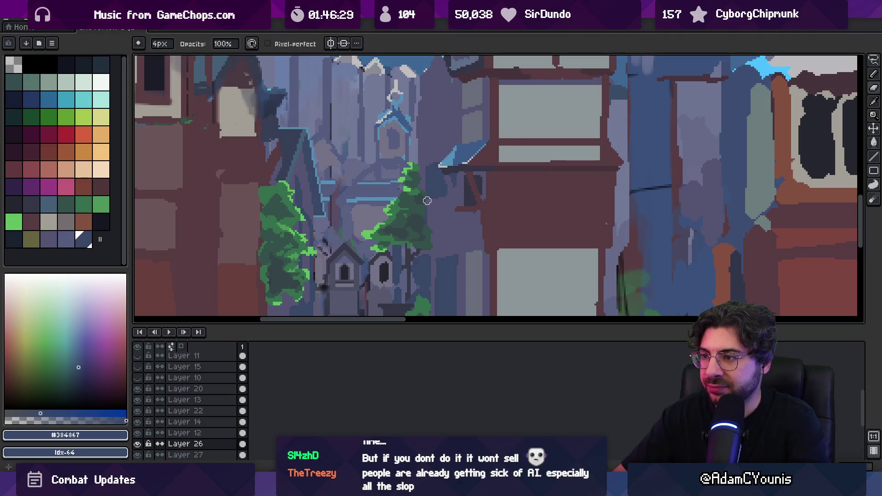
pyautogui.keyDown('alt'); pyautogui.click(427, 206); pyautogui.keyUp('alt')
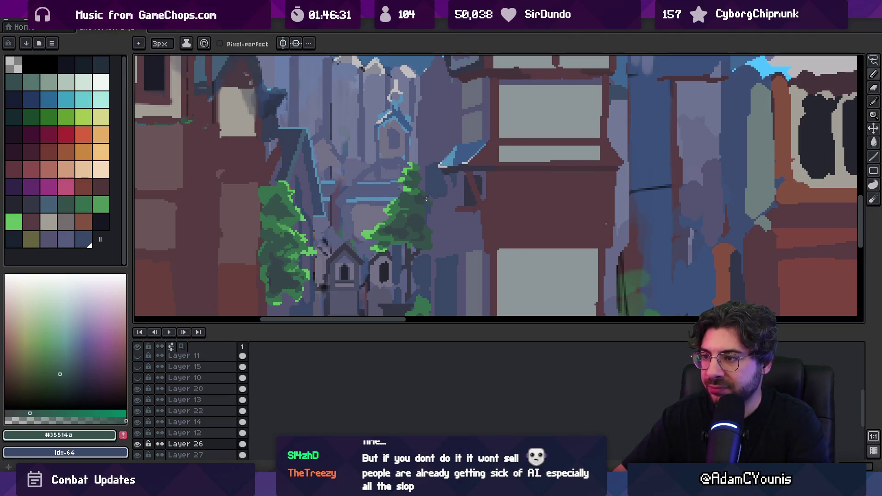
pyautogui.scroll(-3, 434, 215)
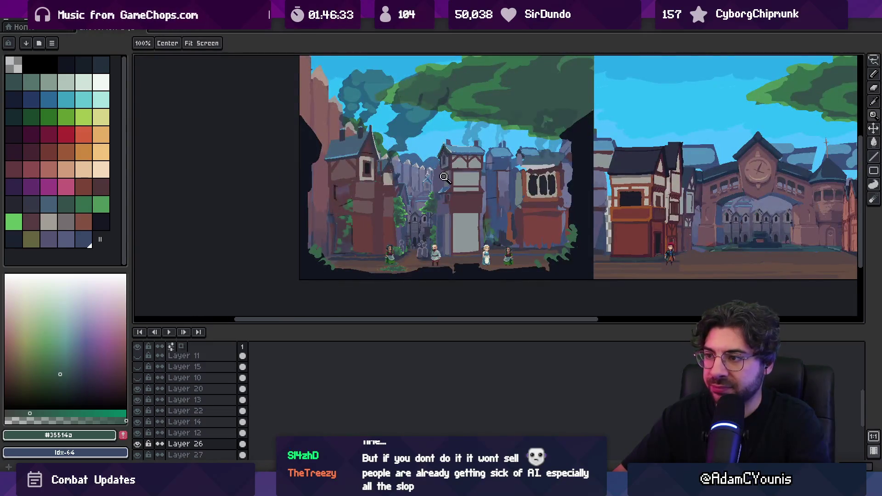
# - Sample the muted purple-grey and dark blue from the wall left of the tower
pyautogui.scroll(4, 443, 184)
pyautogui.press('alt')
pyautogui.keyDown('alt'); pyautogui.click(444, 195); pyautogui.keyUp('alt')
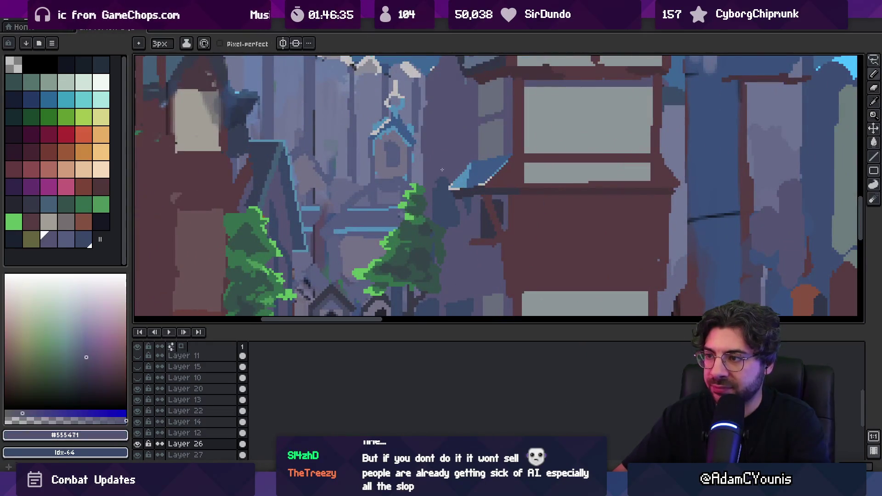
pyautogui.keyDown('alt'); pyautogui.click(440, 190); pyautogui.keyUp('alt')
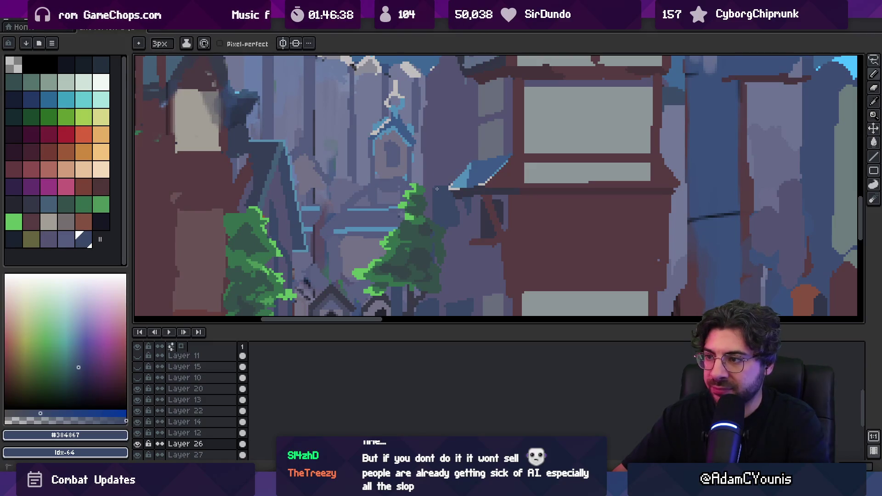
pyautogui.press('z')
pyautogui.scroll(-3, 437, 189)
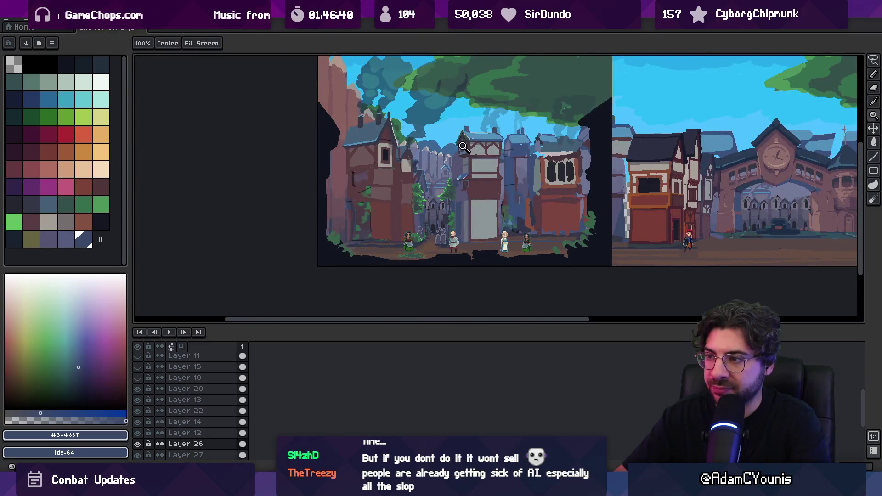
pyautogui.scroll(3, 460, 162)
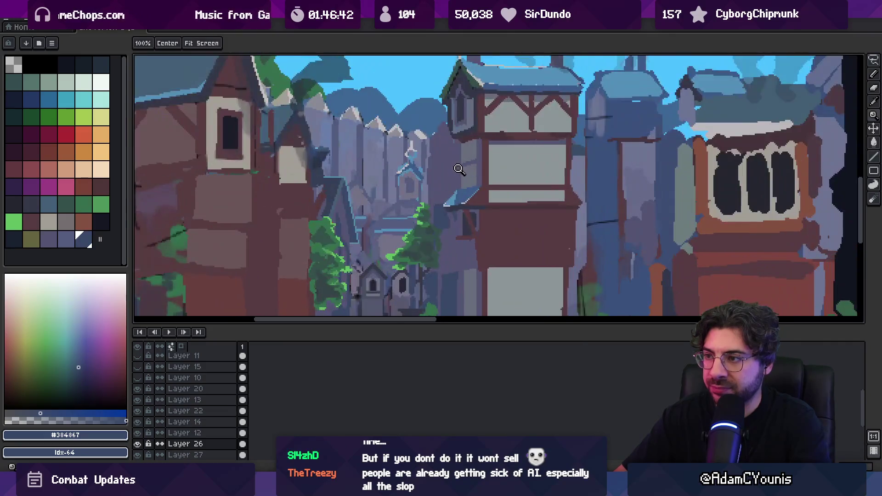
# - Paint a lighter vertical stroke down the pale wall and pick near-black for the window
pyautogui.keyDown('alt'); pyautogui.click(441, 160); pyautogui.keyUp('alt')
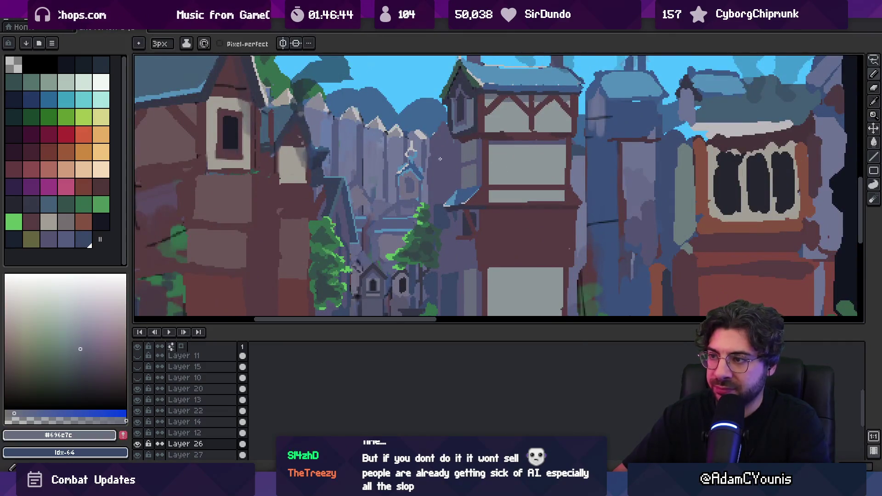
pyautogui.moveTo(438, 156); pyautogui.dragTo(440, 179)
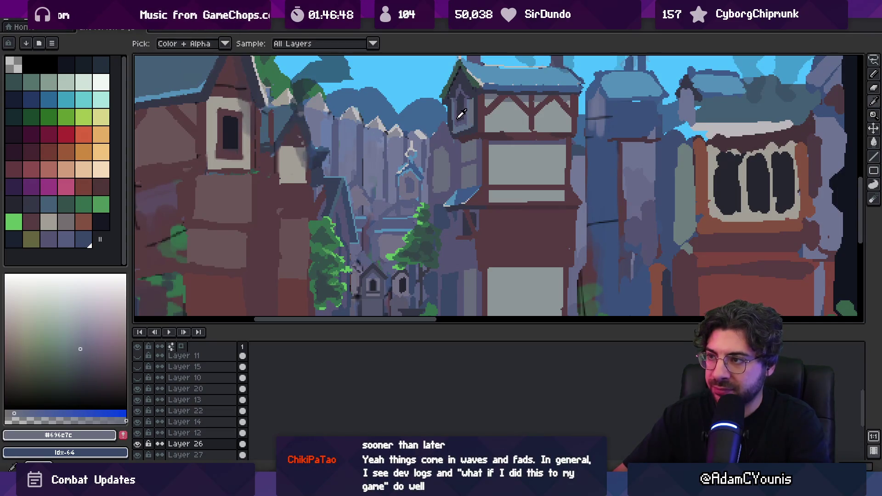
pyautogui.keyDown('alt'); pyautogui.click(442, 163); pyautogui.keyUp('alt')
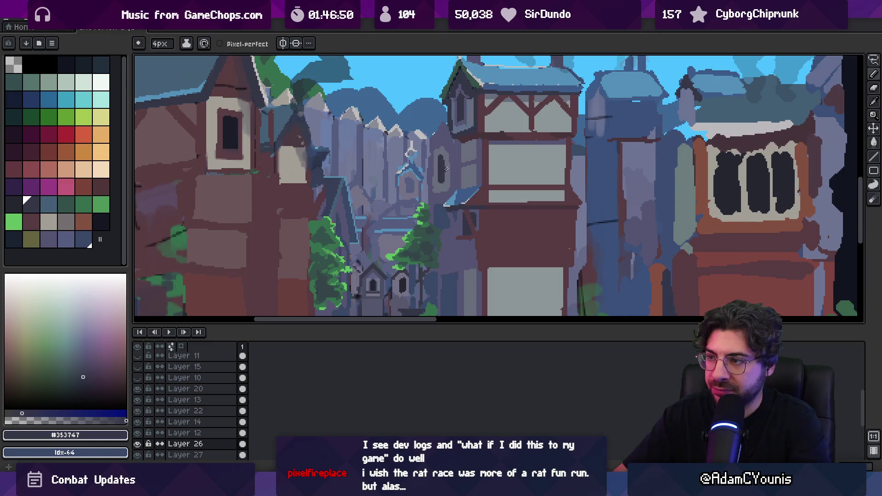
pyautogui.press('z')
pyautogui.scroll(-3, 444, 172)
pyautogui.scroll(3, 480, 138)
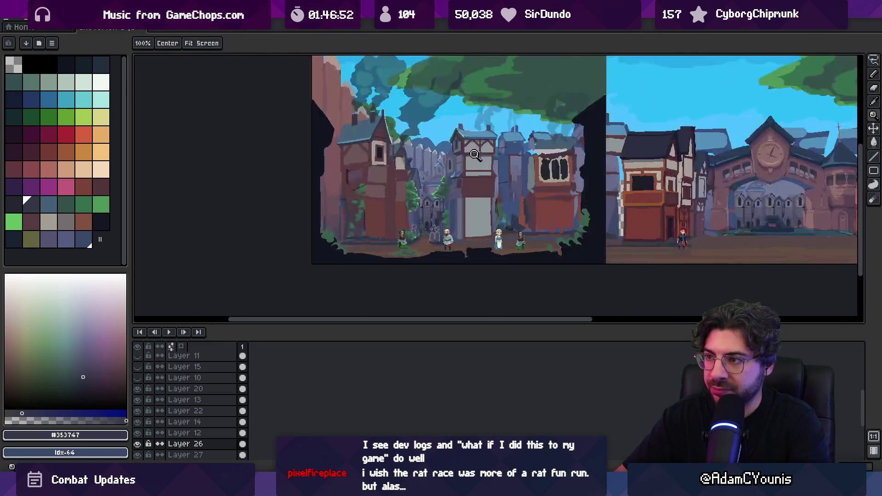
# - Eyedrop the roof and sky blues, ending on #5390b9, and reduce the pencil size
pyautogui.press('i')
pyautogui.keyDown('alt'); pyautogui.click(503, 95); pyautogui.keyUp('alt')
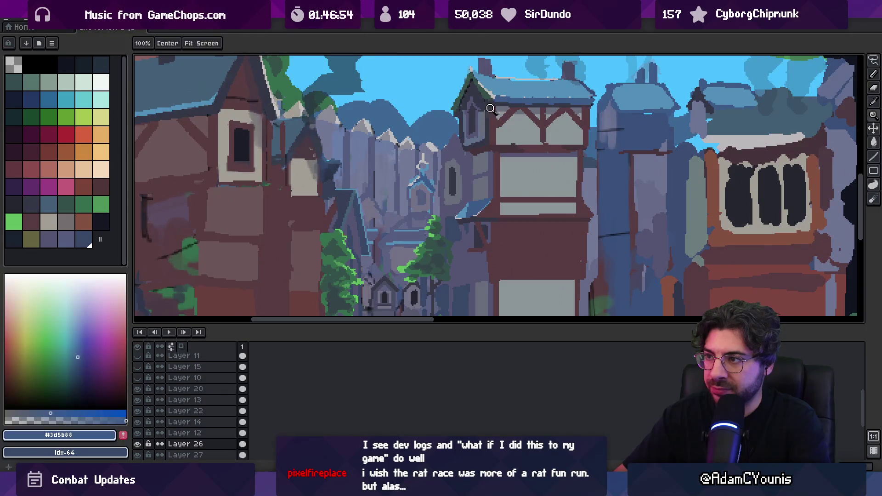
pyautogui.keyDown('alt'); pyautogui.click(451, 143); pyautogui.keyUp('alt')
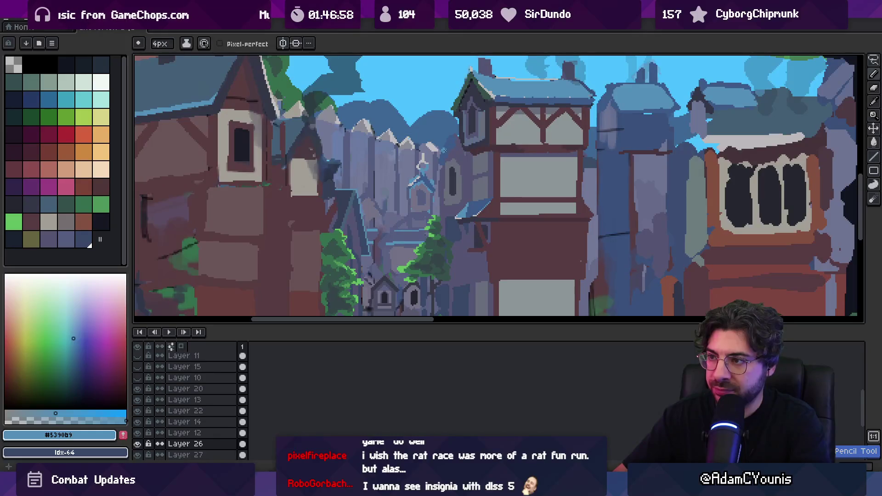
pyautogui.press('-')
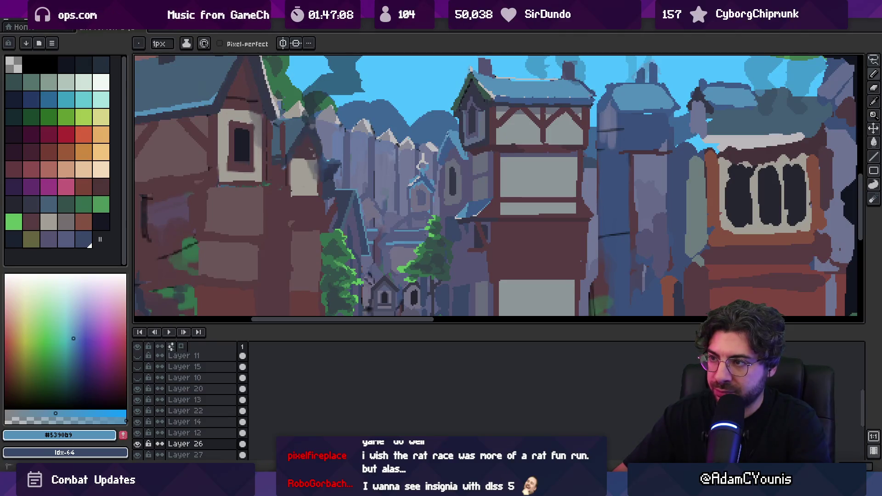
pyautogui.press('z')
pyautogui.scroll(-3, 477, 115)
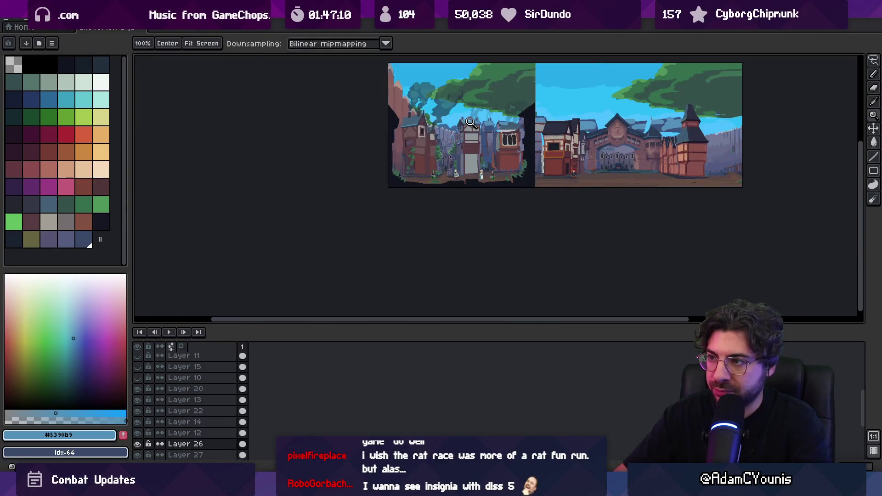
# - Sample the roof blue and draw a short stroke along the roof edge beside the tower
pyautogui.scroll(5, 478, 116)
pyautogui.press('i')
pyautogui.click(488, 62)
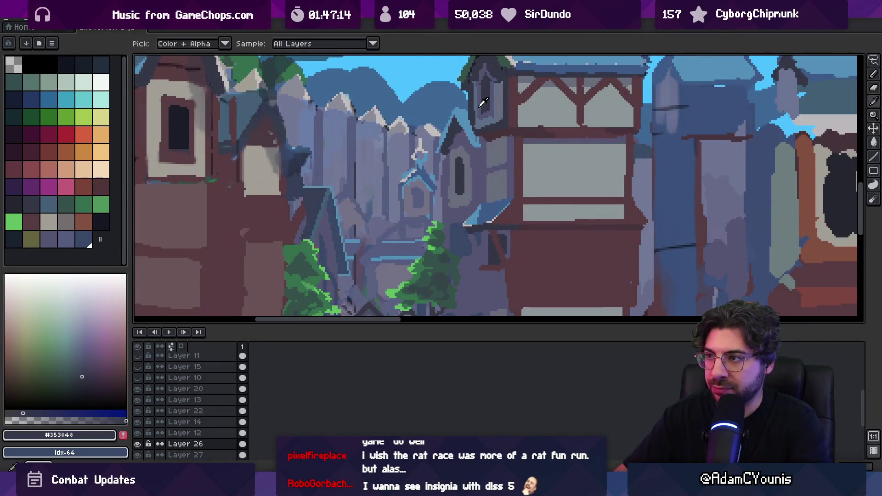
pyautogui.click(525, 64)
pyautogui.press('b')
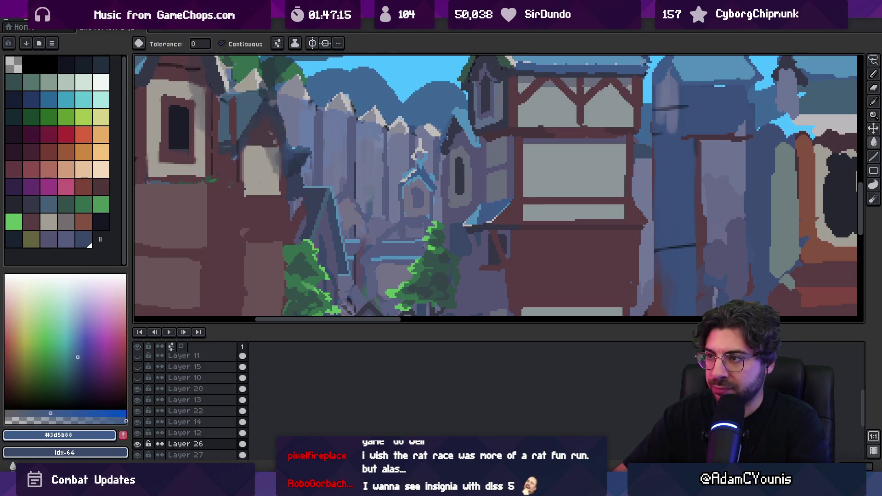
pyautogui.scroll(-3, 452, 118)
pyautogui.scroll(5, 482, 156)
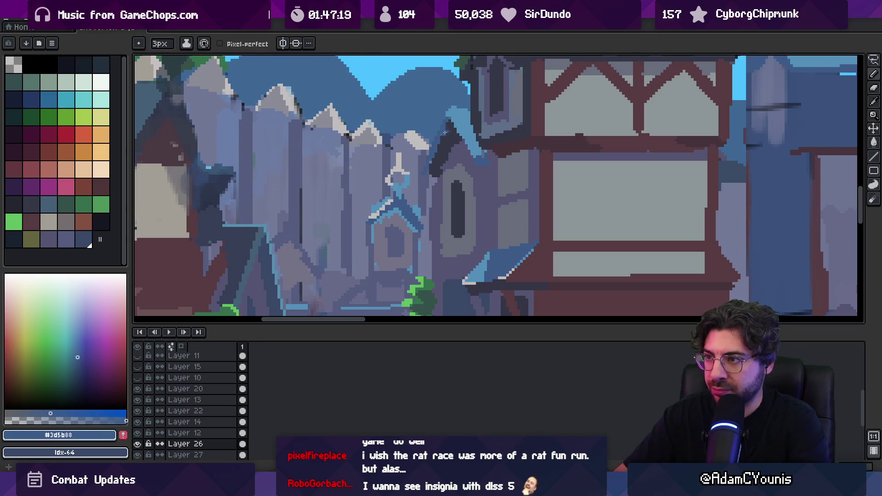
pyautogui.moveTo(449, 114); pyautogui.dragTo(454, 122)
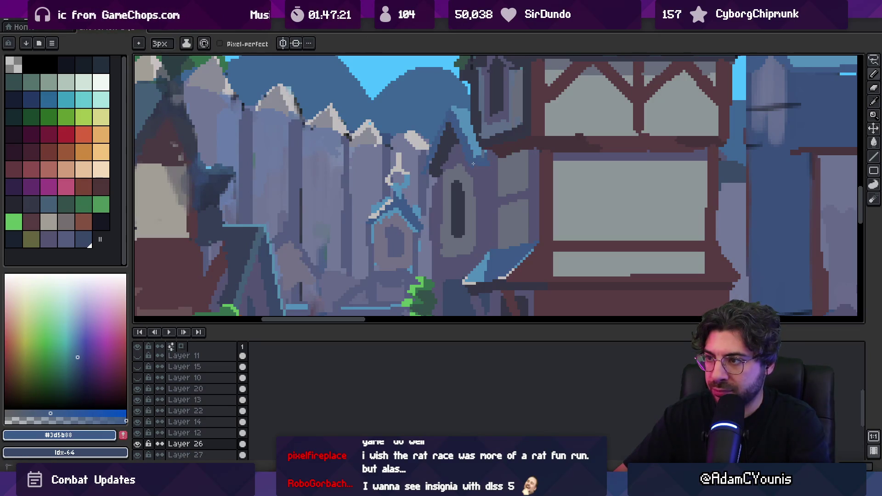
# - Sample dark charcoal #353848 and muted purple from the roof, then zoom out to review
pyautogui.keyDown('alt'); pyautogui.click(444, 147); pyautogui.keyUp('alt')
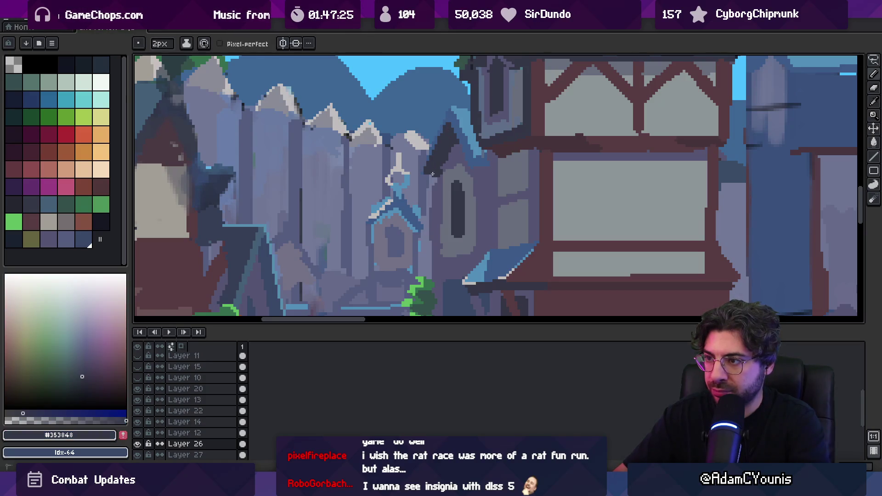
pyautogui.keyDown('alt'); pyautogui.click(452, 158); pyautogui.keyUp('alt')
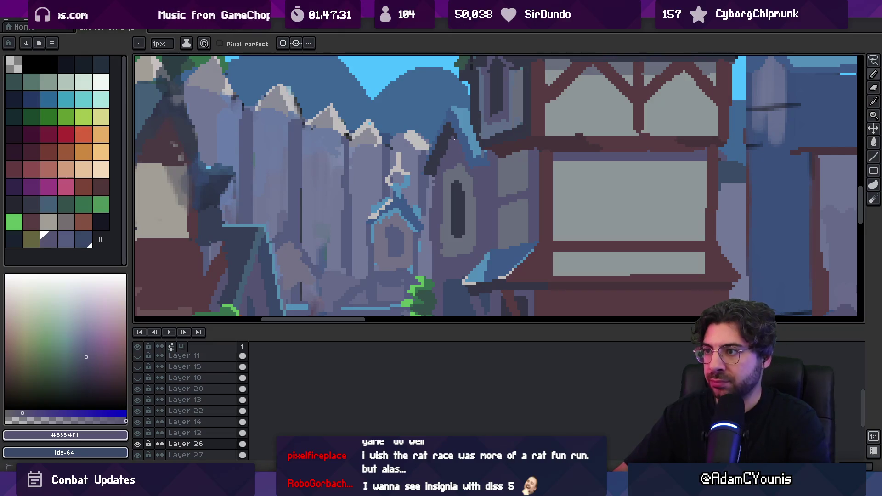
pyautogui.keyDown('alt'); pyautogui.click(444, 134); pyautogui.keyUp('alt')
pyautogui.press('z')
pyautogui.scroll(-5, 450, 121)
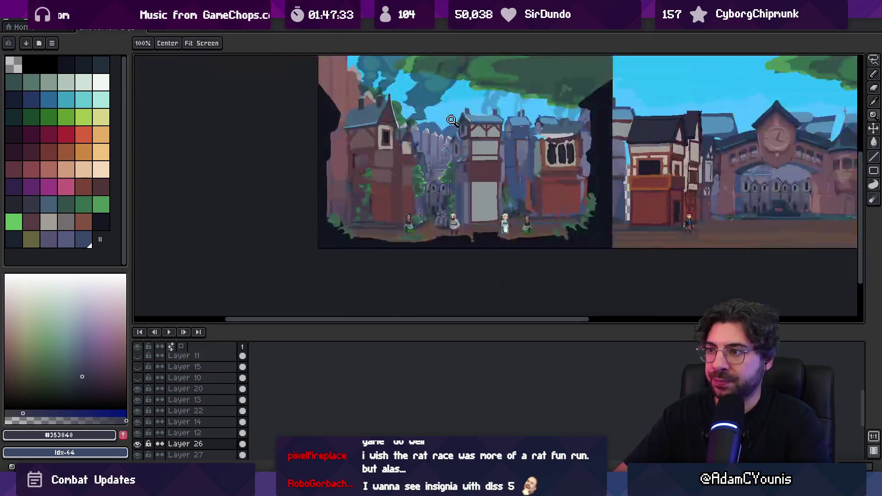
pyautogui.scroll(-1, 452, 122)
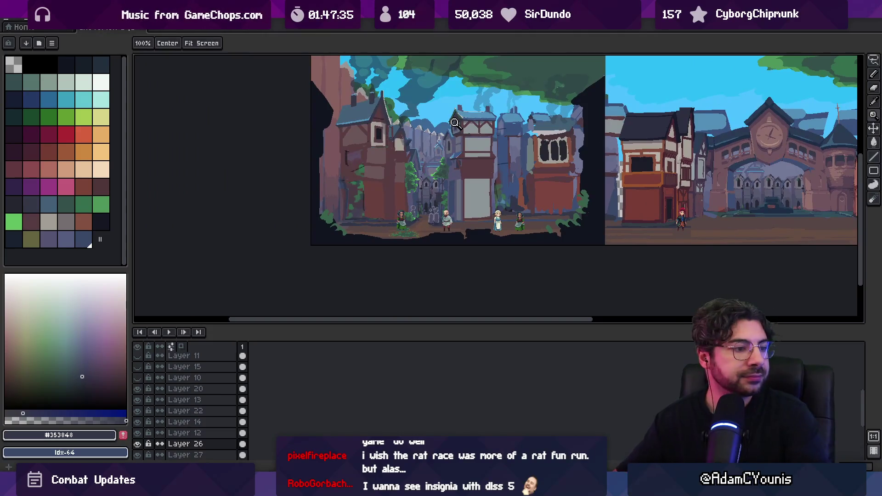
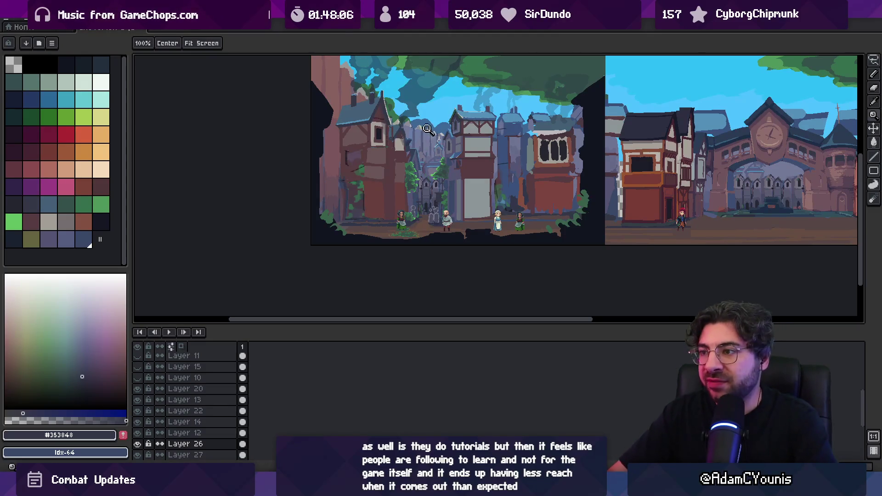
# - Zoom in on the small roof in the central alley and select Layer 27 from the canvas
pyautogui.click(458, 144)
pyautogui.click(447, 146)
pyautogui.click(425, 149)
pyautogui.press('v')
pyautogui.click(391, 185)
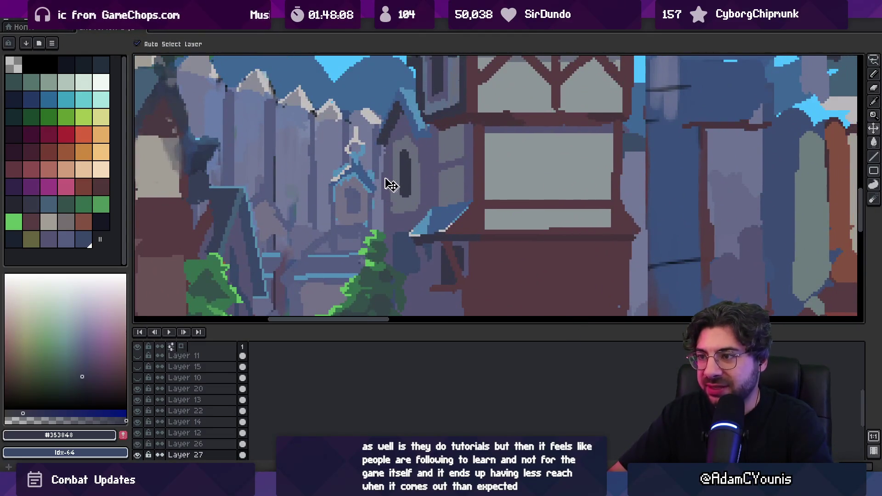
pyautogui.press('b')
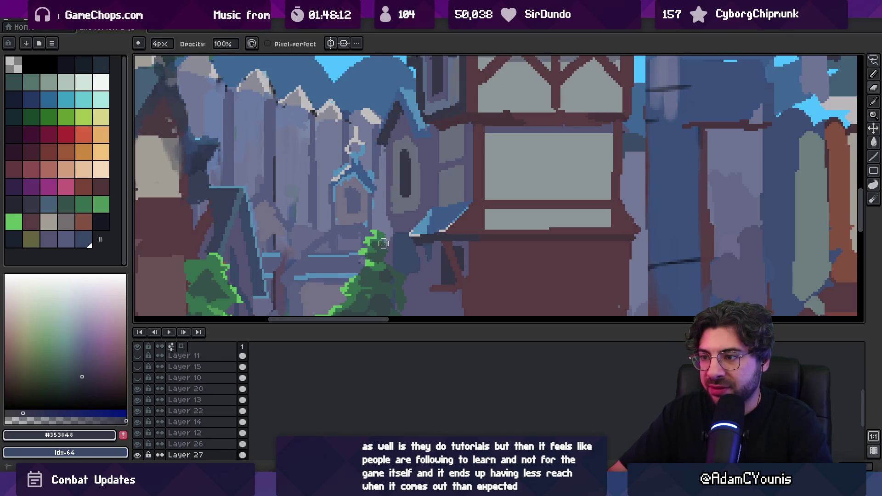
pyautogui.scroll(-2, 390, 248)
pyautogui.scroll(3, 396, 220)
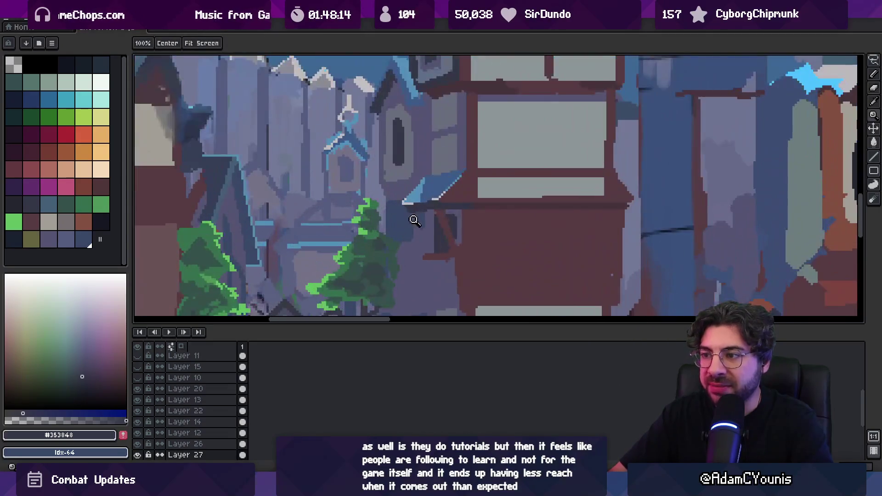
# - Sample the dark slate blue #384867 and make Layer 26 the active layer
pyautogui.press('i')
pyautogui.keyDown('alt'); pyautogui.click(393, 200); pyautogui.keyUp('alt')
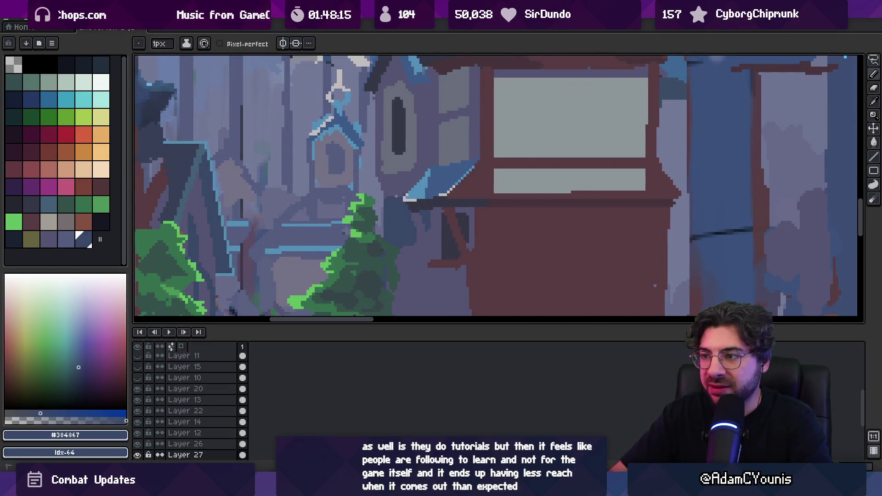
pyautogui.keyDown('ctrl'); pyautogui.click(376, 216); pyautogui.keyUp('ctrl')
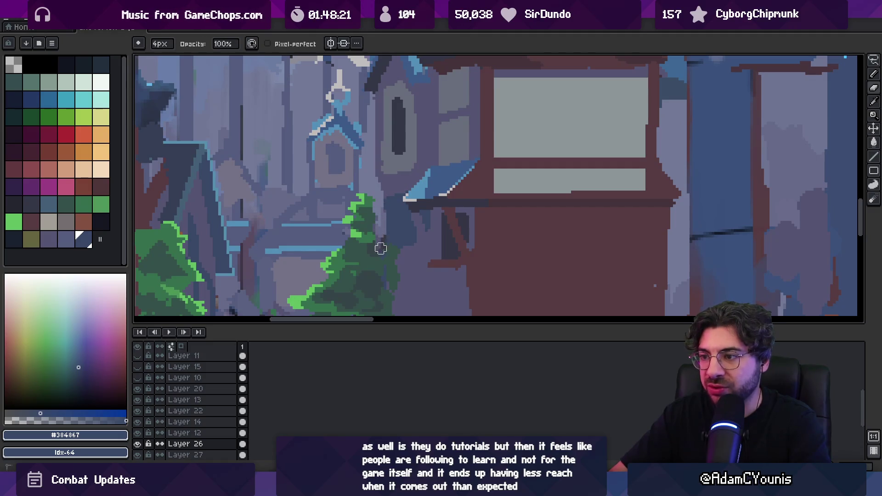
pyautogui.press('z')
pyautogui.scroll(-1, 396, 218)
pyautogui.scroll(2, 404, 207)
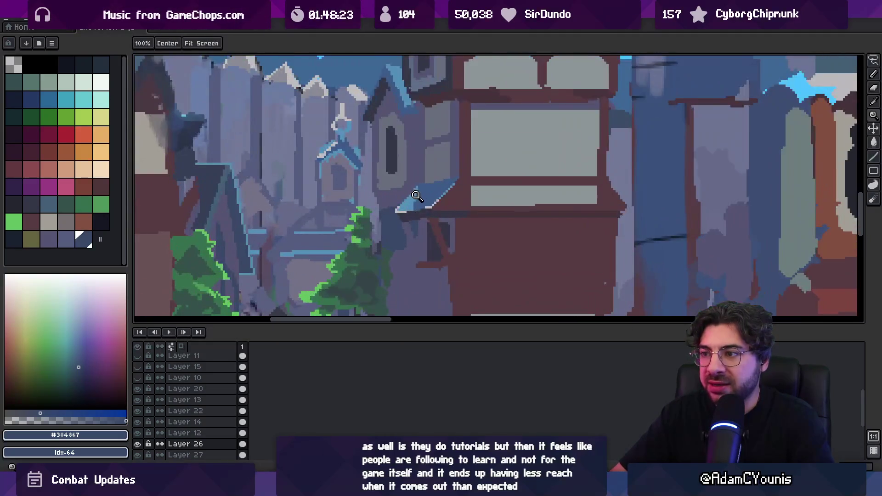
# - Pick the roof blues #3d5b88 and #384867 and raise the pencil size to 2px
pyautogui.press('i')
pyautogui.click(418, 192)
pyautogui.press('b')
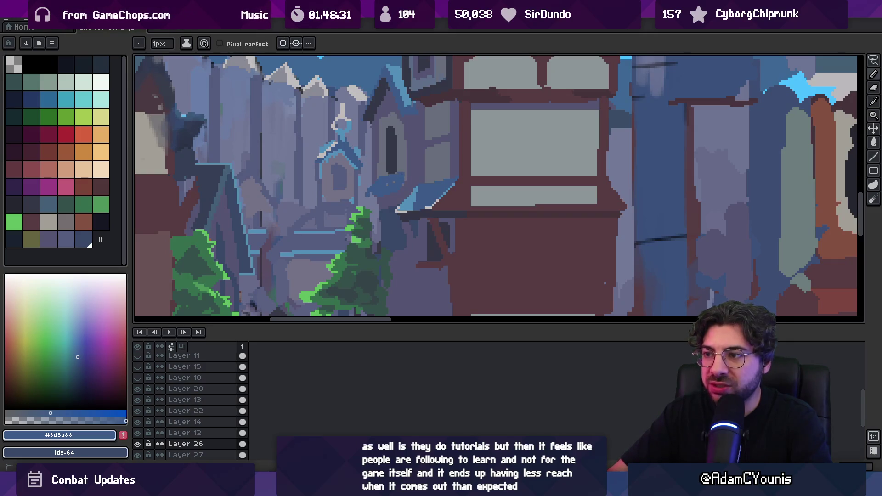
pyautogui.keyDown('alt'); pyautogui.click(371, 197); pyautogui.keyUp('alt')
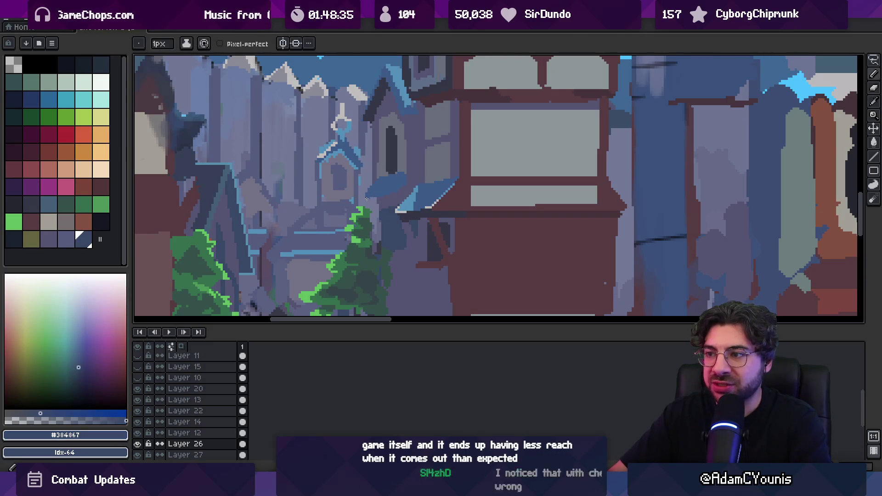
pyautogui.press('+')
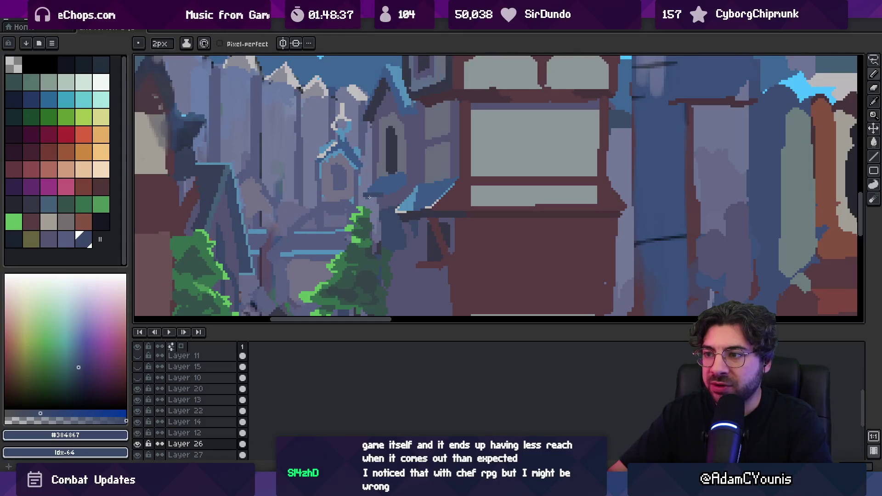
pyautogui.scroll(-3, 397, 181)
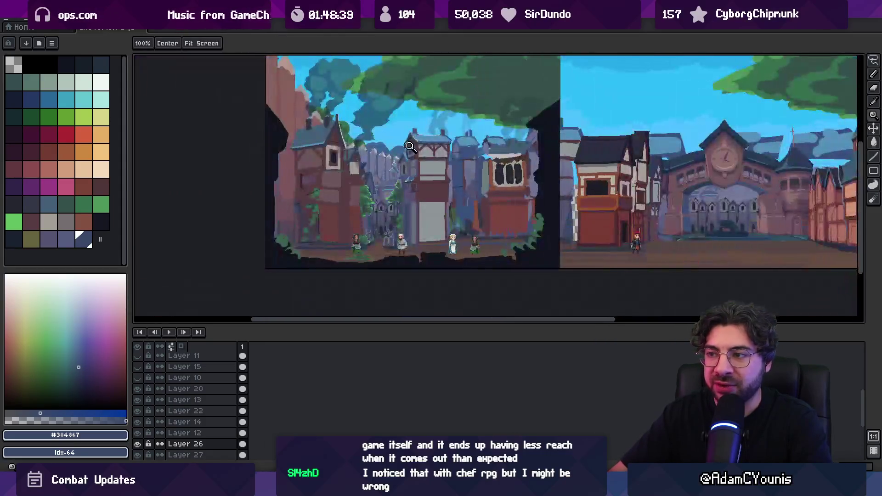
pyautogui.scroll(4, 405, 179)
pyautogui.press('b')
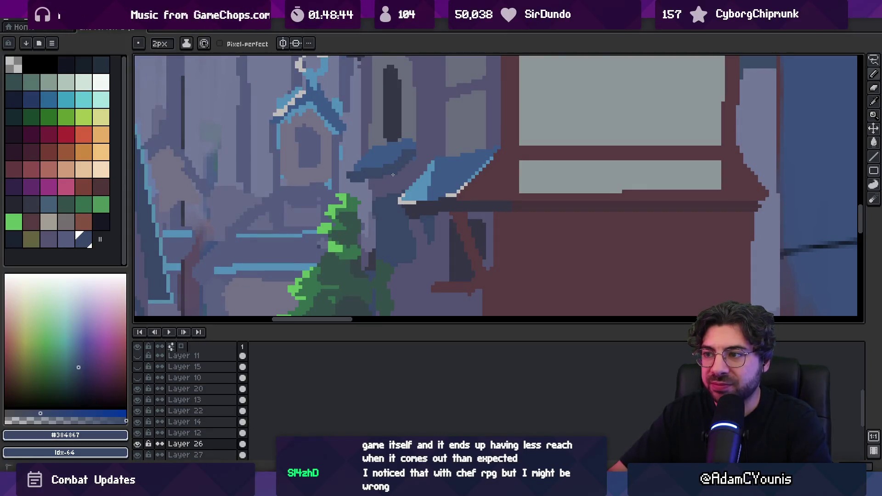
# - Touch up the small roof with #3d5b88 and #384867, erasing stray pixels
pyautogui.keyDown('alt'); pyautogui.click(400, 148); pyautogui.keyUp('alt')
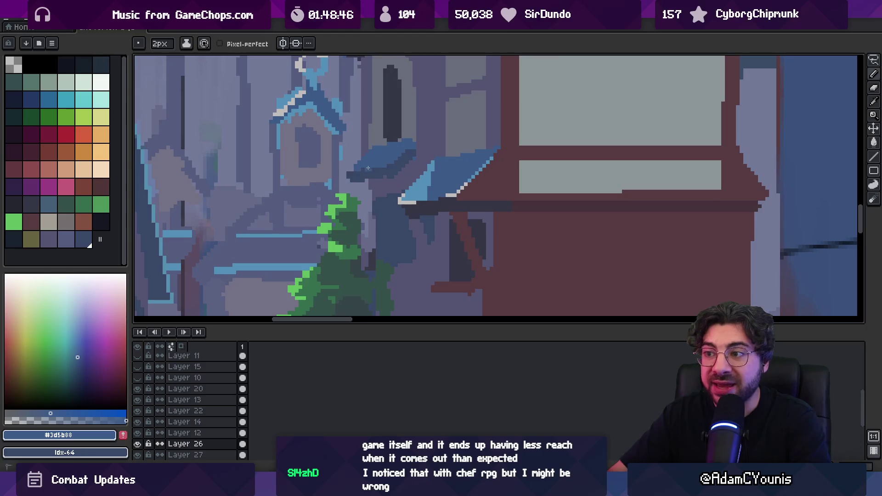
pyautogui.keyDown('alt'); pyautogui.click(383, 176); pyautogui.keyUp('alt')
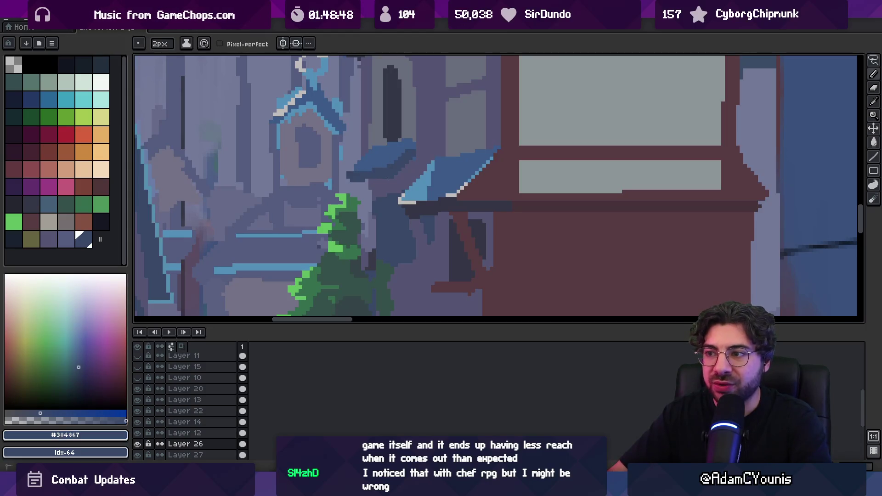
pyautogui.press('e')
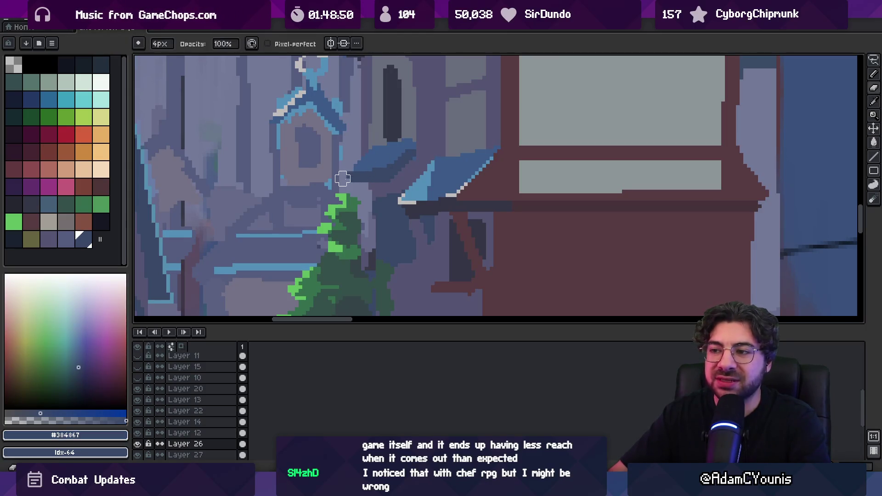
pyautogui.press('z')
pyautogui.scroll(-5, 349, 182)
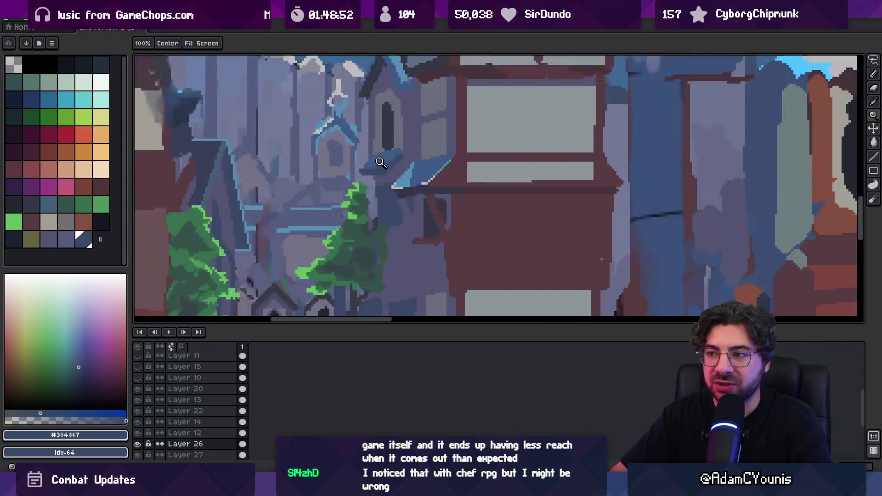
pyautogui.scroll(5, 380, 170)
pyautogui.keyDown('alt'); pyautogui.click(380, 171); pyautogui.keyUp('alt')
# - Colour a pixel on the roof's lower-left edge with roof blue #3d5b88
pyautogui.press('b')
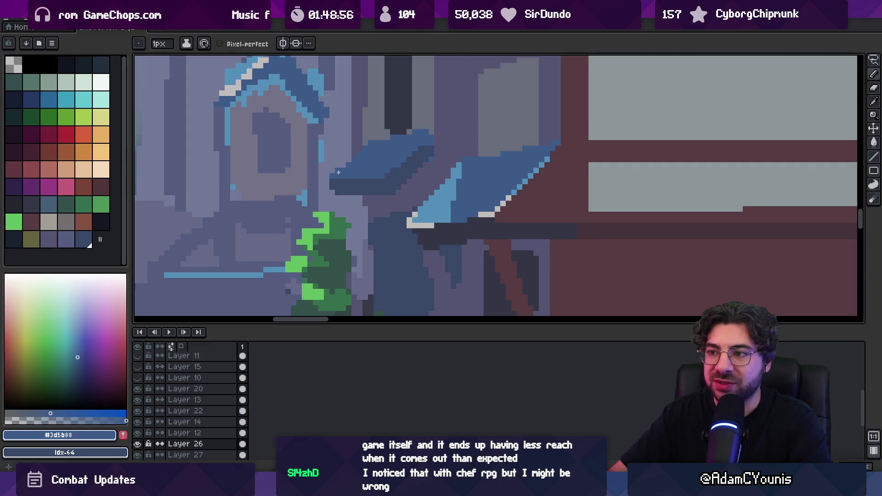
pyautogui.press('e')
pyautogui.press('b')
pyautogui.keyDown('alt'); pyautogui.click(430, 138); pyautogui.keyUp('alt')
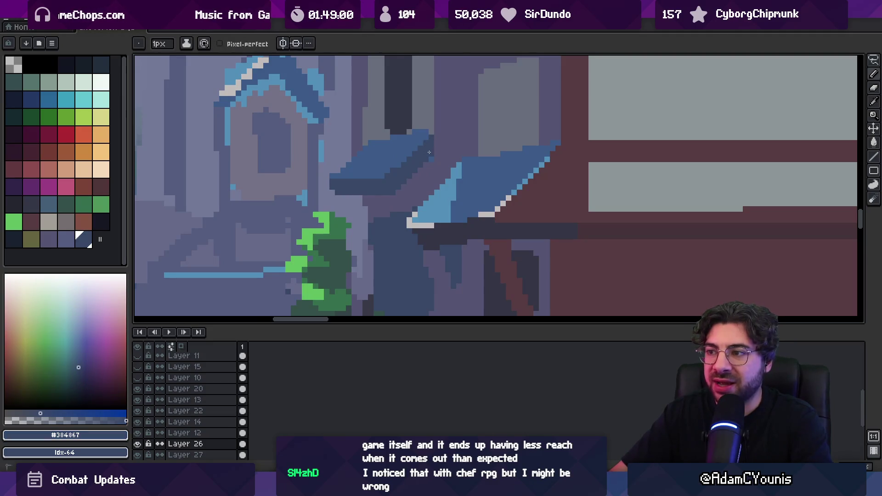
pyautogui.keyDown('alt'); pyautogui.click(389, 143); pyautogui.keyUp('alt')
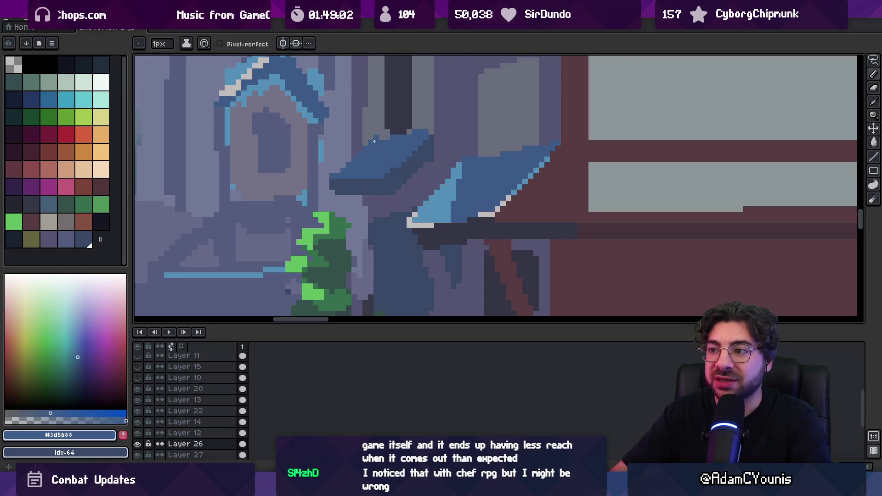
pyautogui.click(333, 170)
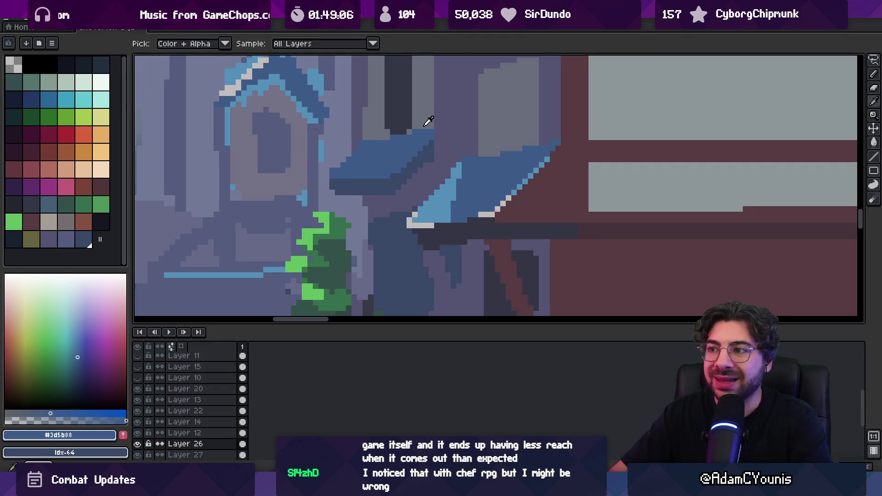
# - Sample the grey-purple #555471 from the building wall
pyautogui.press('z')
pyautogui.scroll(-5, 414, 147)
pyautogui.scroll(5, 401, 156)
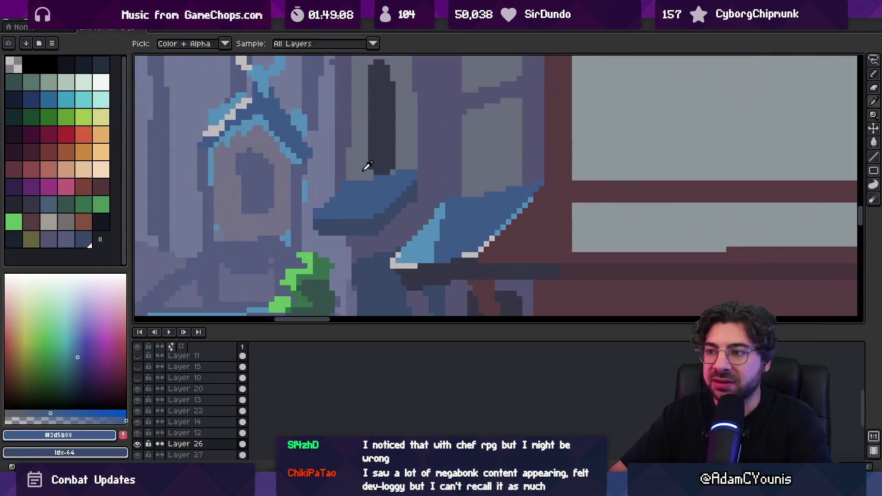
pyautogui.keyDown('alt'); pyautogui.click(360, 171); pyautogui.keyUp('alt')
pyautogui.scroll(-5, 358, 172)
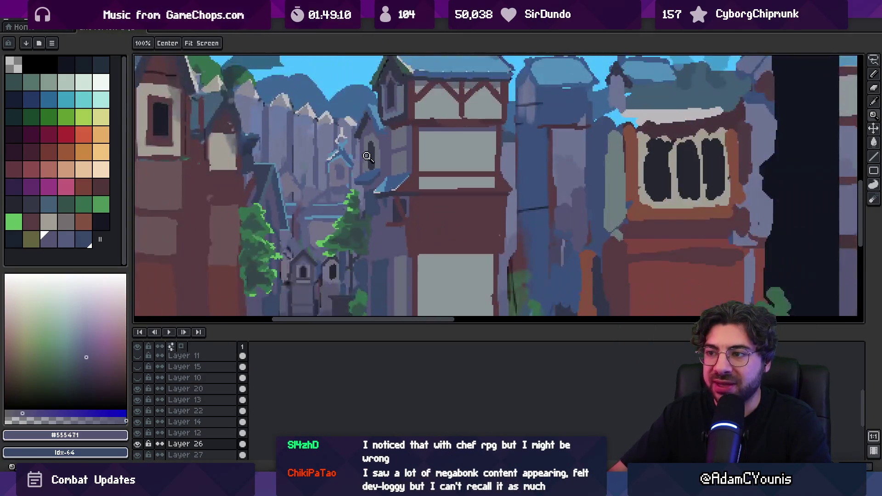
pyautogui.scroll(5, 377, 165)
# - Select part of the small roof, then clear the selection
pyautogui.press('alt')
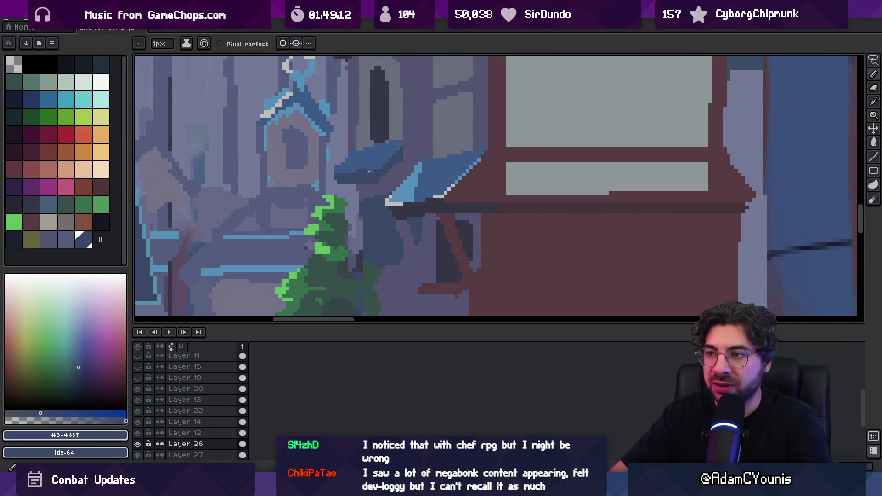
pyautogui.scroll(-5, 358, 163)
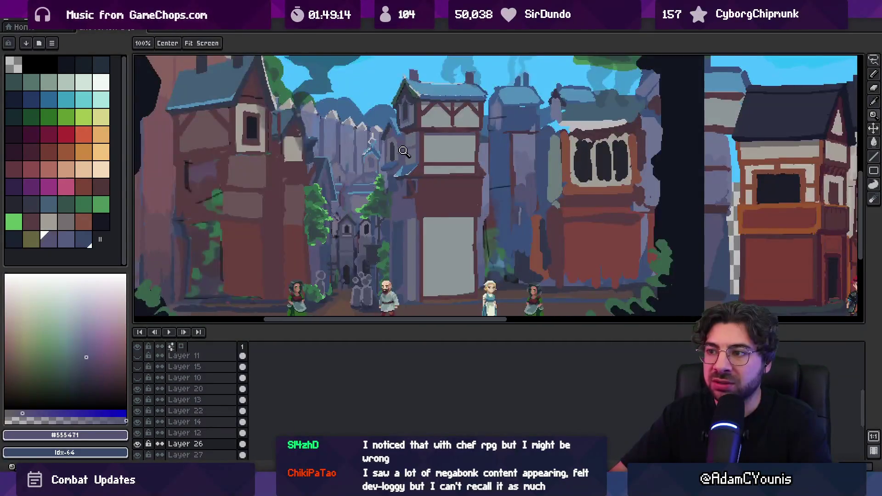
pyautogui.scroll(-2, 397, 147)
pyautogui.scroll(6, 414, 155)
pyautogui.scroll(2, 415, 155)
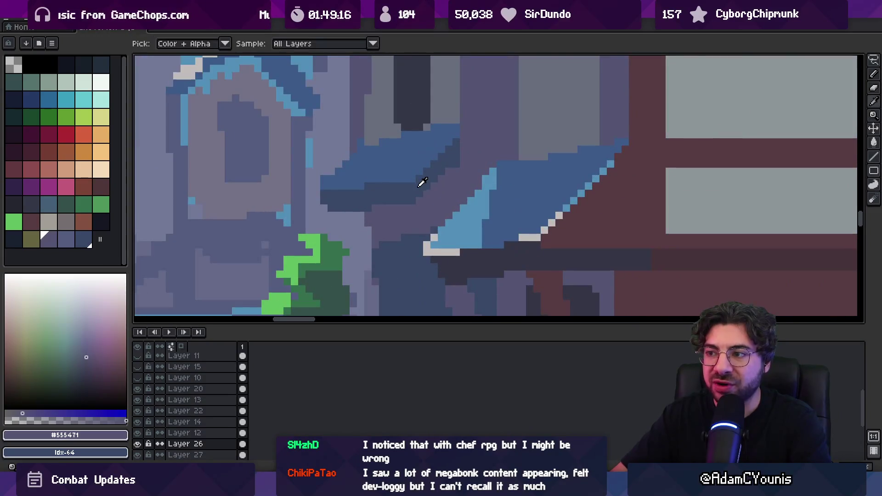
pyautogui.moveTo(317, 162)
pyautogui.mouseDown()
pyautogui.moveTo(331, 222)
pyautogui.moveTo(344, 166)
pyautogui.moveTo(345, 187)
pyautogui.mouseUp()
pyautogui.hotkey('ctrl', 'd')
pyautogui.press('b')
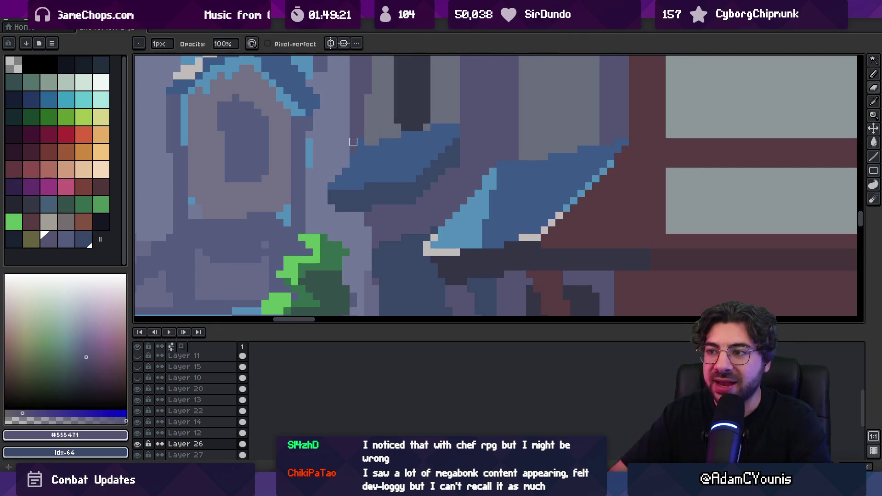
# - Sample the wall grey #696c7c
pyautogui.press('e')
pyautogui.press('i')
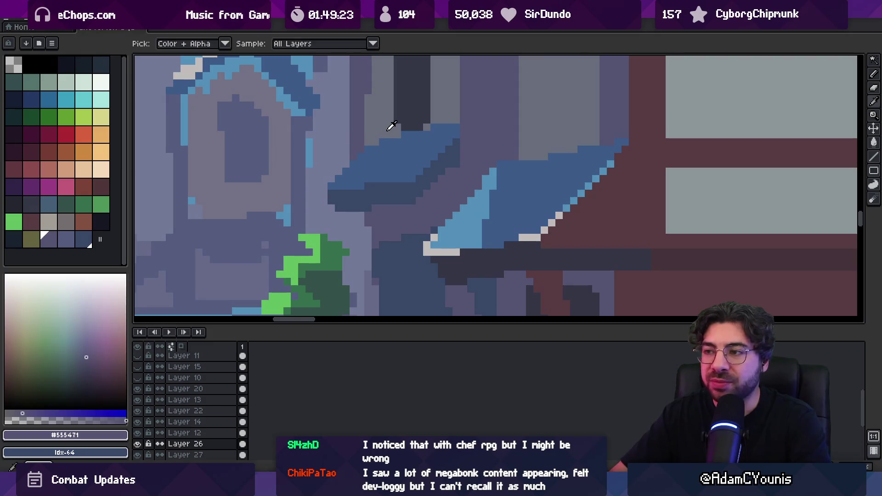
pyautogui.click(442, 118)
pyautogui.press('e')
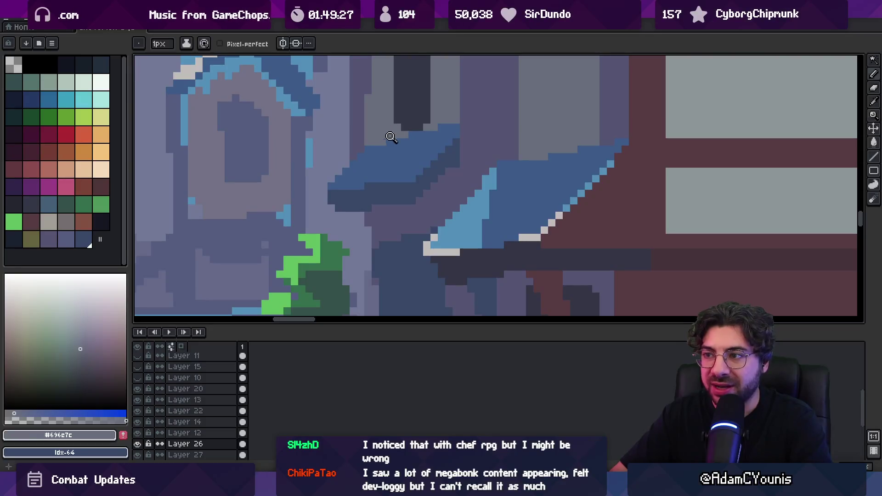
pyautogui.scroll(-3, 396, 129)
pyautogui.scroll(2, 413, 133)
# - Re-sample the roof shades #384867 and #3d5b88 from the awning
pyautogui.keyDown('alt'); pyautogui.click(402, 140); pyautogui.keyUp('alt')
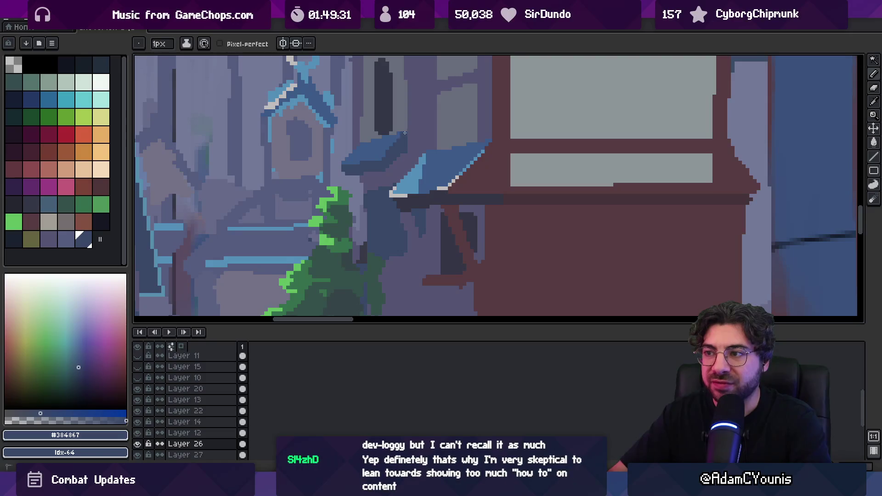
pyautogui.keyDown('alt'); pyautogui.click(400, 134); pyautogui.keyUp('alt')
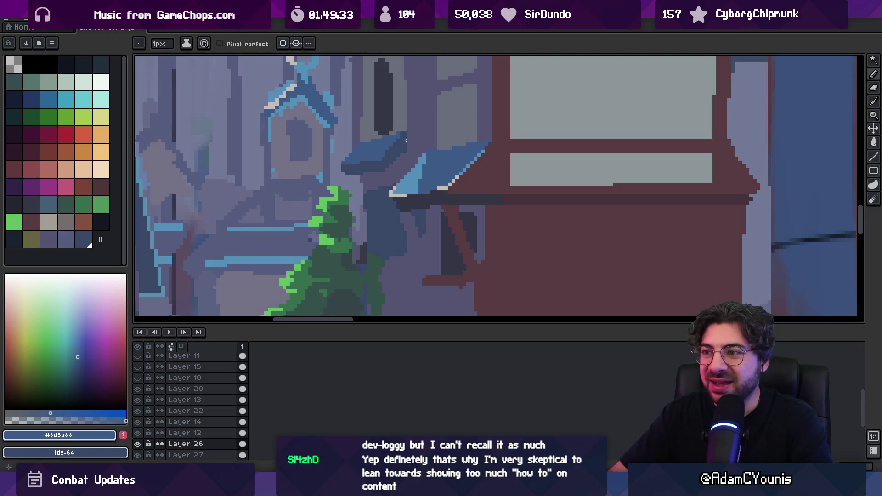
pyautogui.keyDown('alt'); pyautogui.click(387, 158); pyautogui.keyUp('alt')
pyautogui.press('z')
pyautogui.scroll(-3, 386, 156)
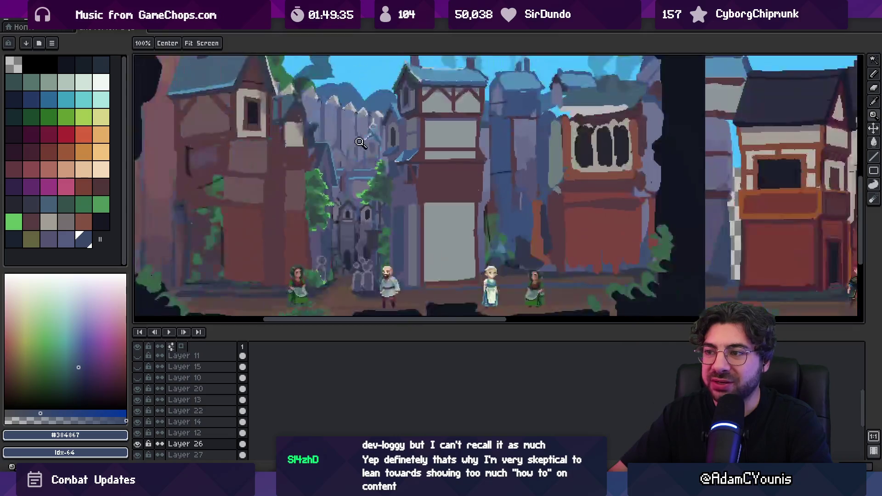
pyautogui.scroll(4, 393, 151)
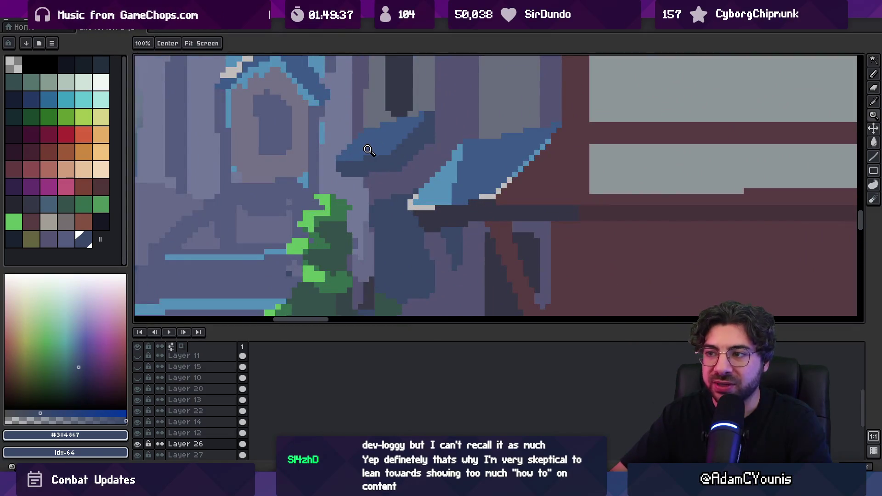
# - Pick the purple-grey wall colour and the building blue from the canvas
pyautogui.press('b')
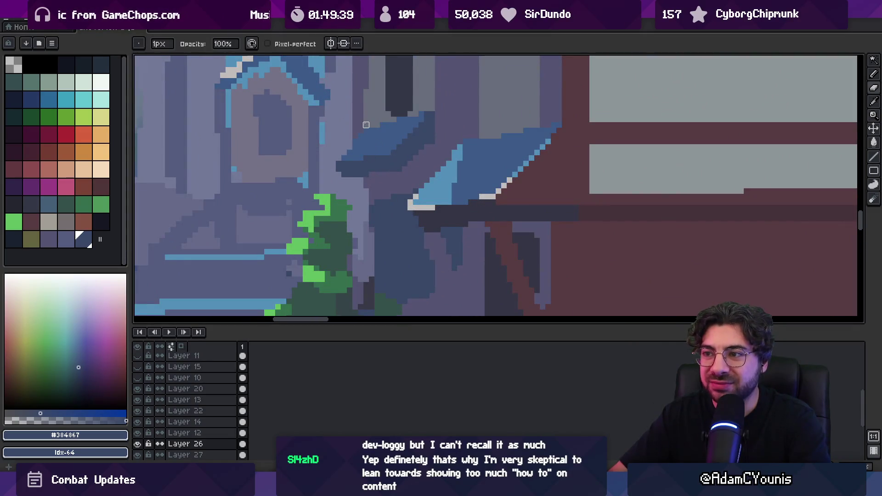
pyautogui.keyDown('alt'); pyautogui.click(354, 141); pyautogui.keyUp('alt')
pyautogui.press('alt')
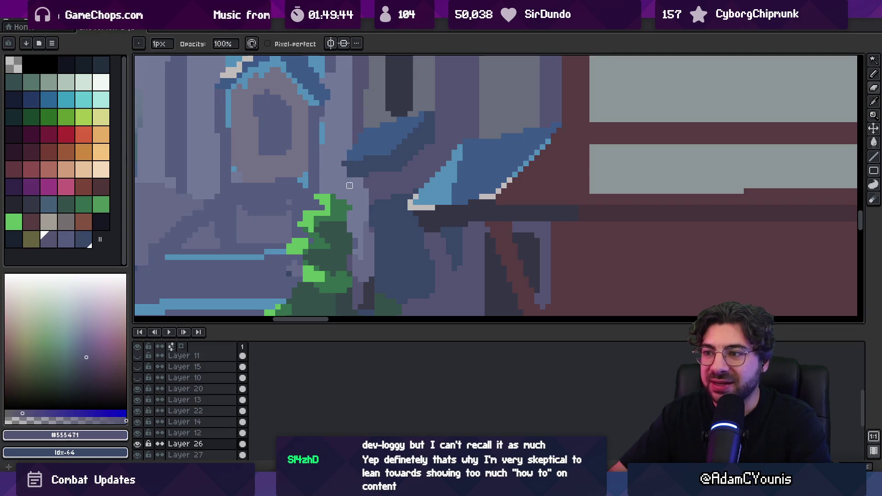
pyautogui.keyDown('alt'); pyautogui.click(370, 147); pyautogui.keyUp('alt')
# - Zoom out to view the full street scene, then zoom back in on the alley trees
pyautogui.press('z')
pyautogui.rightClick(370, 147)
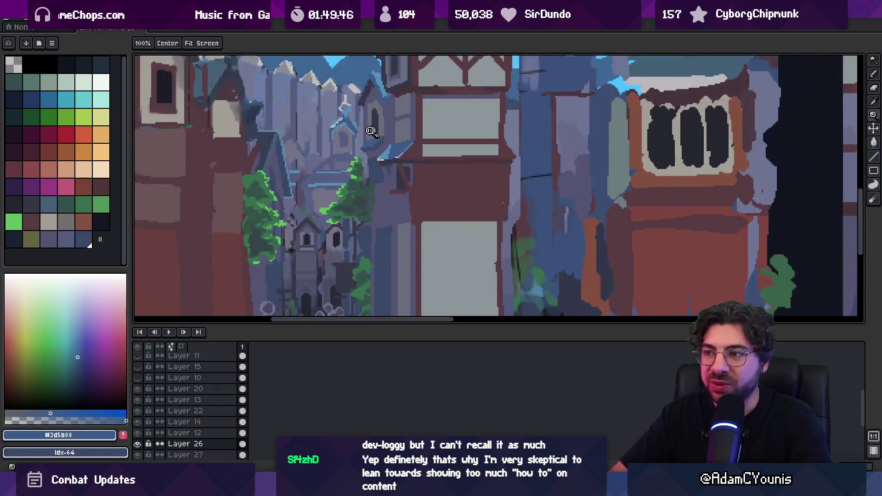
pyautogui.rightClick(389, 113)
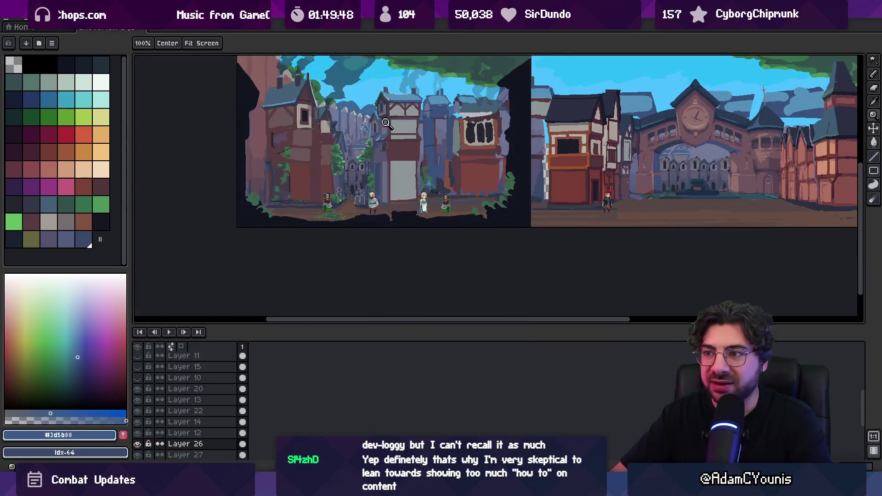
pyautogui.click(376, 138)
pyautogui.click(376, 138)
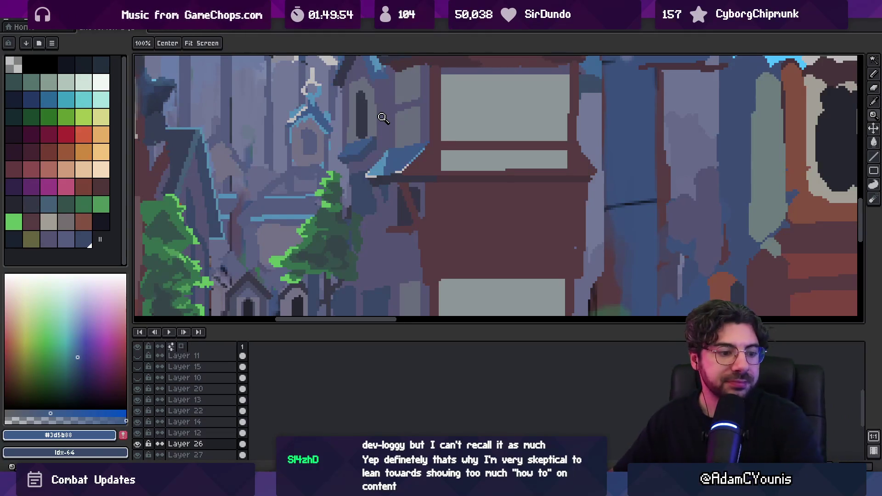
pyautogui.scroll(-3, 303, 184)
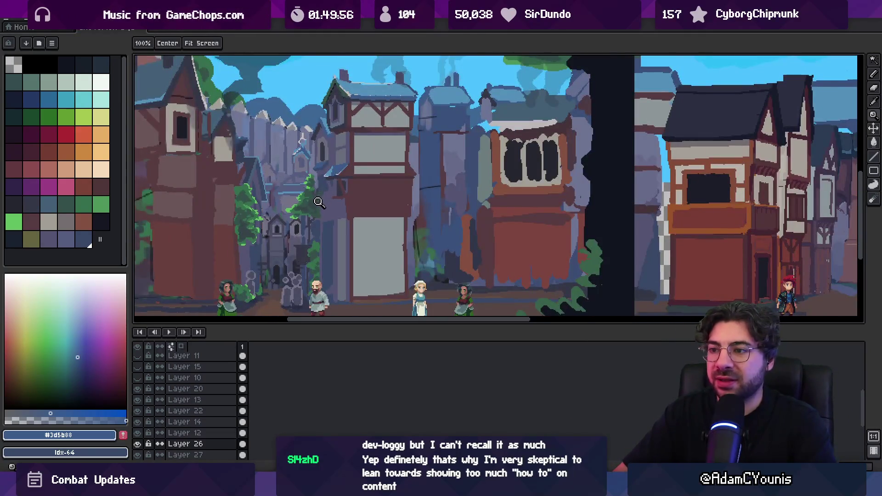
pyautogui.scroll(-1, 325, 195)
pyautogui.scroll(4, 325, 195)
# - Paint dark blue-grey pixels into the alley tree's shadow
pyautogui.keyDown('alt'); pyautogui.click(337, 175); pyautogui.keyUp('alt')
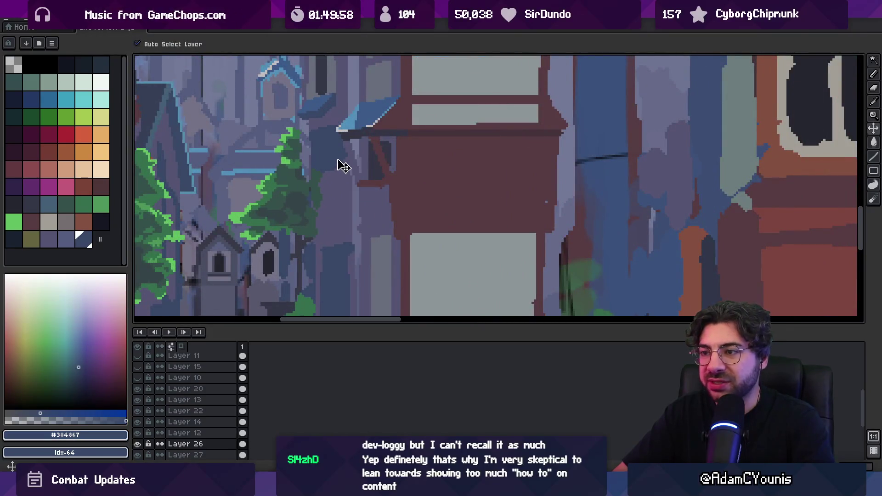
pyautogui.moveTo(335, 174); pyautogui.dragTo(333, 186)
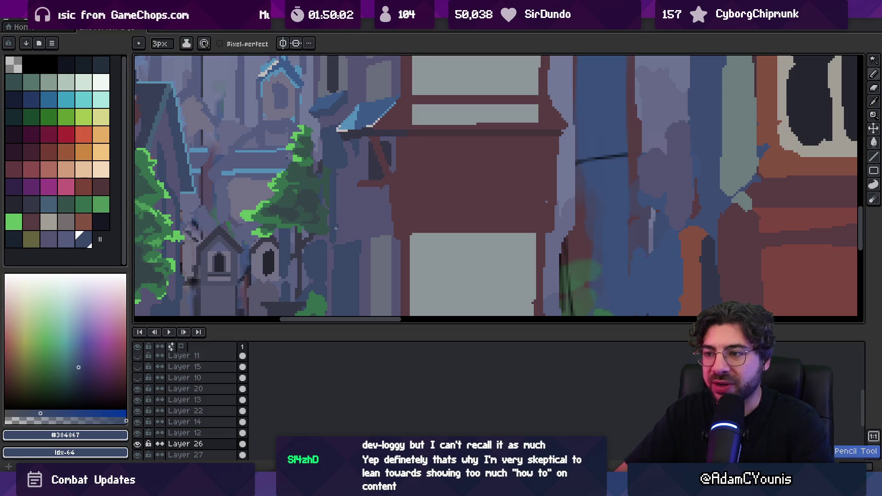
pyautogui.press('z')
pyautogui.scroll(-2, 346, 174)
pyautogui.scroll(-2, 345, 174)
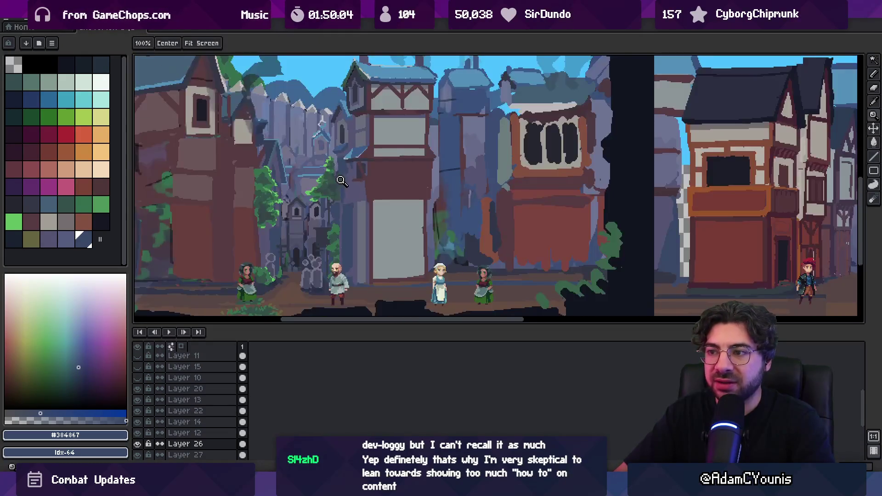
pyautogui.scroll(3, 321, 181)
pyautogui.press('v')
# - Sample the dark green and grey-green foliage colours from the trees
pyautogui.keyDown('alt'); pyautogui.click(336, 152); pyautogui.keyUp('alt')
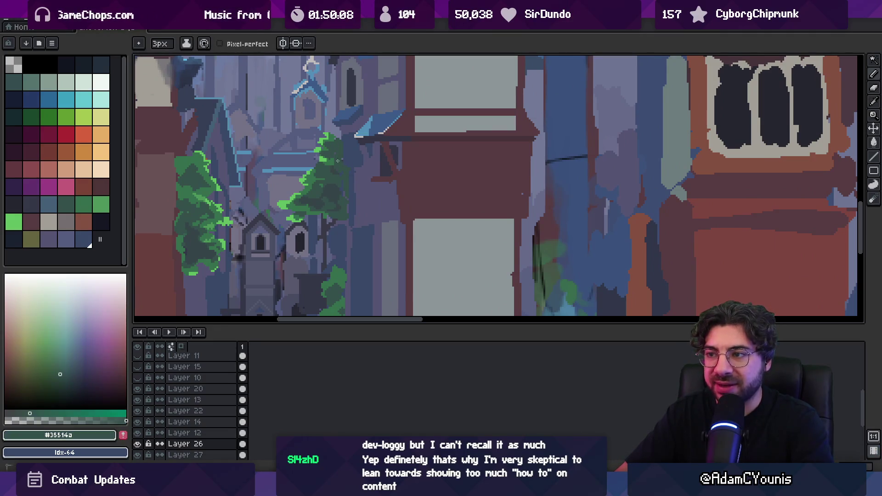
pyautogui.keyDown('alt'); pyautogui.click(338, 160); pyautogui.keyUp('alt')
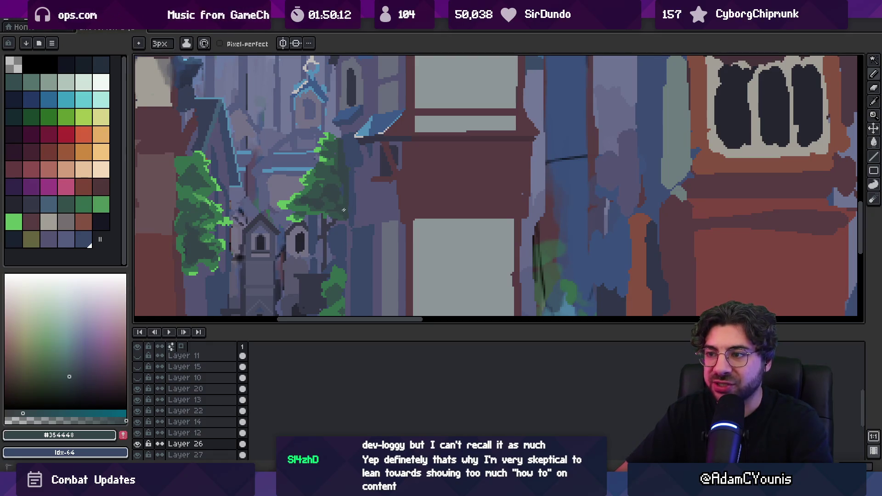
pyautogui.scroll(3, 343, 173)
pyautogui.press('alt')
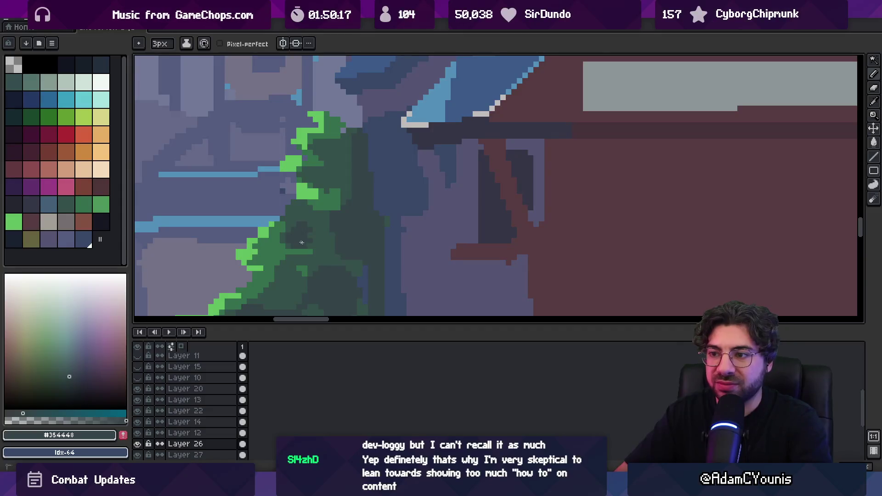
pyautogui.keyDown('alt'); pyautogui.click(311, 225); pyautogui.keyUp('alt')
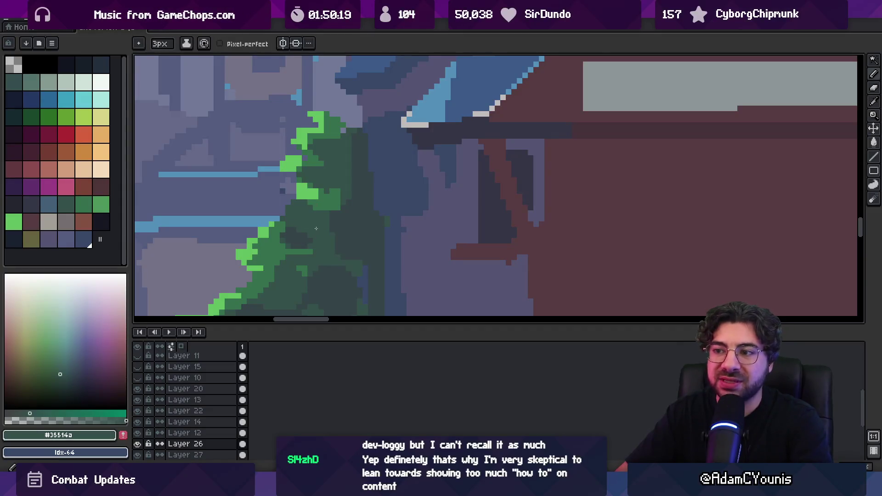
pyautogui.press('z')
pyautogui.scroll(-5, 322, 206)
pyautogui.scroll(5, 340, 210)
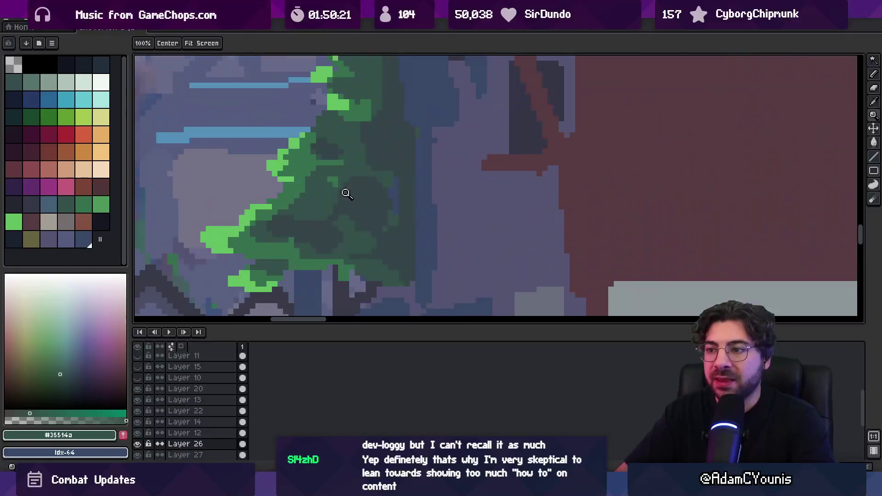
# - Compare the mid, light and dark greens across the tree foliage
pyautogui.keyDown('alt'); pyautogui.click(294, 198); pyautogui.keyUp('alt')
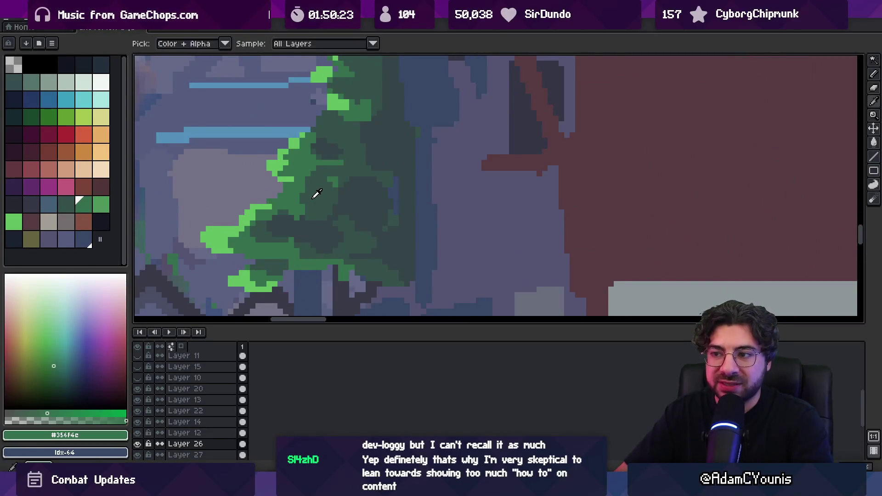
pyautogui.keyDown('alt'); pyautogui.click(309, 199); pyautogui.keyUp('alt')
pyautogui.keyDown('alt'); pyautogui.click(295, 177); pyautogui.keyUp('alt')
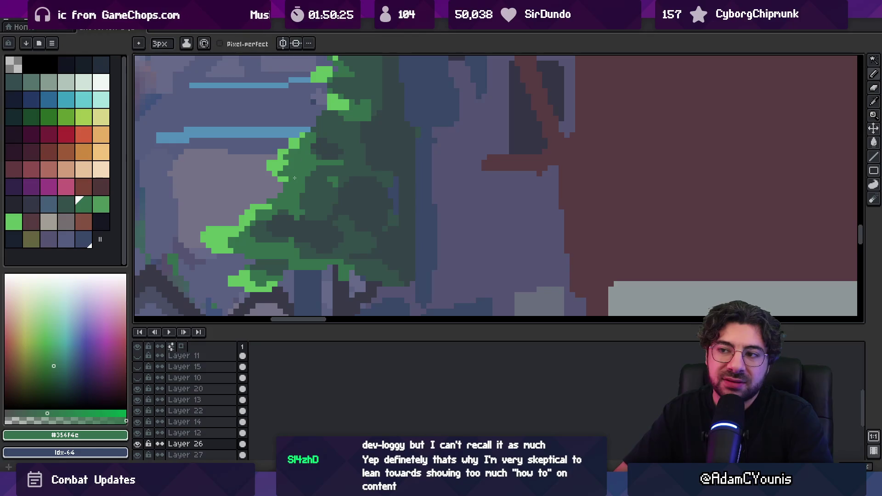
pyautogui.keyDown('alt'); pyautogui.click(332, 172); pyautogui.keyUp('alt')
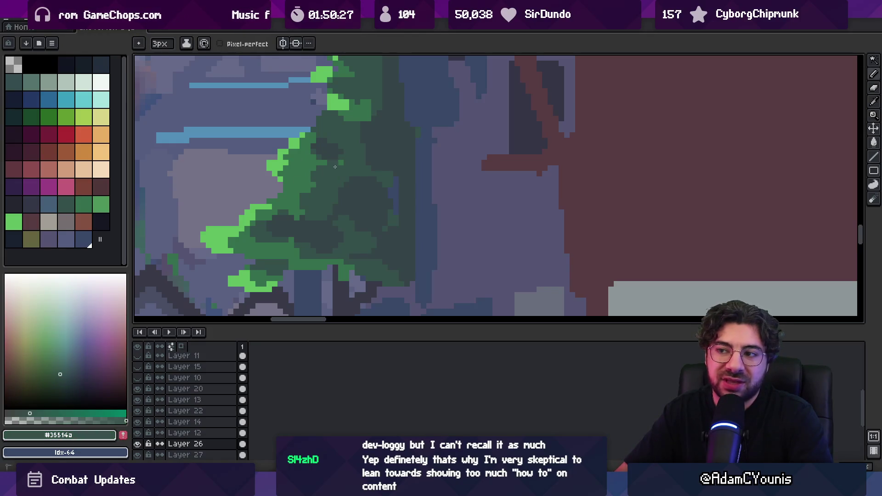
pyautogui.keyDown('alt'); pyautogui.click(322, 184); pyautogui.keyUp('alt')
pyautogui.keyDown('alt'); pyautogui.click(323, 184); pyautogui.keyUp('alt')
# - Zoom out to the full street scene and back in on the alley trees
pyautogui.press('z')
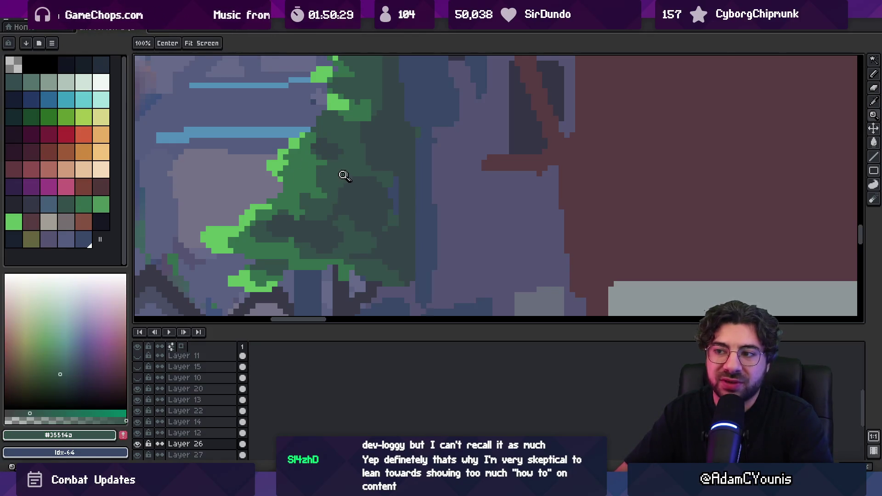
pyautogui.rightClick(346, 170)
pyautogui.rightClick(354, 140)
pyautogui.click(363, 139)
pyautogui.click(363, 140)
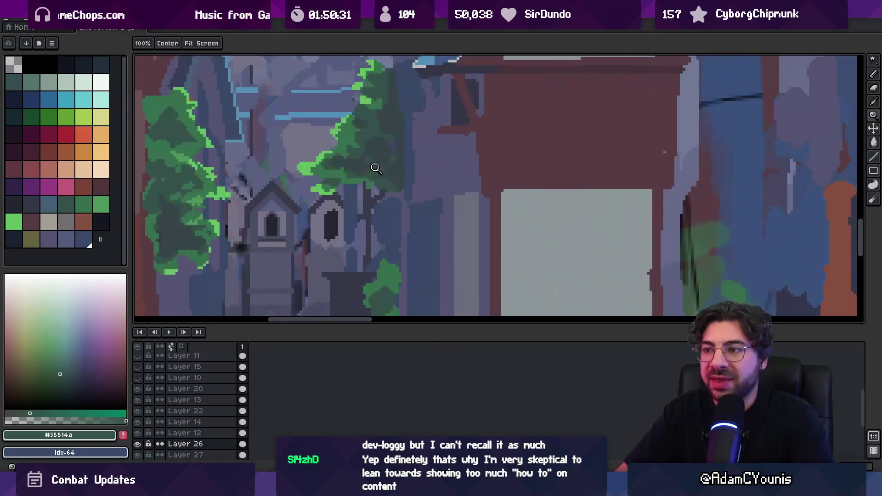
pyautogui.press('b')
# - Pick the mid green and bright green for the leaf highlights
pyautogui.keyDown('alt'); pyautogui.click(362, 196); pyautogui.keyUp('alt')
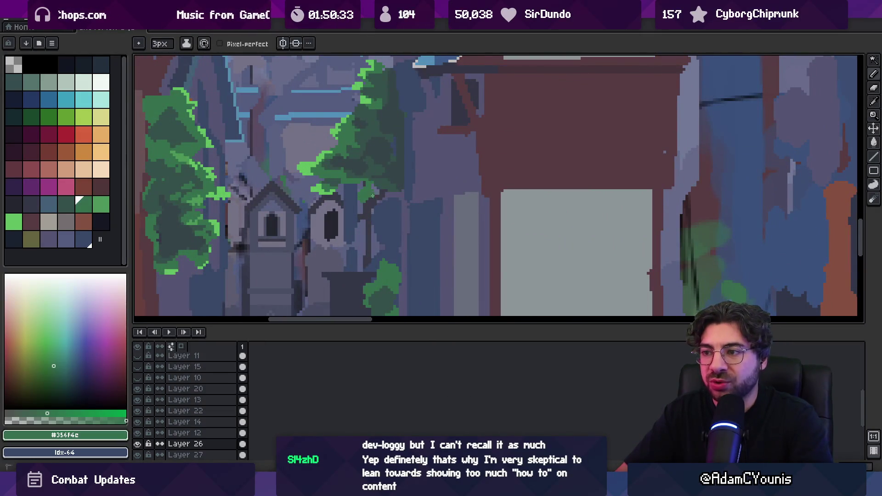
pyautogui.keyDown('alt'); pyautogui.click(358, 197); pyautogui.keyUp('alt')
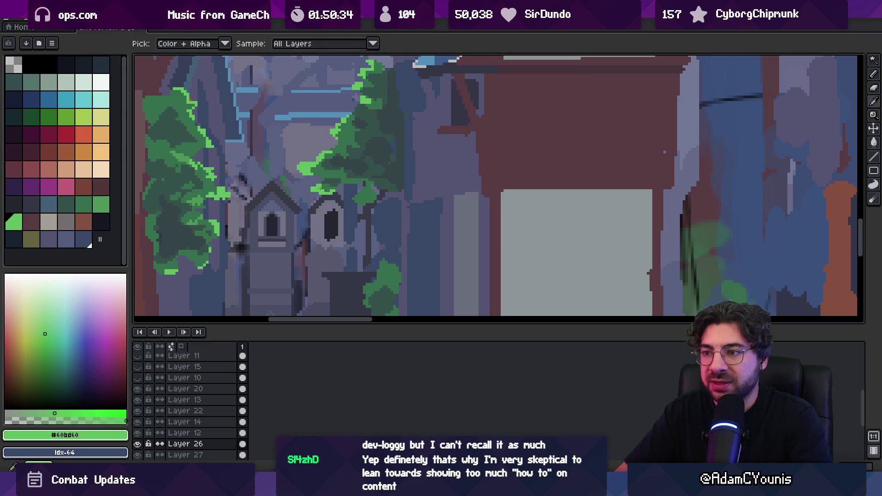
pyautogui.keyDown('alt'); pyautogui.click(361, 192); pyautogui.keyUp('alt')
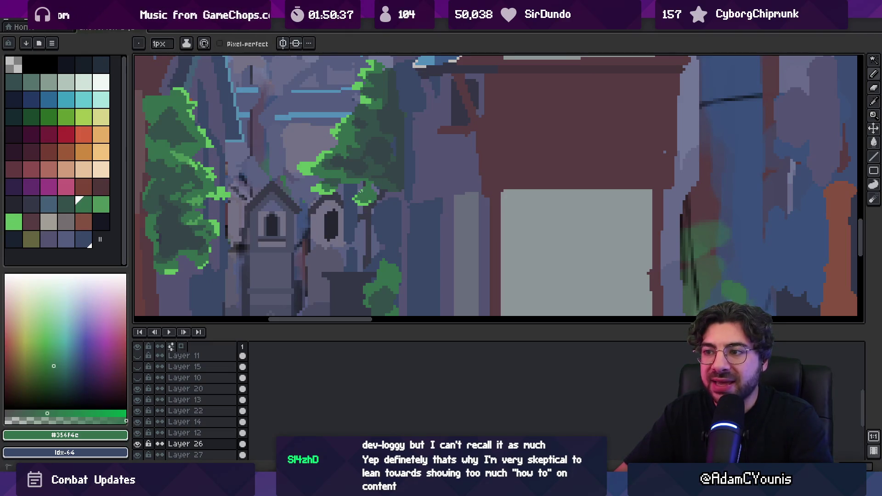
pyautogui.scroll(2, 359, 193)
pyautogui.keyDown('alt'); pyautogui.click(344, 201); pyautogui.keyUp('alt')
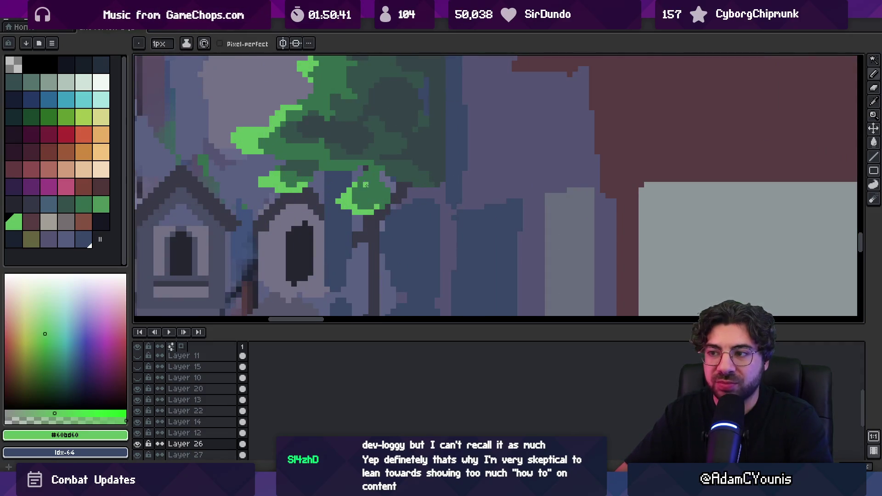
pyautogui.press('z')
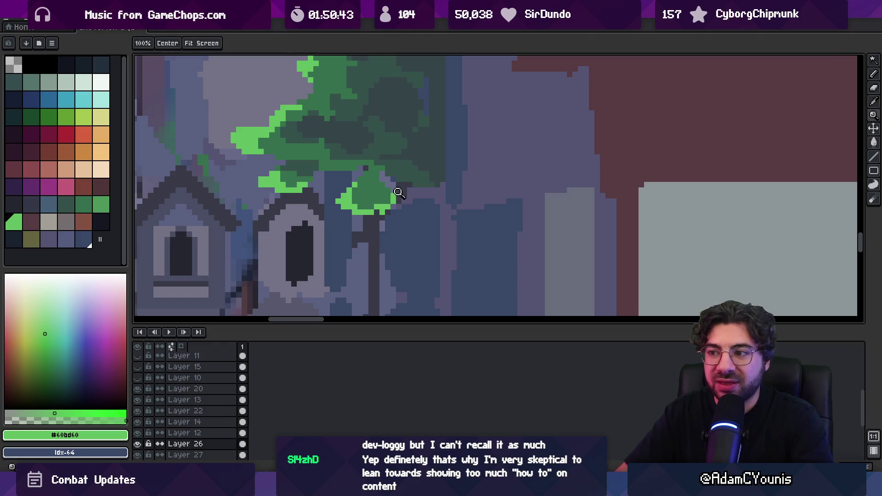
pyautogui.scroll(-5, 393, 196)
pyautogui.scroll(4, 391, 189)
# - Edge the leaf clusters with the bright highlight green, tidying pixels with the eraser
pyautogui.press('b')
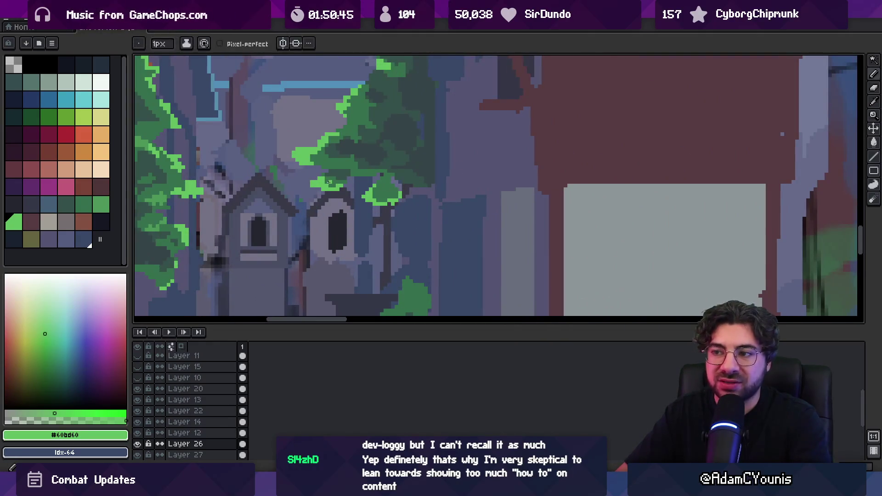
pyautogui.keyDown('alt'); pyautogui.click(330, 186); pyautogui.keyUp('alt')
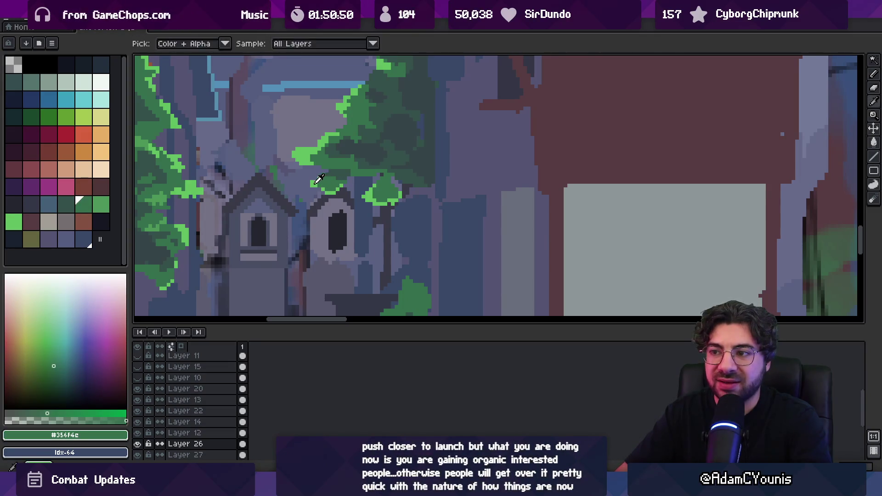
pyautogui.keyDown('alt'); pyautogui.click(313, 182); pyautogui.keyUp('alt')
pyautogui.press('e')
pyautogui.press('z')
pyautogui.scroll(-3, 317, 173)
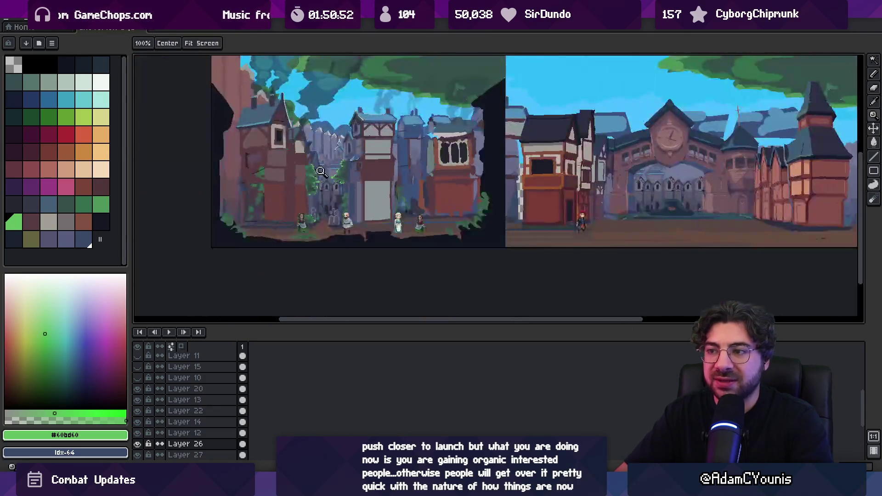
# - Darken several leaf pixels on the central tree with the pencil, sampling its leaf greens
pyautogui.scroll(5, 356, 165)
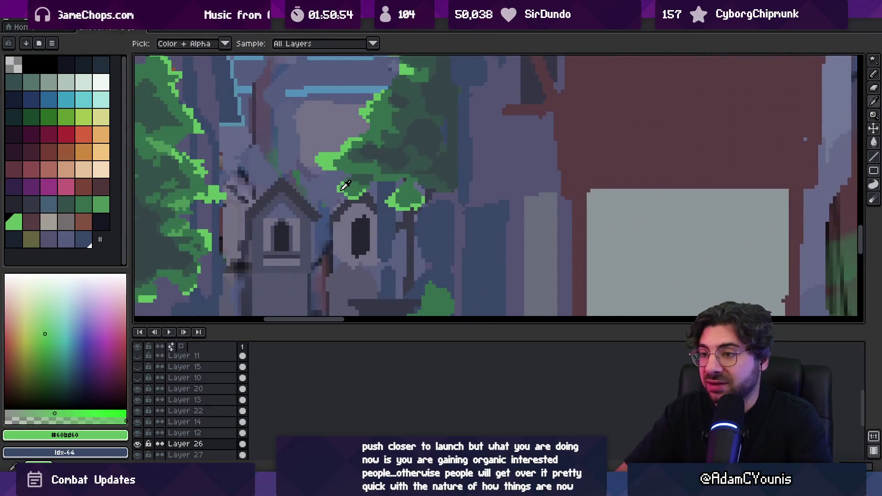
pyautogui.press('b')
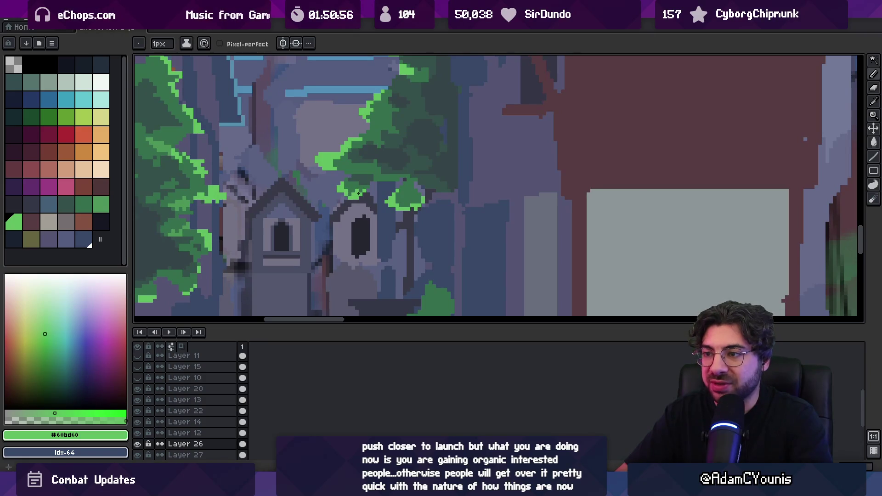
pyautogui.keyDown('alt'); pyautogui.click(398, 202); pyautogui.keyUp('alt')
pyautogui.click(411, 194)
pyautogui.keyDown('alt'); pyautogui.click(405, 199); pyautogui.keyUp('alt')
pyautogui.keyDown('alt'); pyautogui.click(417, 197); pyautogui.keyUp('alt')
pyautogui.keyDown('alt'); pyautogui.click(408, 206); pyautogui.keyUp('alt')
pyautogui.keyDown('alt'); pyautogui.click(415, 188); pyautogui.keyUp('alt')
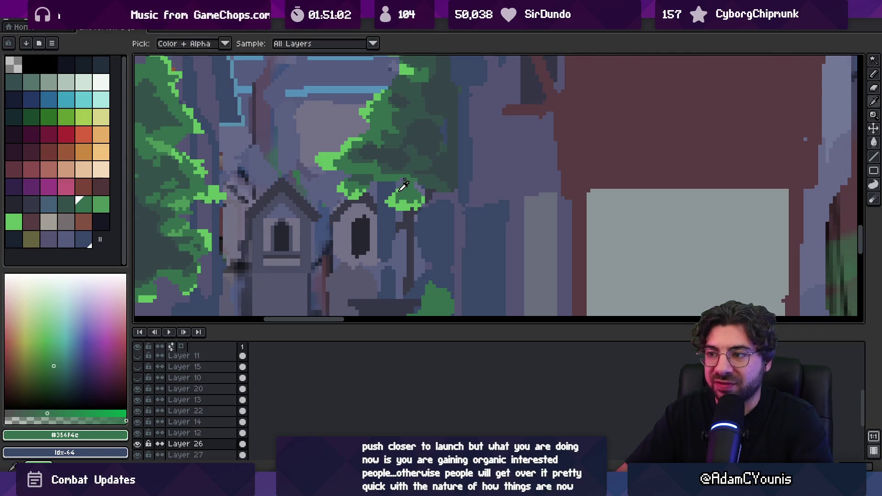
pyautogui.keyDown('alt'); pyautogui.click(400, 187); pyautogui.keyUp('alt')
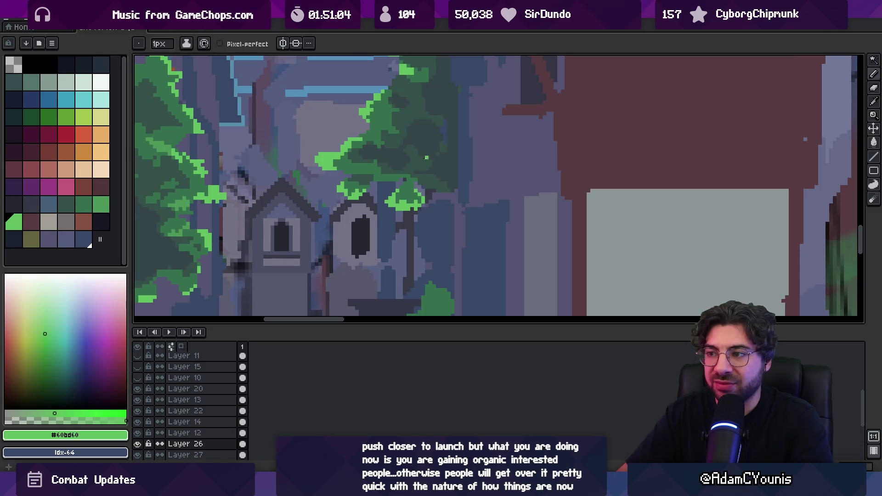
# - Sample the tree's mid and dark greens, then lasso the light-green leaf tuft and nudge it upward
pyautogui.scroll(-2, 427, 158)
pyautogui.scroll(3, 415, 174)
pyautogui.keyDown('alt'); pyautogui.click(366, 164); pyautogui.keyUp('alt')
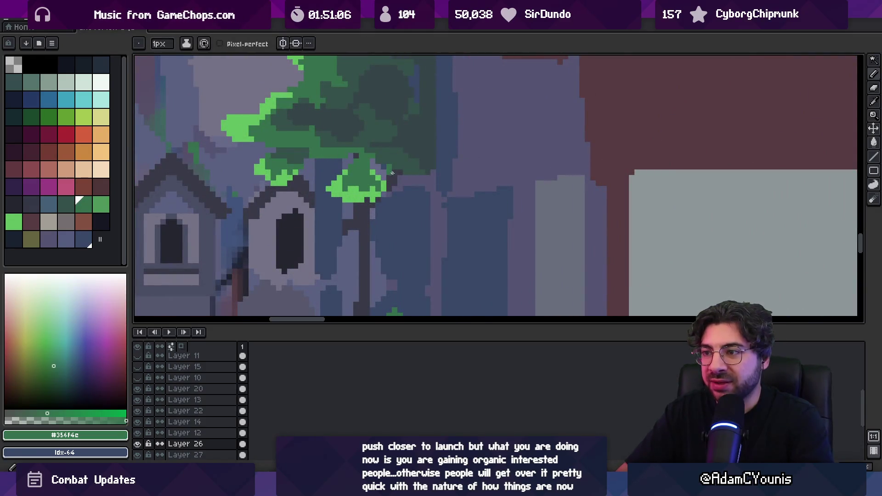
pyautogui.keyDown('alt'); pyautogui.click(421, 161); pyautogui.keyUp('alt')
pyautogui.keyDown('alt'); pyautogui.click(357, 158); pyautogui.keyUp('alt')
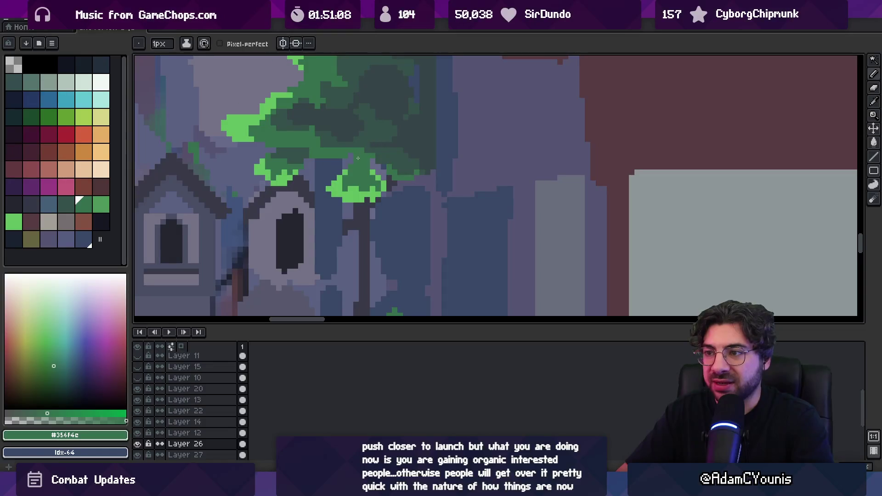
pyautogui.press('q')
pyautogui.moveTo(335, 165)
pyautogui.mouseDown()
pyautogui.moveTo(342, 204)
pyautogui.moveTo(384, 185)
pyautogui.moveTo(335, 166)
pyautogui.moveTo(351, 173)
pyautogui.mouseUp()
pyautogui.press('b')
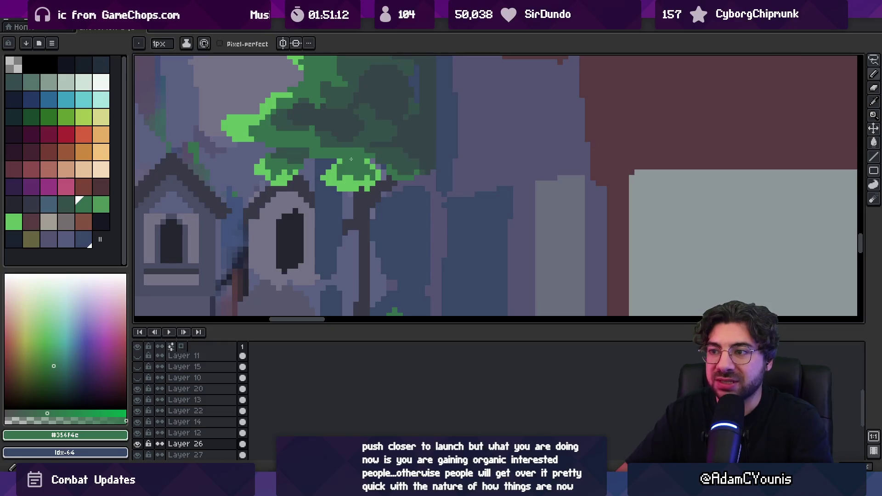
# - Eyedrop the light and dark foliage greens and add bright pixels along the leaf clusters' lower tips
pyautogui.press('z')
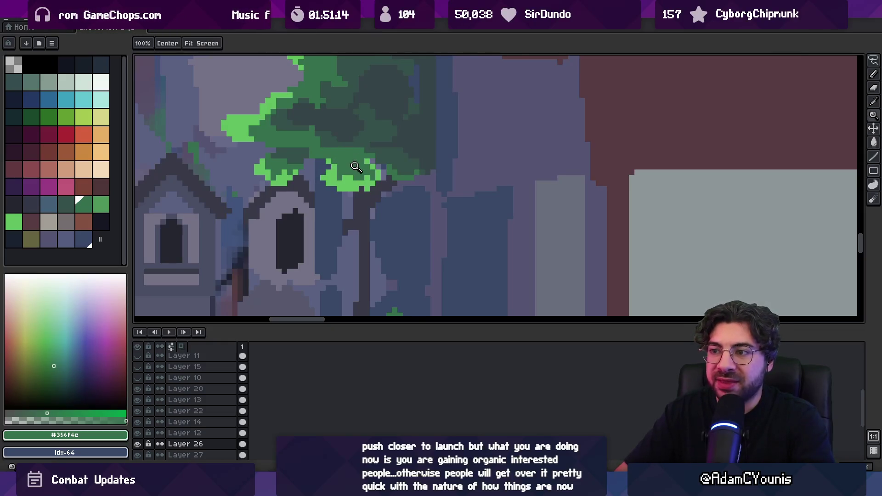
pyautogui.scroll(-3, 358, 166)
pyautogui.scroll(4, 306, 146)
pyautogui.press('i')
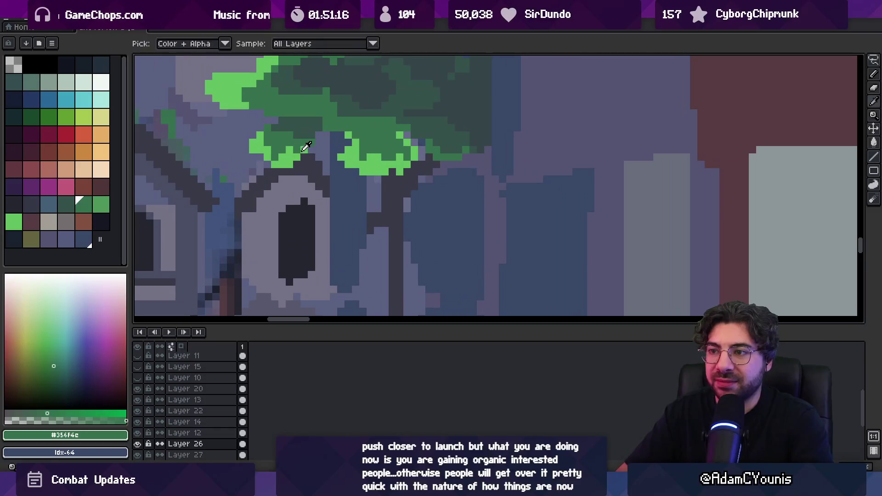
pyautogui.keyDown('alt'); pyautogui.click(307, 146); pyautogui.keyUp('alt')
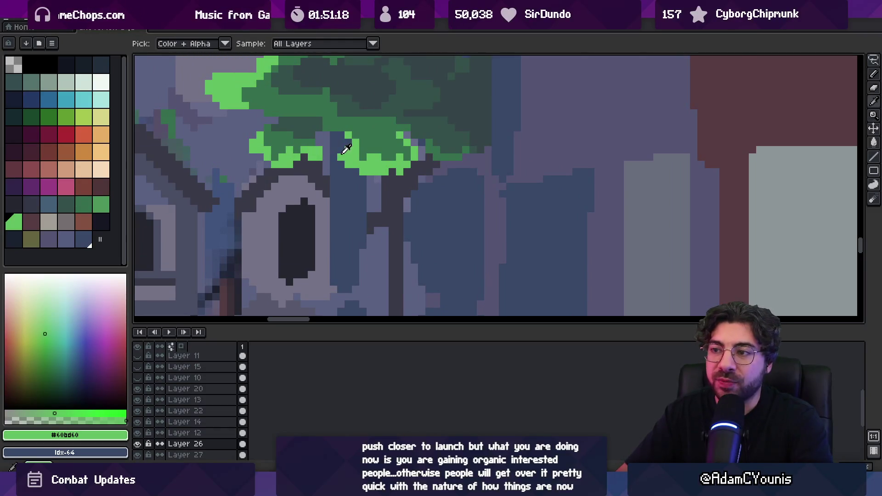
pyautogui.press('e')
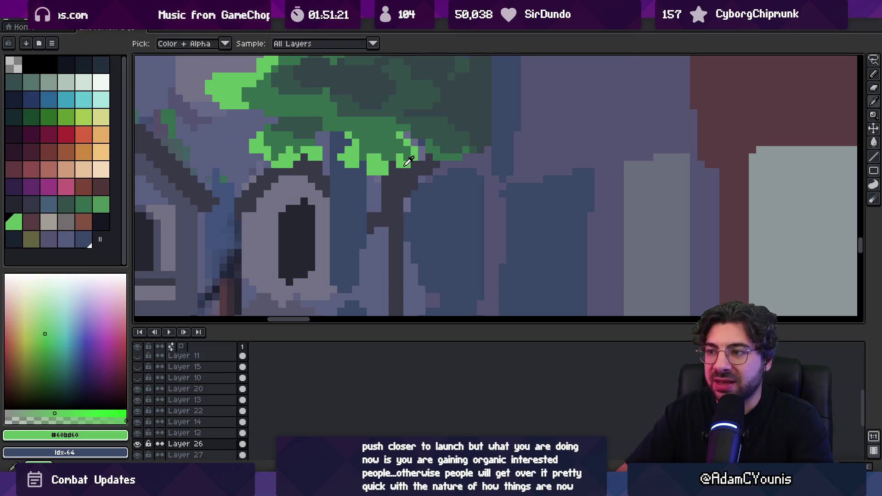
pyautogui.keyDown('alt'); pyautogui.click(405, 154); pyautogui.keyUp('alt')
pyautogui.keyDown('alt'); pyautogui.click(414, 154); pyautogui.keyUp('alt')
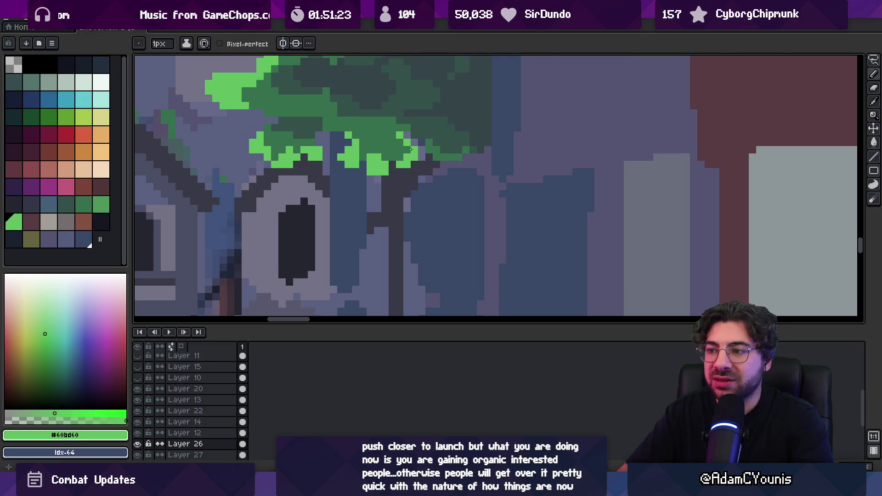
pyautogui.press('z')
pyautogui.scroll(-2, 351, 157)
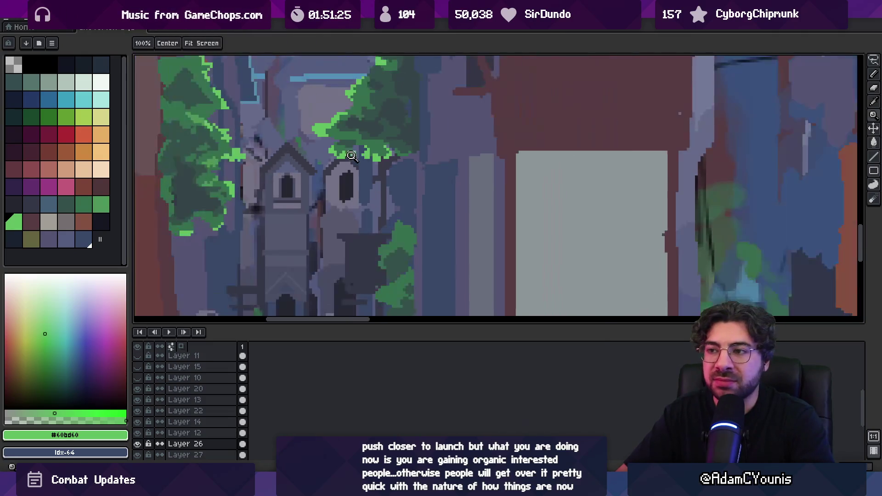
pyautogui.scroll(3, 382, 136)
pyautogui.press('b')
pyautogui.keyDown('alt'); pyautogui.click(374, 172); pyautogui.keyUp('alt')
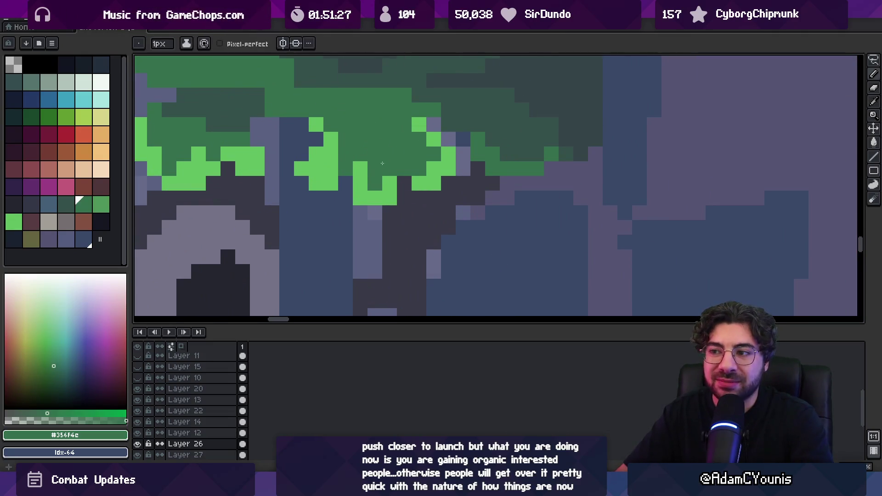
pyautogui.press('z')
pyautogui.scroll(-3, 360, 132)
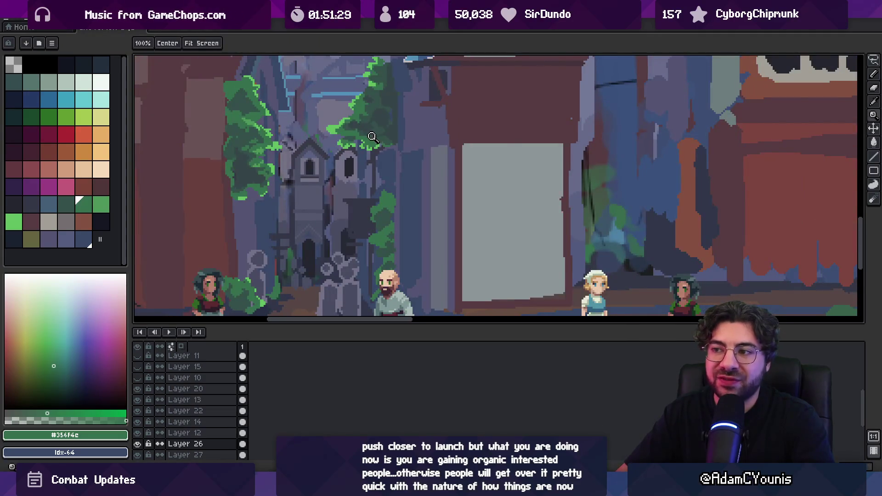
# - Lasso the light-green leaves under the tree and shift them to the right
pyautogui.scroll(-1, 371, 134)
pyautogui.scroll(5, 371, 138)
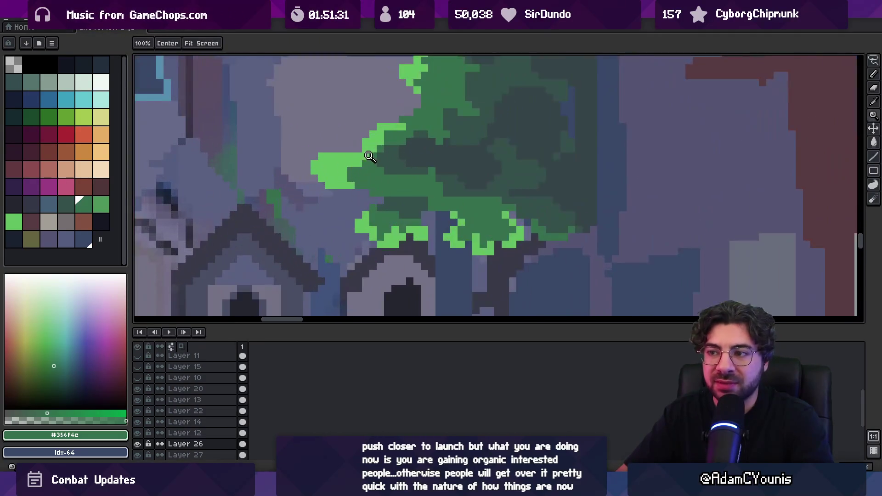
pyautogui.press('b')
pyautogui.press('q')
pyautogui.moveTo(315, 147)
pyautogui.mouseDown()
pyautogui.moveTo(325, 192)
pyautogui.moveTo(315, 147)
pyautogui.mouseUp()
pyautogui.moveTo(324, 177); pyautogui.dragTo(342, 163)
pyautogui.press('i')
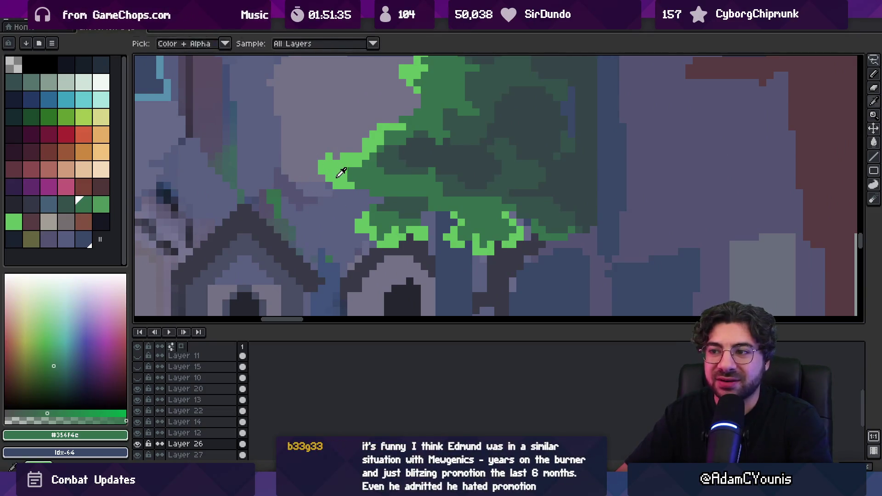
# - Pick the light leaf green and add light-green pixels along the leaf and foliage edges
pyautogui.click(338, 173)
pyautogui.press('b')
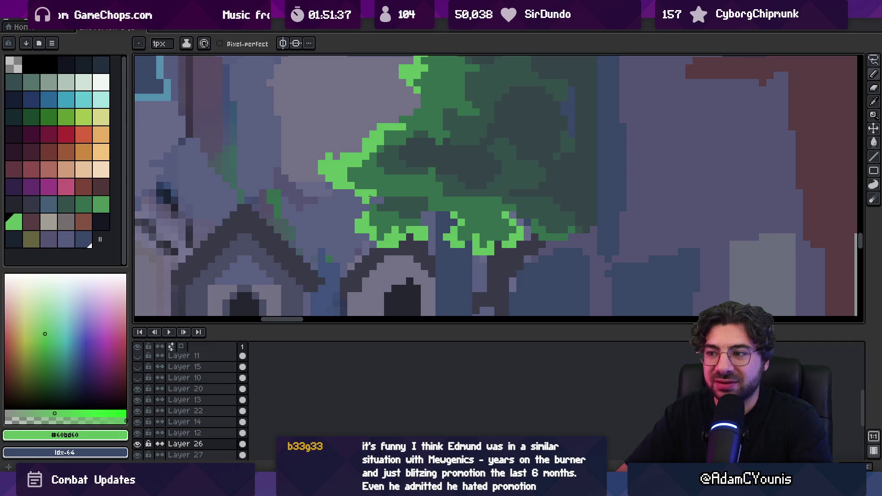
pyautogui.keyDown('alt'); pyautogui.click(379, 187); pyautogui.keyUp('alt')
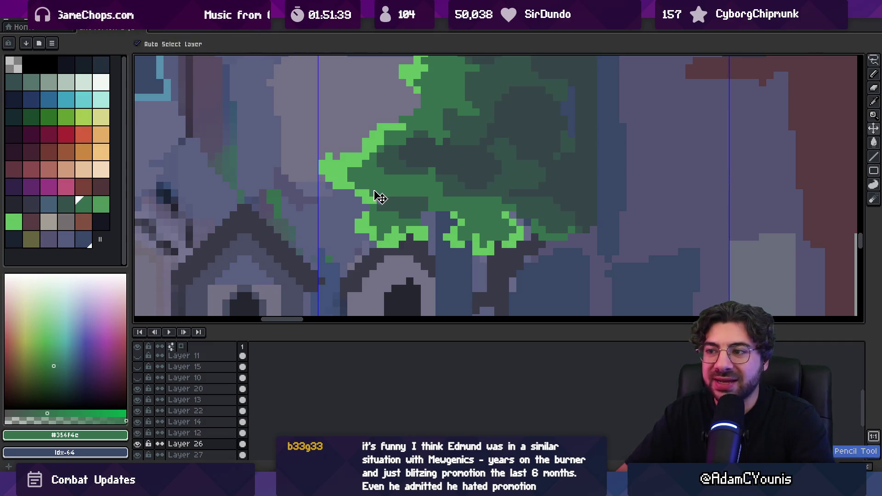
pyautogui.keyDown('alt'); pyautogui.click(373, 200); pyautogui.keyUp('alt')
pyautogui.click(380, 200)
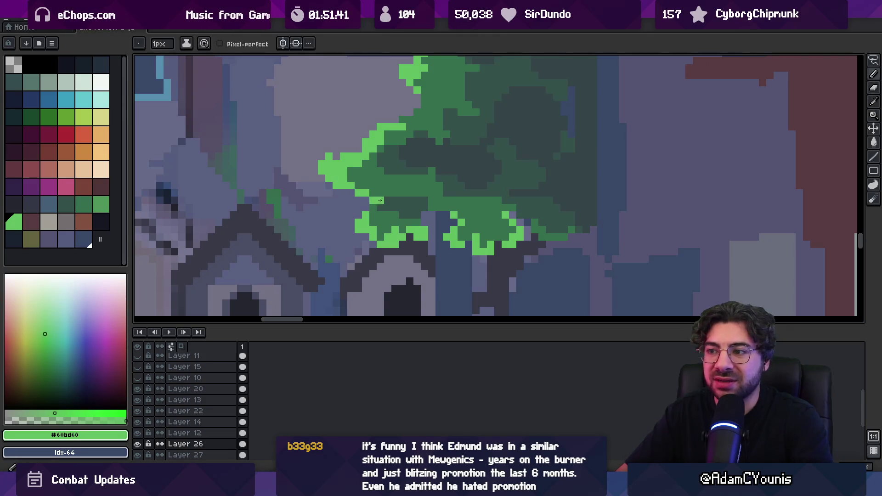
pyautogui.scroll(-5, 406, 176)
pyautogui.scroll(5, 418, 124)
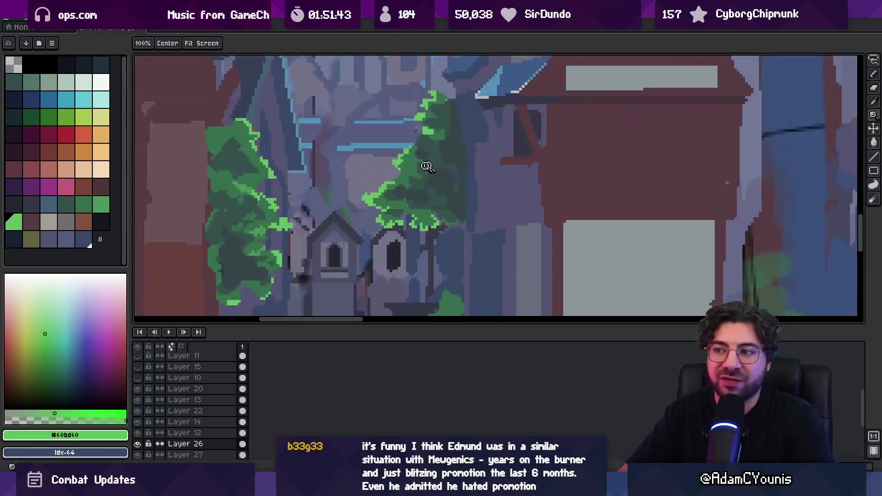
pyautogui.press('b')
pyautogui.click(446, 152)
# - Paint dark foliage green over the stray light-green patch and pixels
pyautogui.press('z')
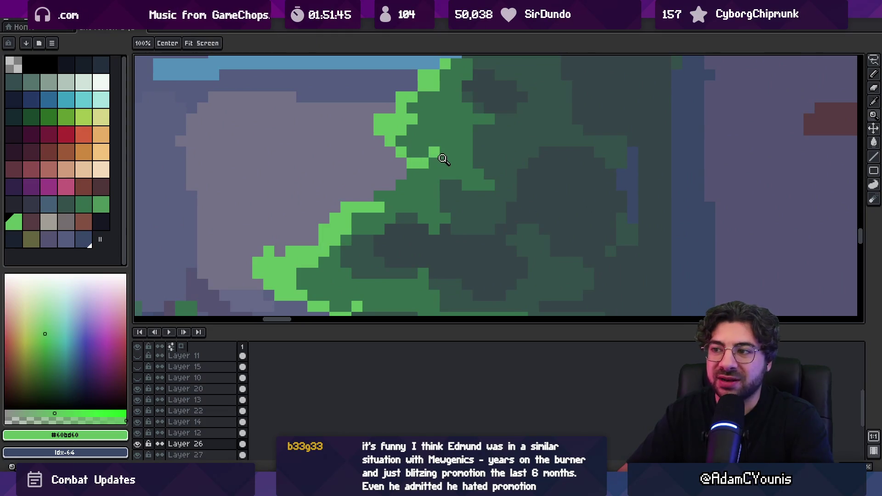
pyautogui.scroll(-5, 345, 190)
pyautogui.scroll(5, 418, 157)
pyautogui.keyDown('alt'); pyautogui.click(409, 147); pyautogui.keyUp('alt')
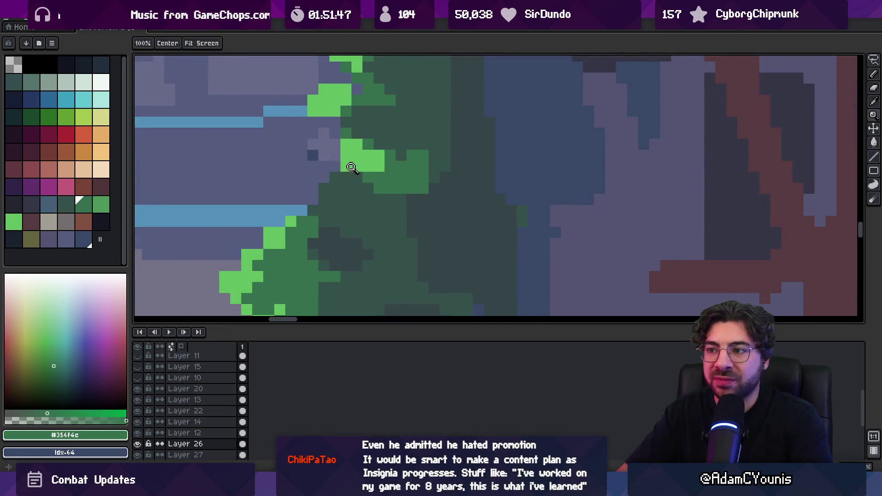
pyautogui.moveTo(357, 156); pyautogui.dragTo(378, 156)
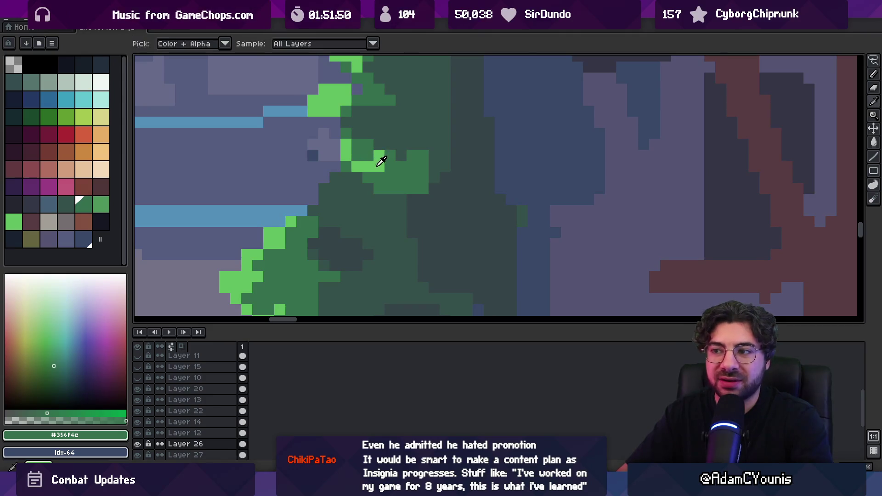
pyautogui.keyDown('alt'); pyautogui.click(344, 147); pyautogui.keyUp('alt')
pyautogui.scroll(-5, 388, 152)
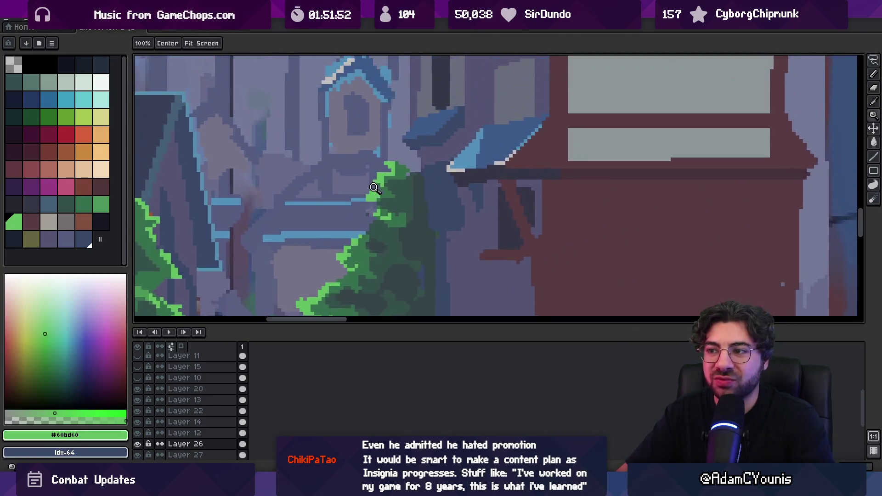
pyautogui.scroll(5, 411, 197)
pyautogui.keyDown('alt'); pyautogui.click(411, 197); pyautogui.keyUp('alt')
pyautogui.click(387, 213)
# - Zoom in closer on the trees beside the alley
pyautogui.press('z')
pyautogui.scroll(-5, 368, 162)
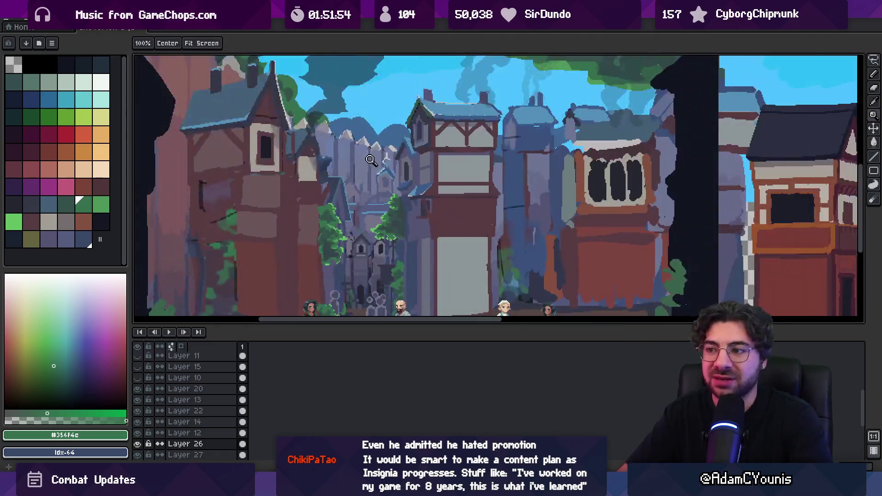
pyautogui.click(381, 195)
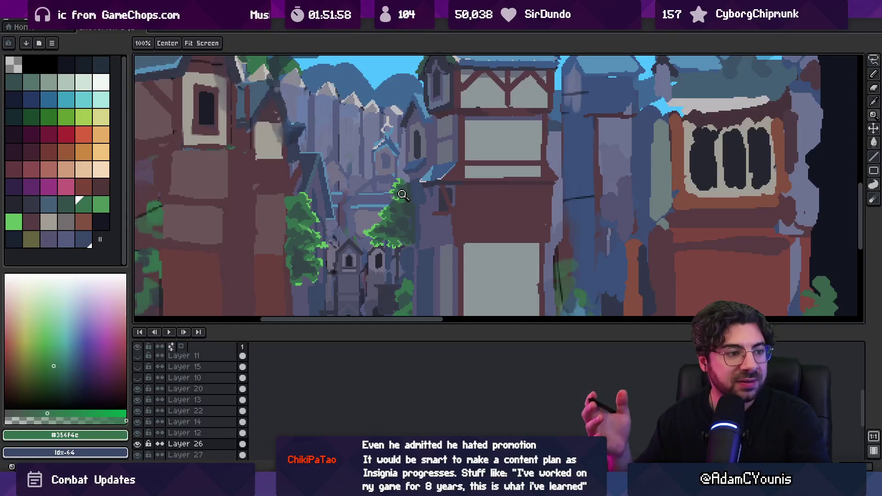
pyautogui.click(313, 265)
# - On Layer 20, pick light and dark greens and pencil or erase pixels along the trees' foliage edges
pyautogui.click(324, 179)
pyautogui.keyDown('alt'); pyautogui.click(322, 176); pyautogui.keyUp('alt')
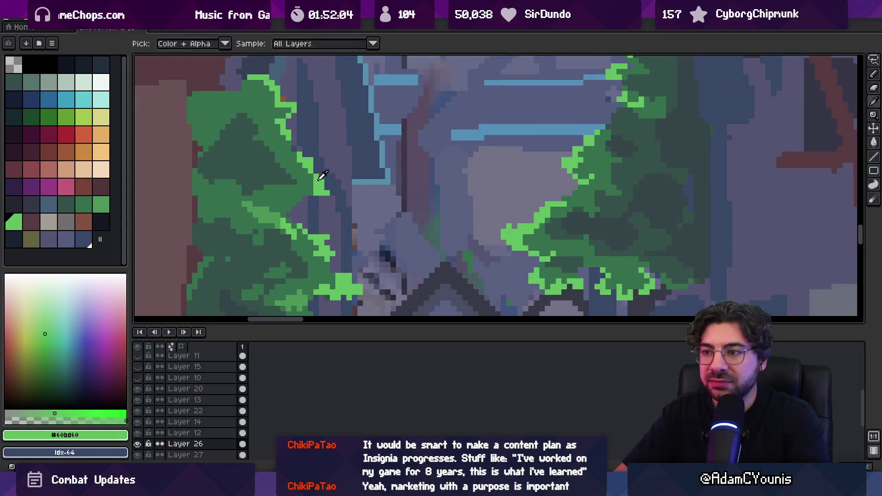
pyautogui.keyDown('ctrl'); pyautogui.click(323, 193); pyautogui.keyUp('ctrl')
pyautogui.keyDown('alt'); pyautogui.click(308, 196); pyautogui.keyUp('alt')
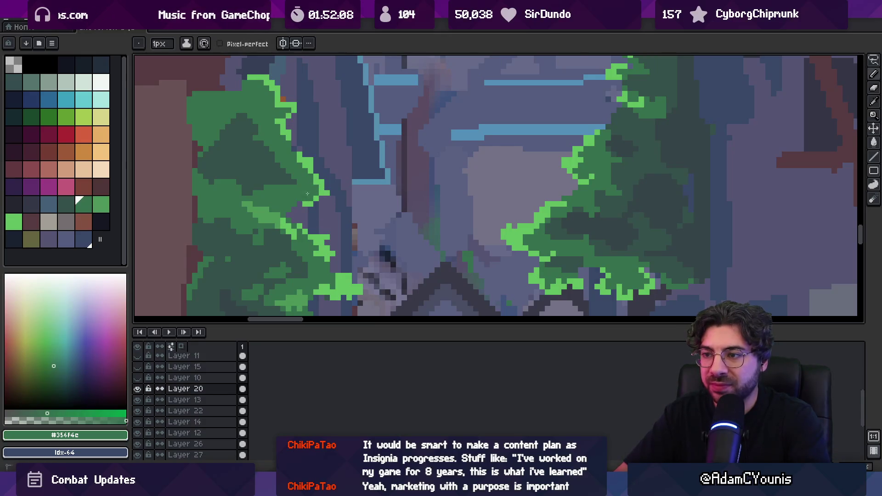
pyautogui.press('e')
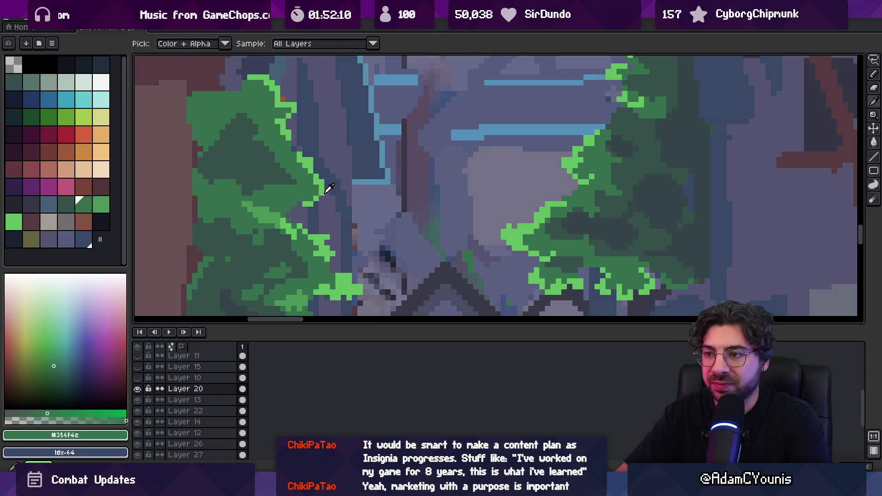
pyautogui.keyDown('alt'); pyautogui.click(321, 197); pyautogui.keyUp('alt')
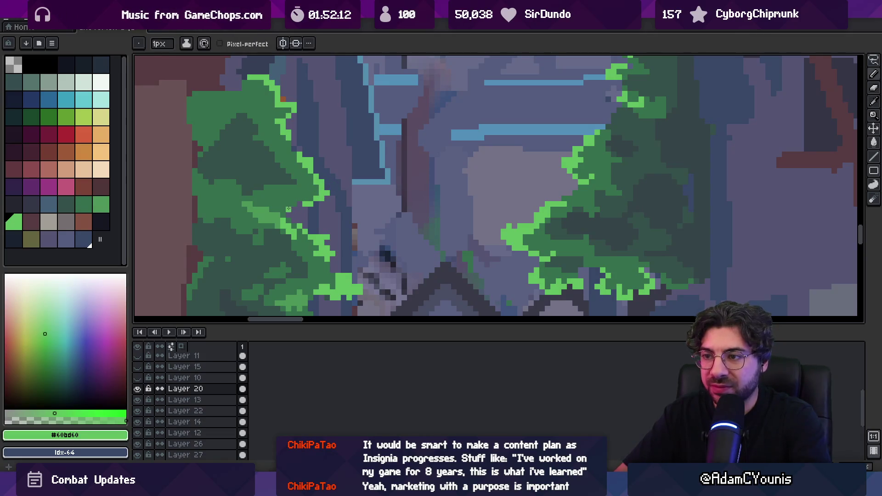
pyautogui.scroll(-2, 290, 215)
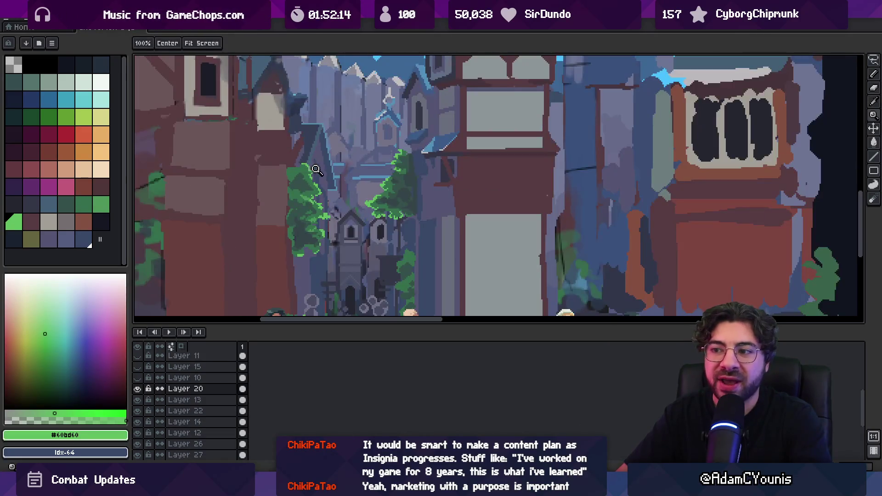
pyautogui.scroll(2, 322, 184)
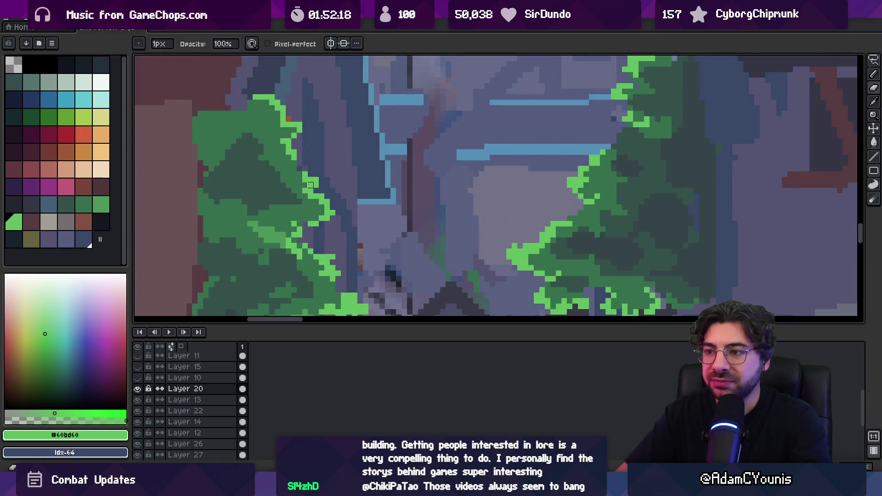
pyautogui.keyDown('alt'); pyautogui.click(305, 191); pyautogui.keyUp('alt')
pyautogui.scroll(-2, 294, 166)
pyautogui.scroll(-2, 294, 166)
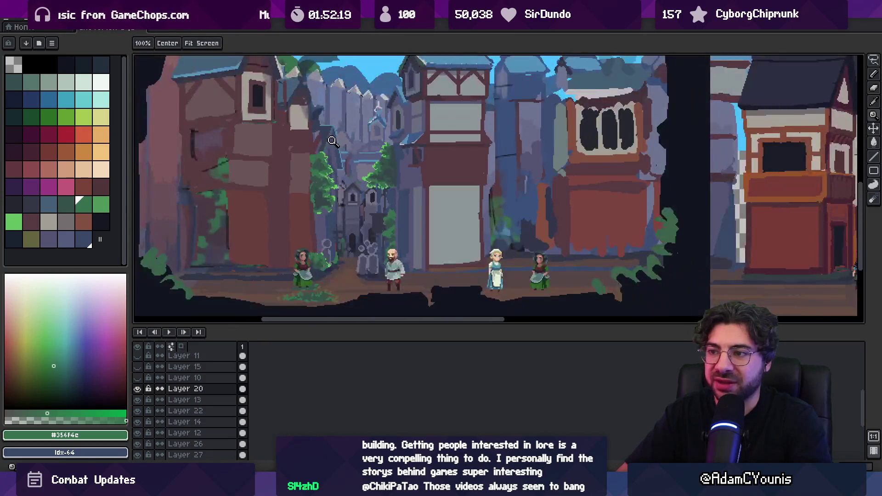
pyautogui.scroll(1, 361, 136)
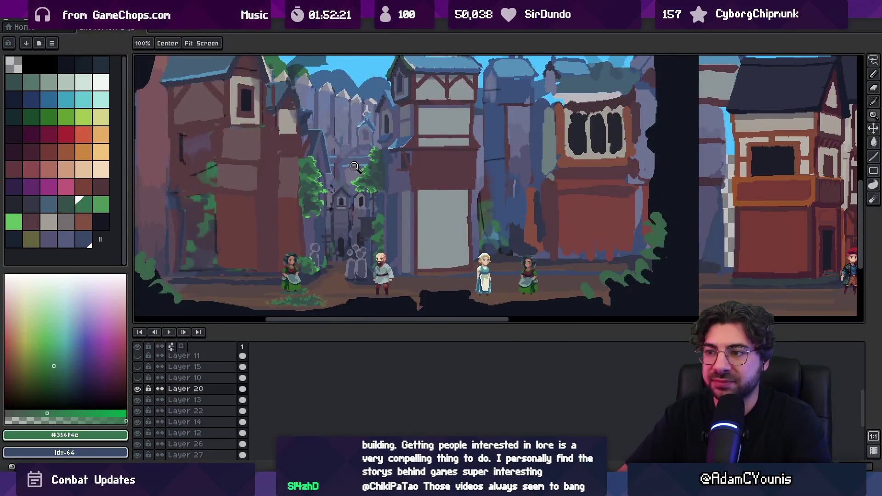
pyautogui.scroll(2, 354, 166)
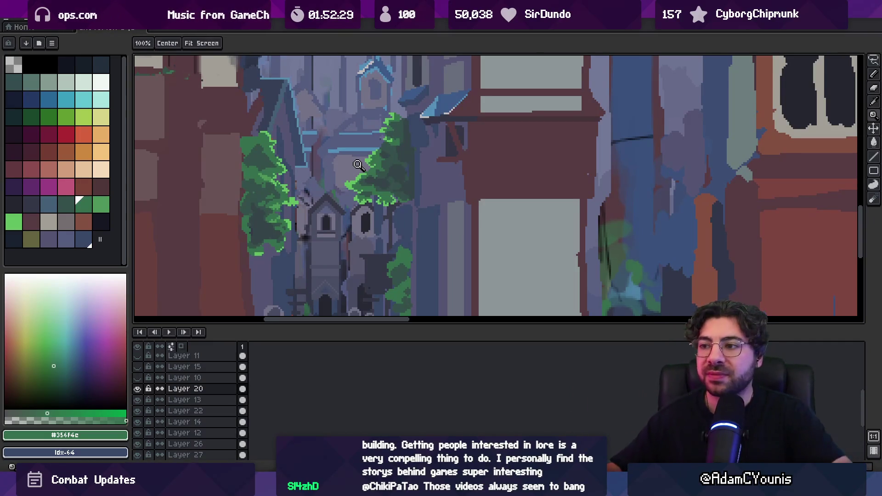
# - Switch to Figma and open the IndieTales Videos file
pyautogui.moveTo(402, 487)
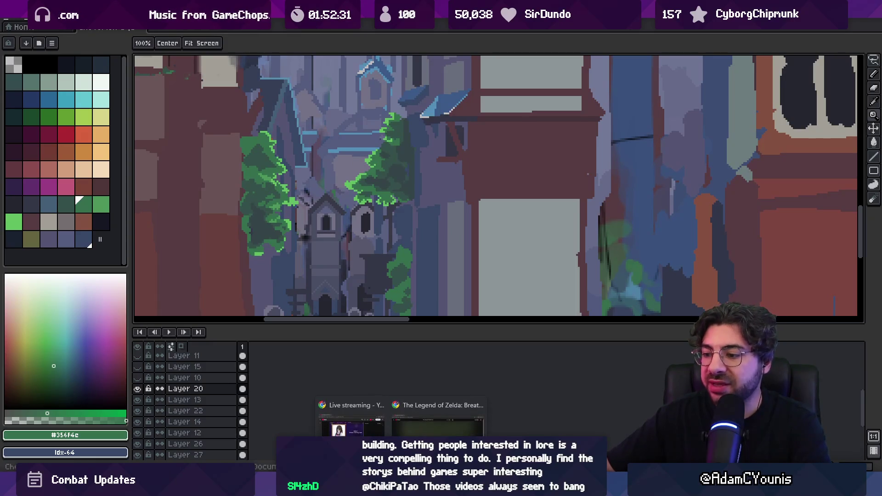
pyautogui.click(462, 487)
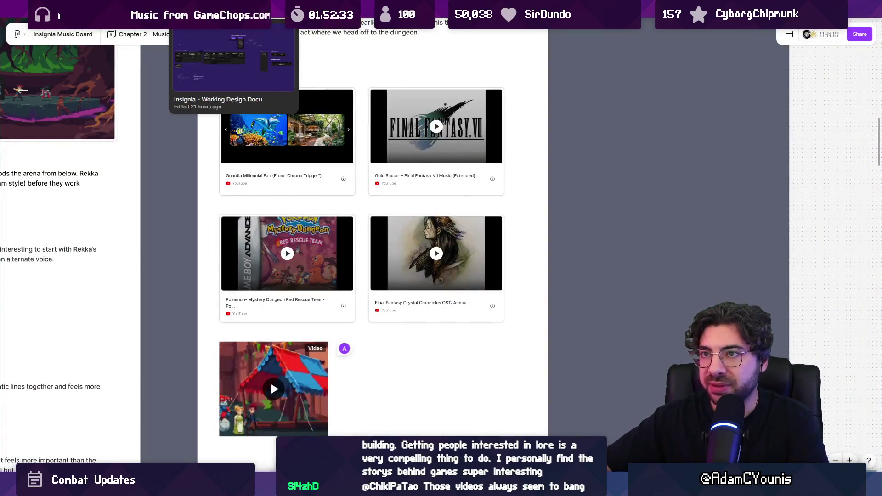
pyautogui.click(207, 7)
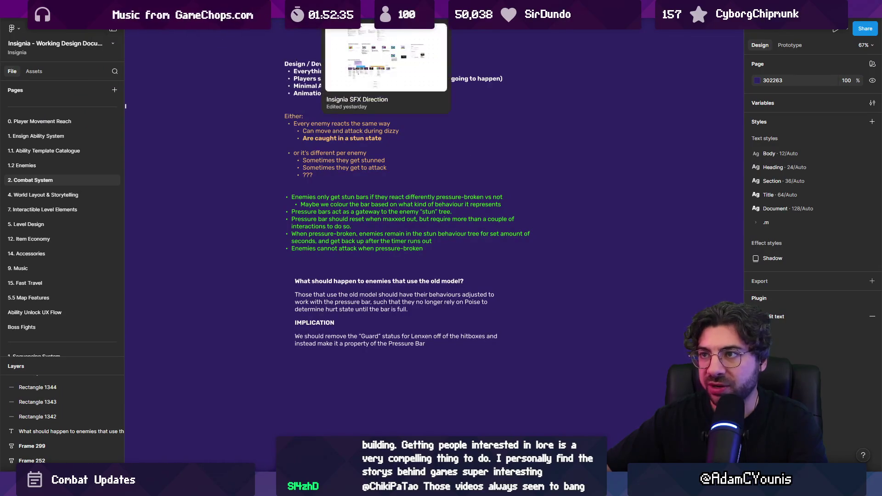
pyautogui.click(514, 8)
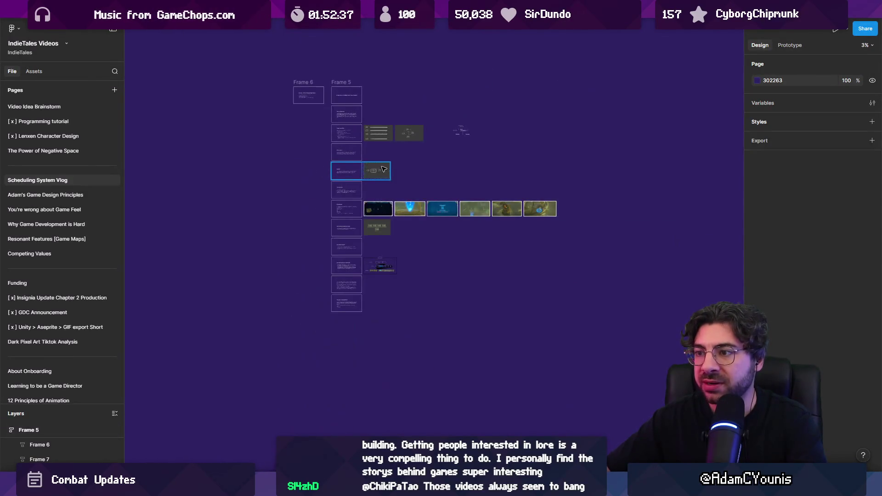
# - Select the script frame, fit the view to it, and zoom in on the first slide
pyautogui.click(320, 165)
pyautogui.hotkey('shift', '2')
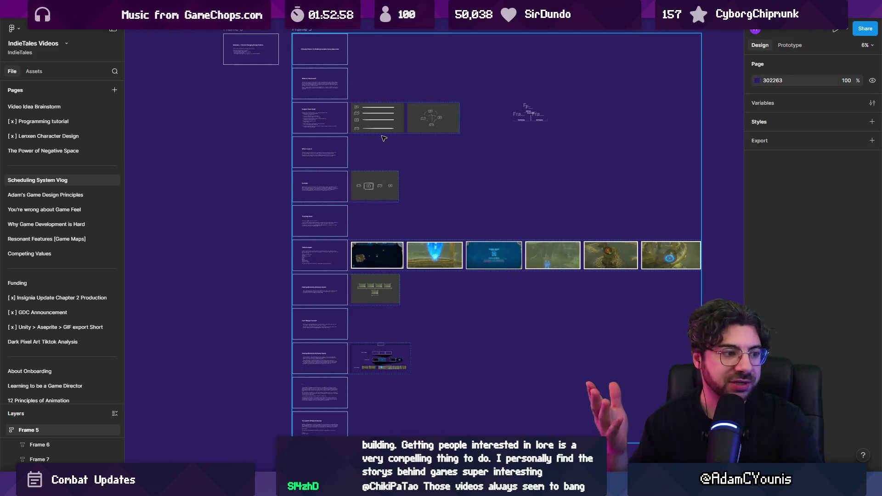
pyautogui.click(403, 128)
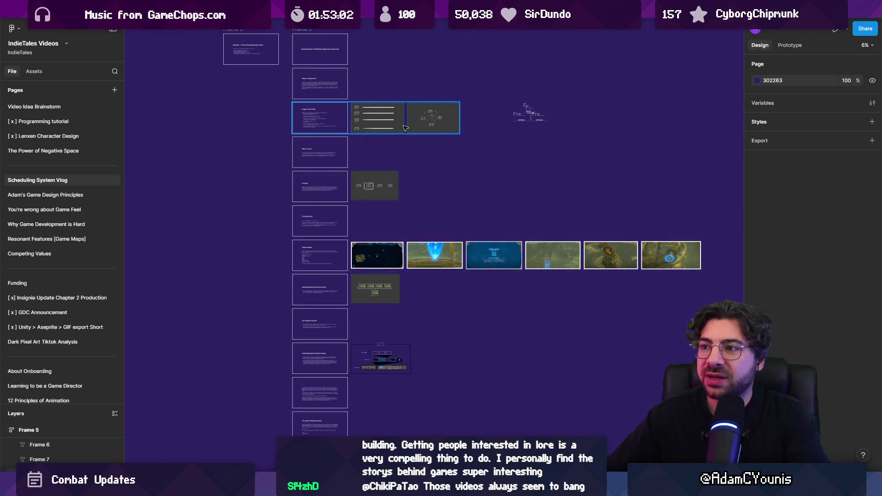
pyautogui.click(414, 89)
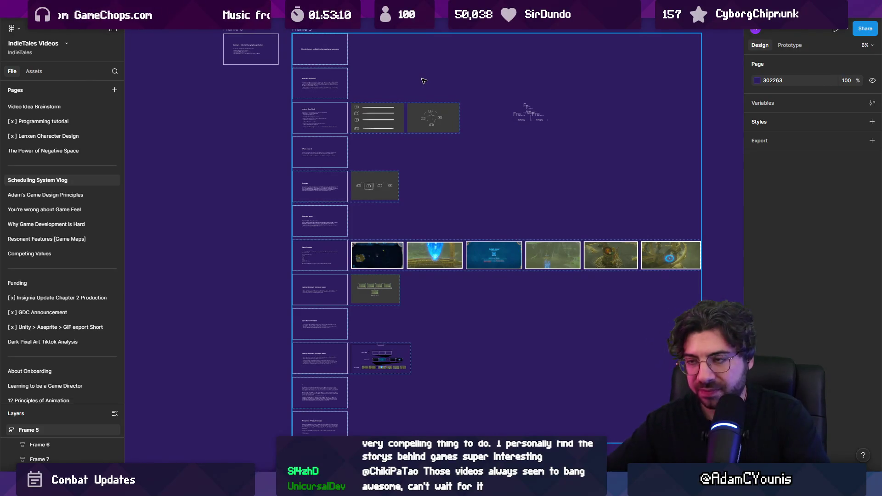
pyautogui.press('n')
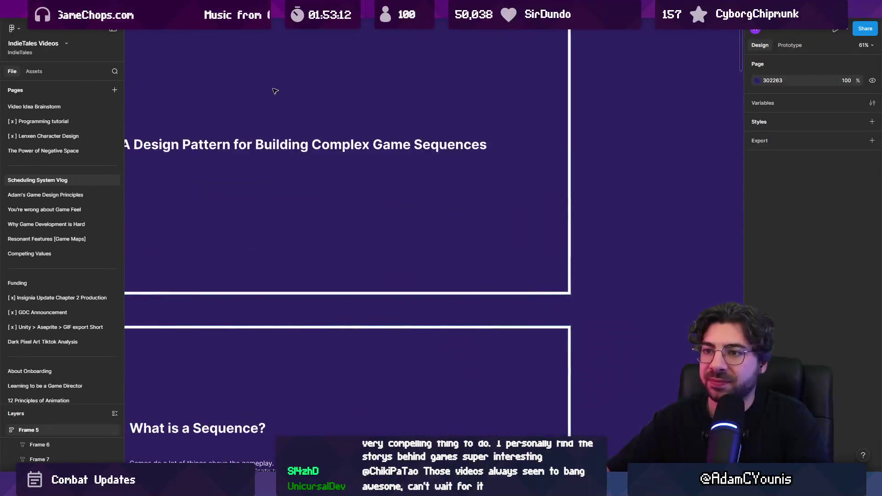
# - Select the first slide's title and frame, then scroll past 'What is a Sequence?' to 'Insignia Case Study'
pyautogui.click(359, 169)
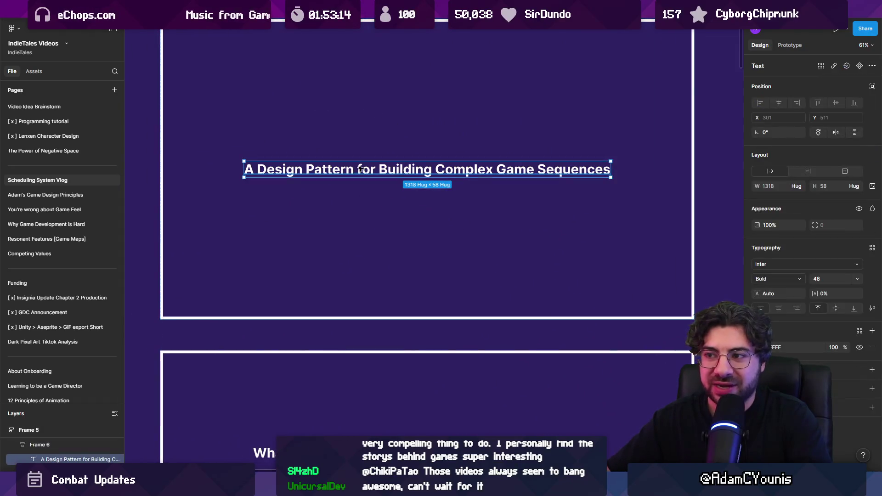
pyautogui.click(721, 148)
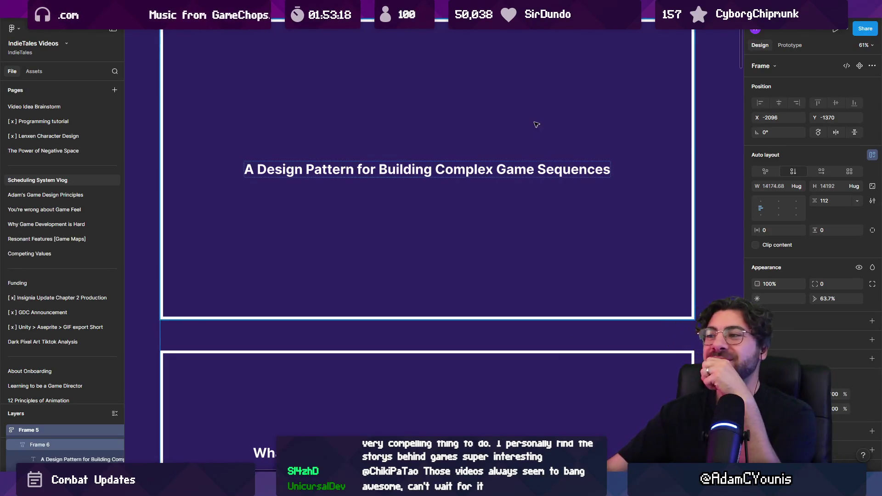
pyautogui.scroll(-3, 501, 138)
pyautogui.scroll(-3, 490, 142)
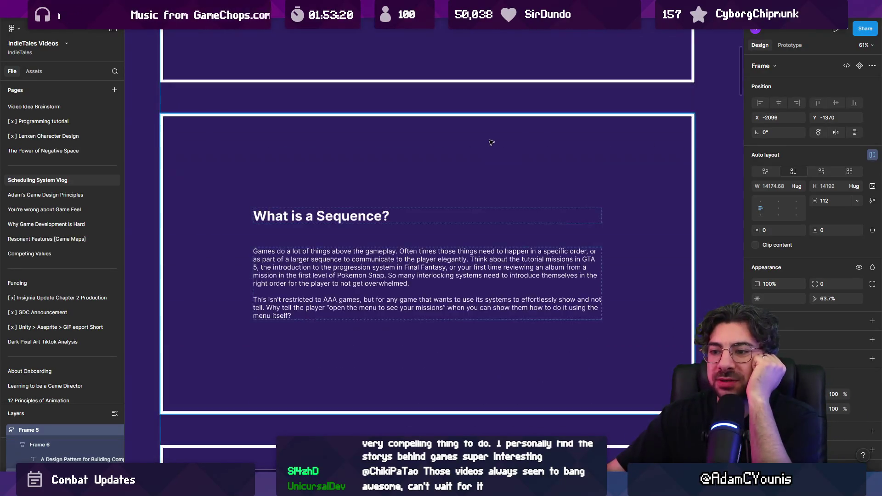
pyautogui.scroll(6, 444, 144)
pyautogui.scroll(-5, 444, 146)
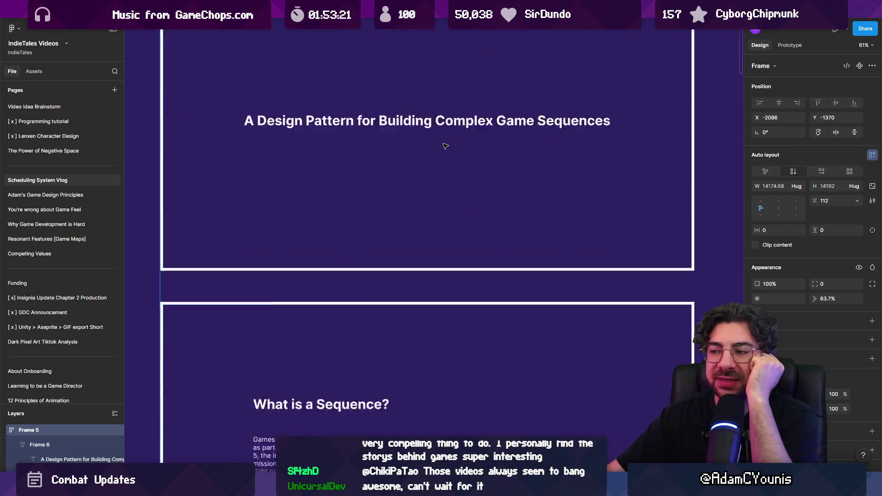
pyautogui.scroll(-1, 447, 146)
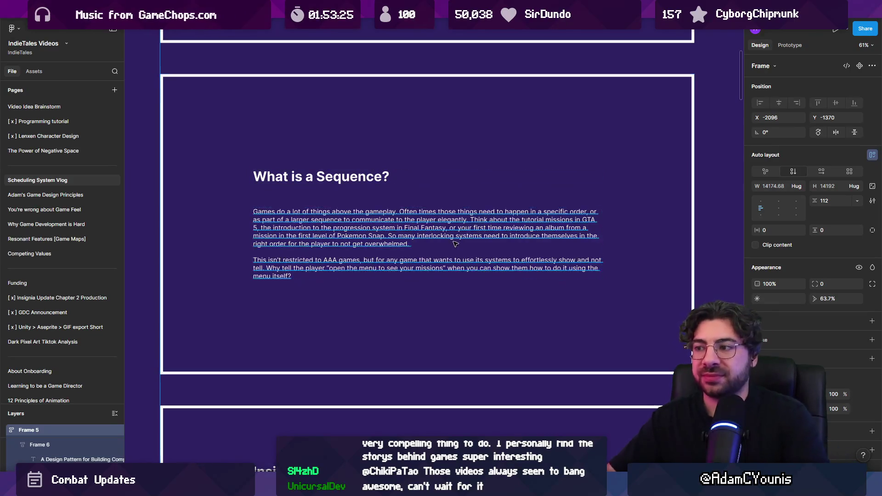
pyautogui.keyDown('ctrl'); pyautogui.scroll(3, 460, 228); pyautogui.keyUp('ctrl')
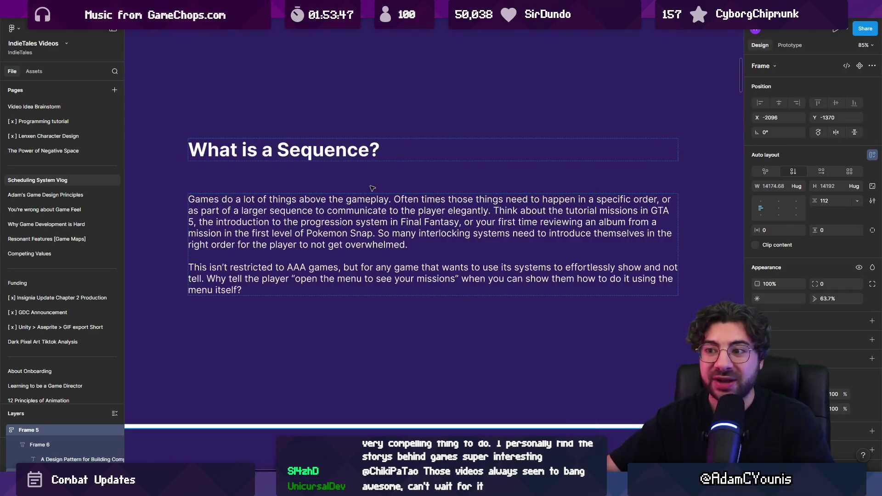
pyautogui.scroll(-3, 373, 187)
pyautogui.scroll(-6, 390, 198)
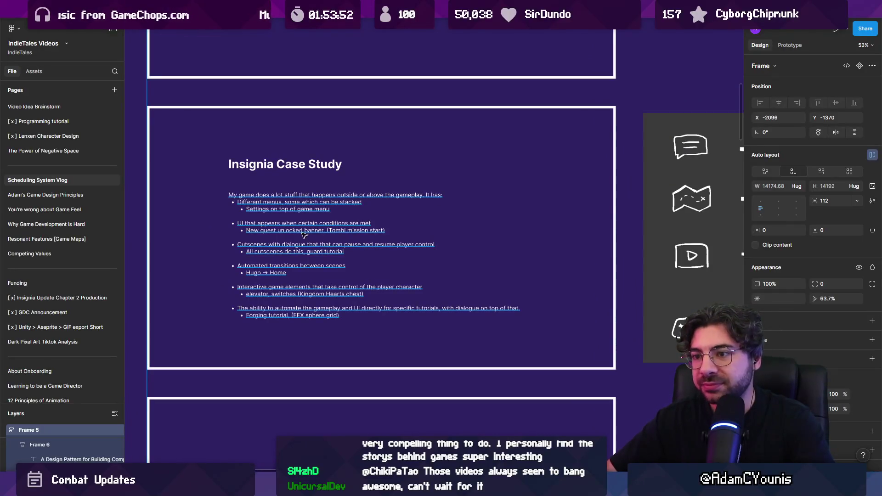
# - Select the Insignia Case Study frame and pan right to its icon sketches
pyautogui.scroll(5, 248, 230)
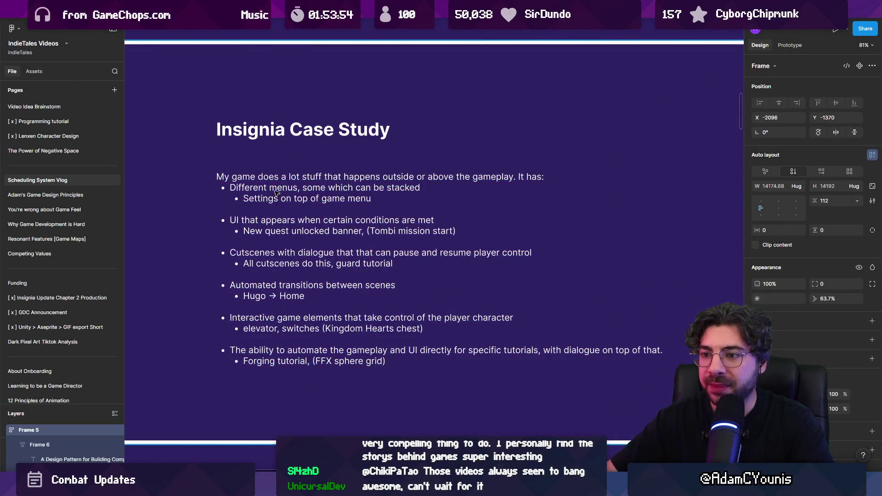
pyautogui.click(297, 184)
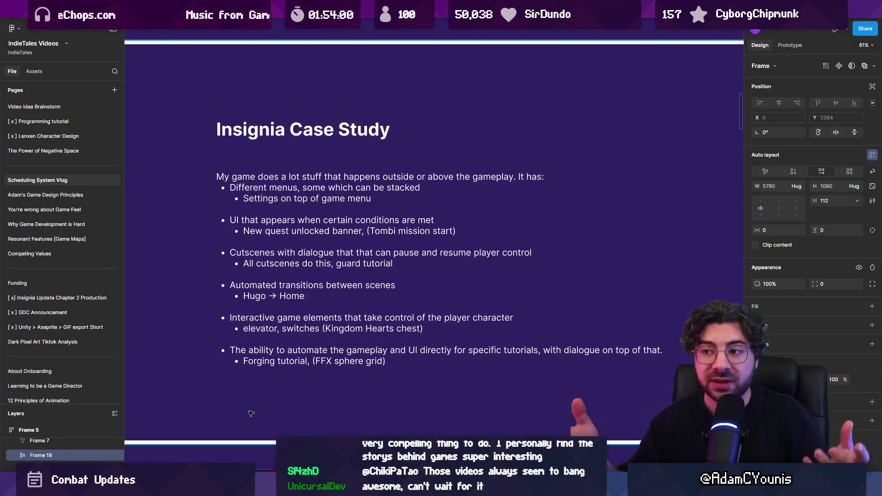
pyautogui.scroll(-3, 264, 317)
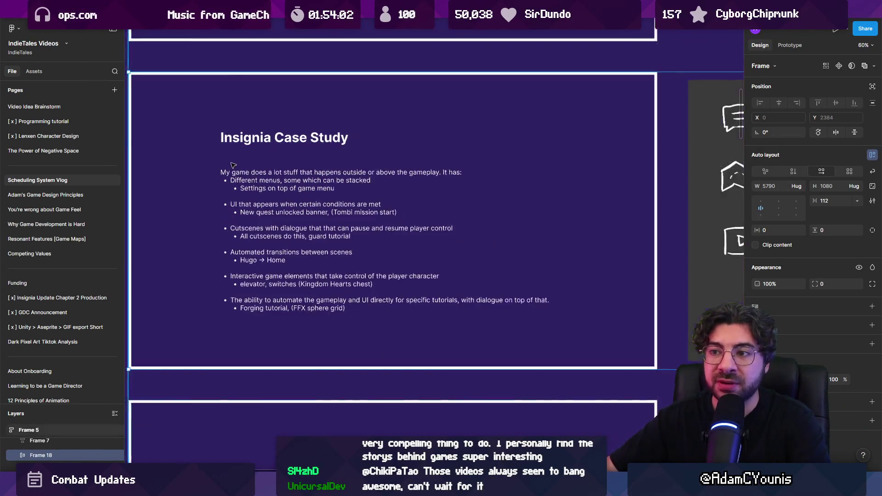
pyautogui.moveTo(517, 186); pyautogui.dragTo(134, 172)
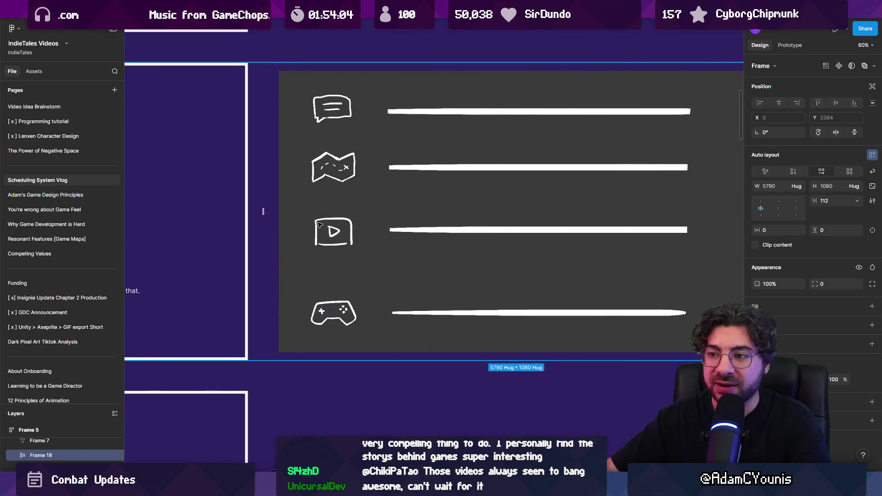
pyautogui.hscroll(-5, 320, 225)
# - Scroll down to the 'Where I was at' slide
pyautogui.scroll(-5, 444, 213)
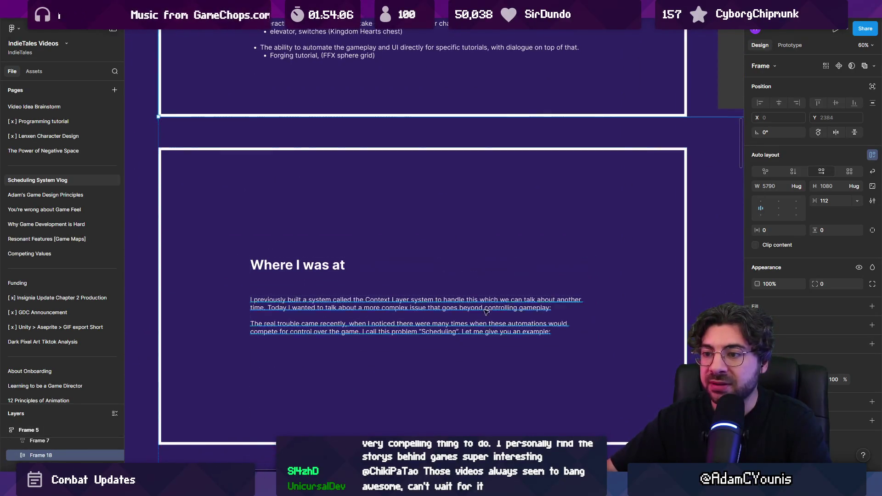
pyautogui.scroll(-2, 486, 303)
pyautogui.scroll(2, 419, 265)
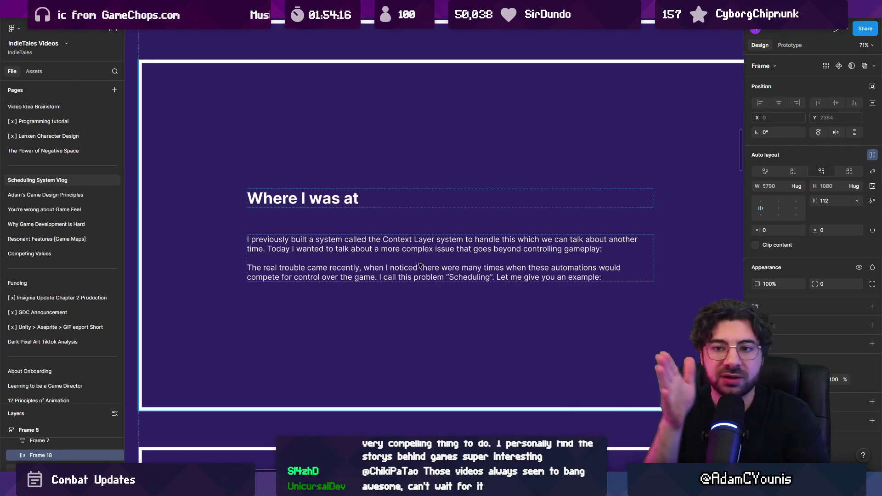
pyautogui.scroll(-3, 391, 237)
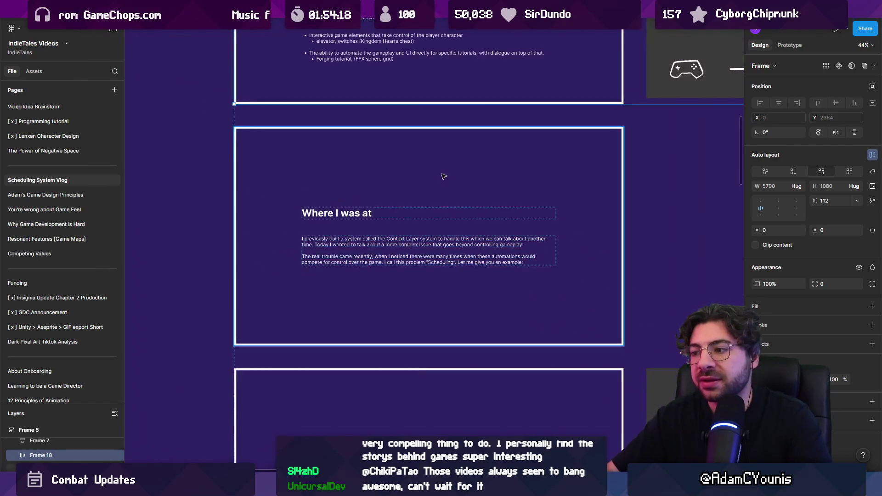
# - Scroll down through the Example slide and its controller-and-map sketch to 'Touching Grass'
pyautogui.scroll(-5, 460, 170)
pyautogui.scroll(3, 427, 211)
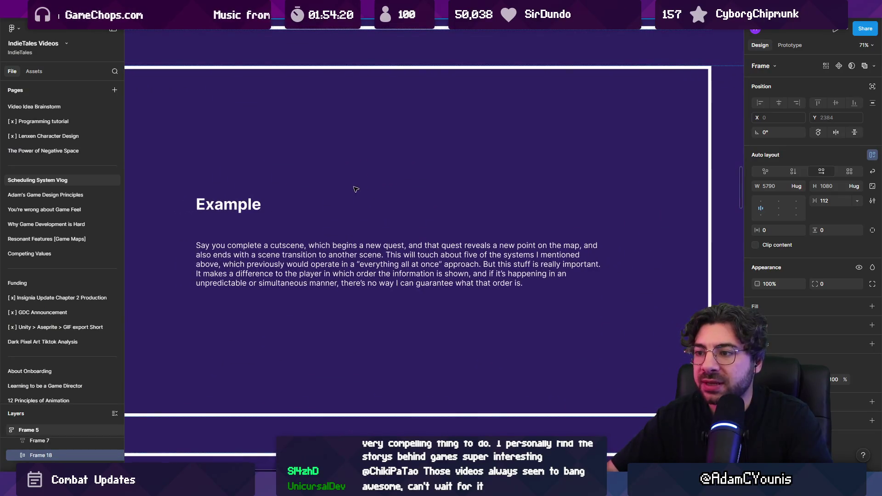
pyautogui.scroll(-1, 368, 191)
pyautogui.hscroll(10, 380, 173)
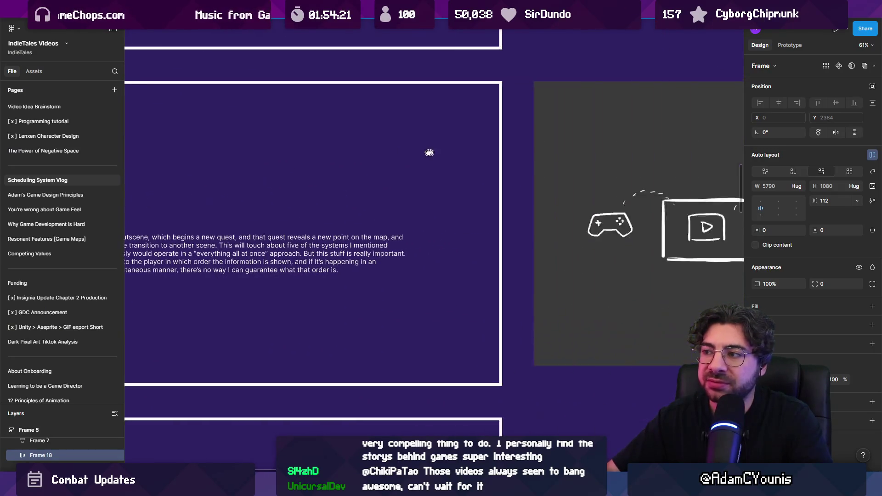
pyautogui.scroll(-10, 219, 160)
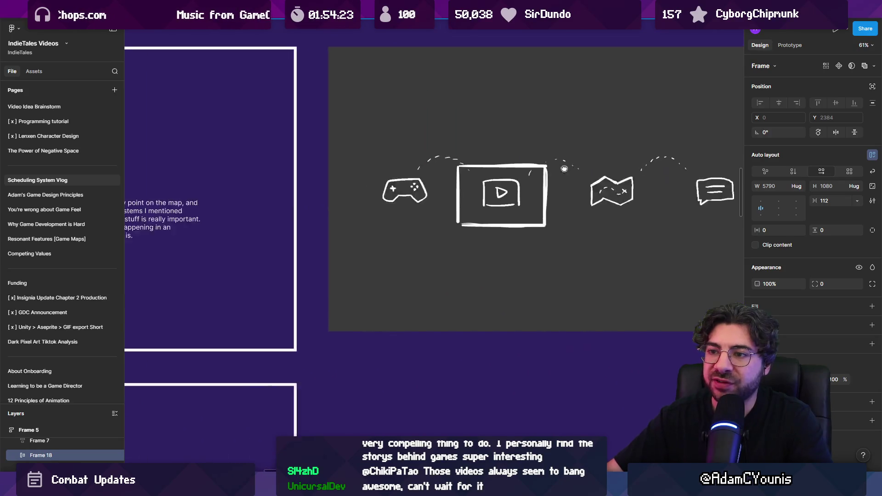
pyautogui.scroll(2, 419, 192)
pyautogui.scroll(3, 418, 192)
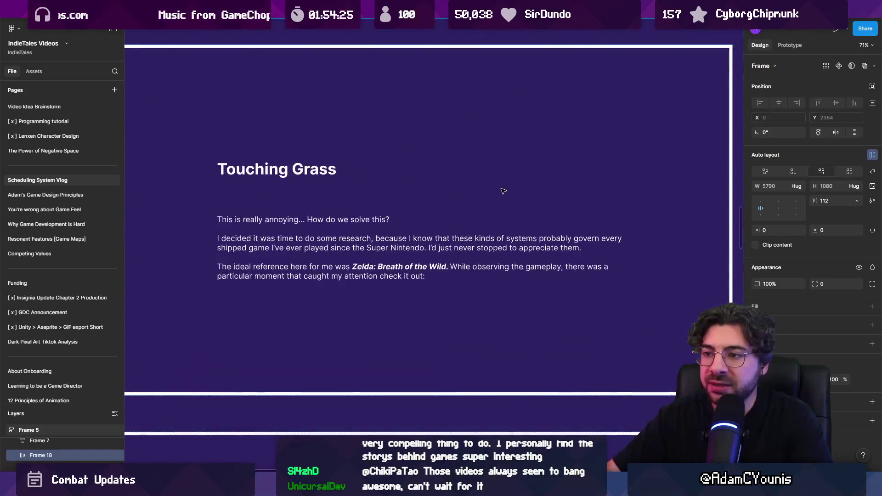
pyautogui.hscroll(-2, 453, 187)
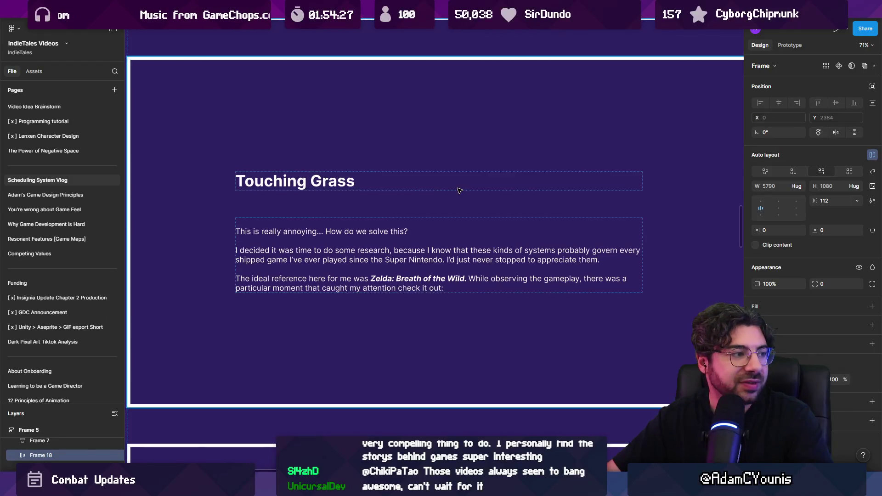
pyautogui.scroll(-1, 466, 191)
pyautogui.scroll(-1, 473, 195)
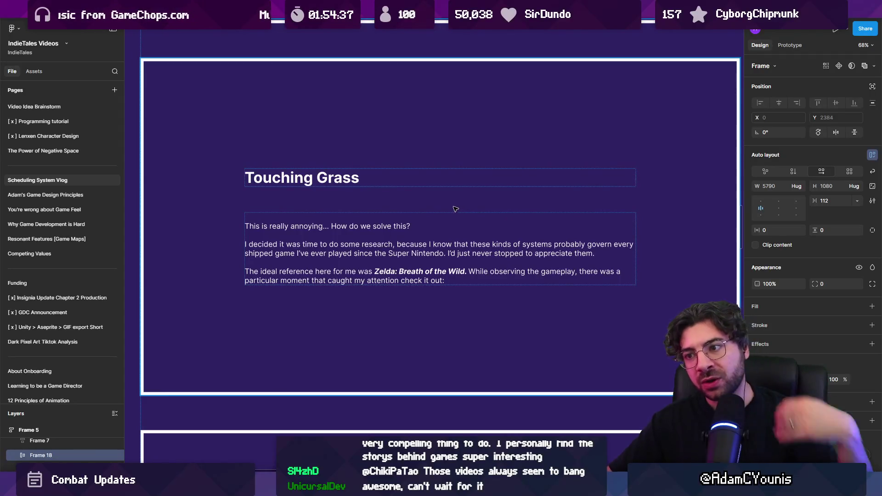
pyautogui.scroll(-3, 445, 210)
pyautogui.hscroll(3, 445, 210)
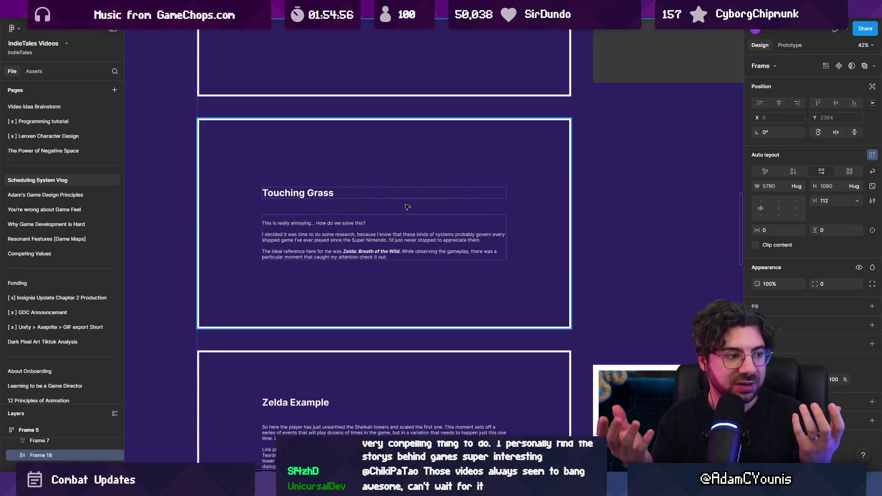
pyautogui.scroll(-5, 406, 207)
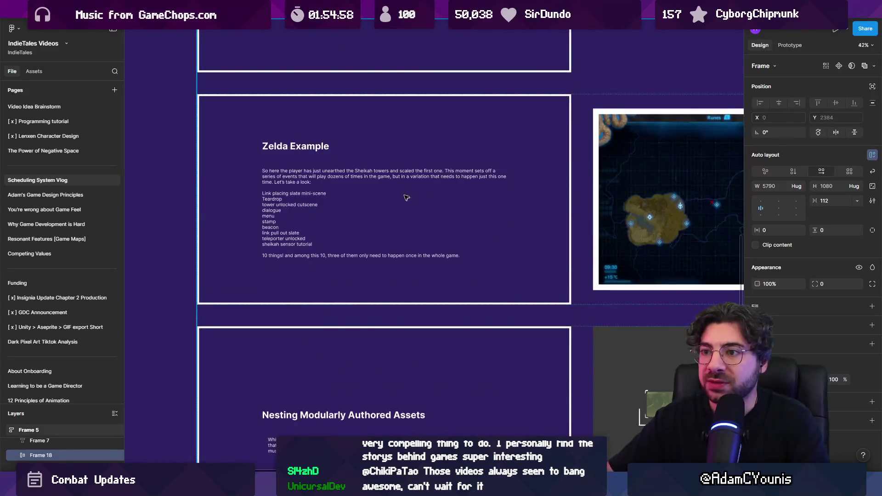
pyautogui.scroll(2, 405, 197)
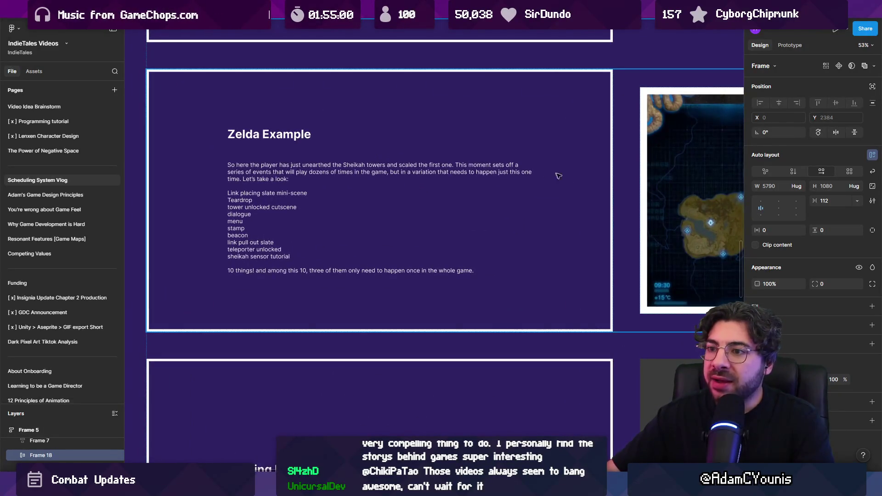
pyautogui.hscroll(5, 546, 175)
pyautogui.scroll(-3, 528, 177)
pyautogui.hscroll(5, 506, 178)
pyautogui.scroll(-5, 493, 178)
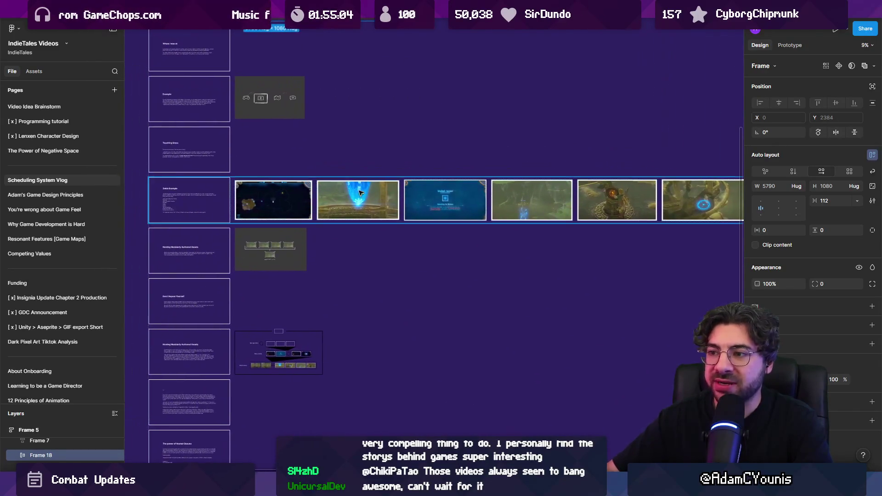
pyautogui.scroll(10, 230, 250)
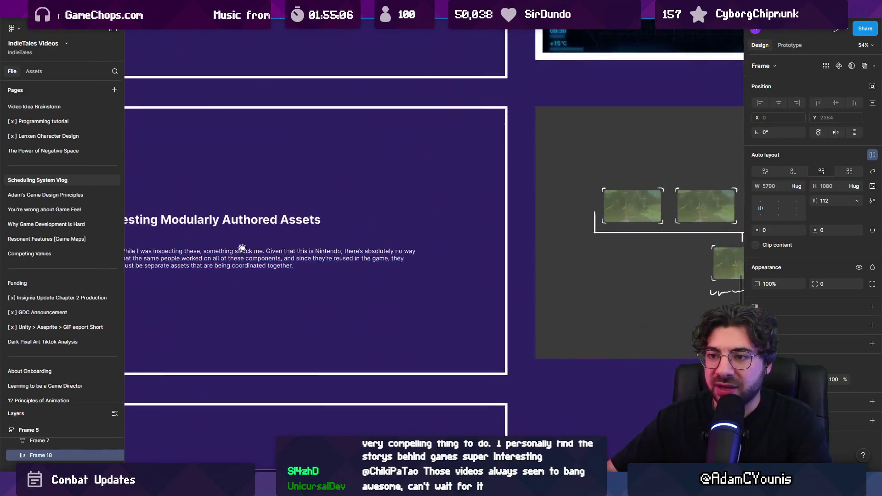
pyautogui.moveTo(229, 249); pyautogui.dragTo(310, 235)
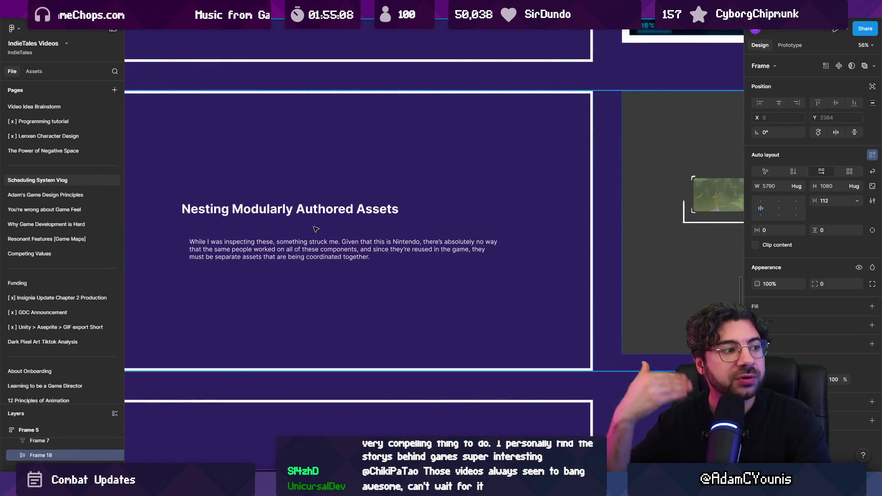
pyautogui.scroll(-1, 334, 229)
pyautogui.scroll(-5, 334, 229)
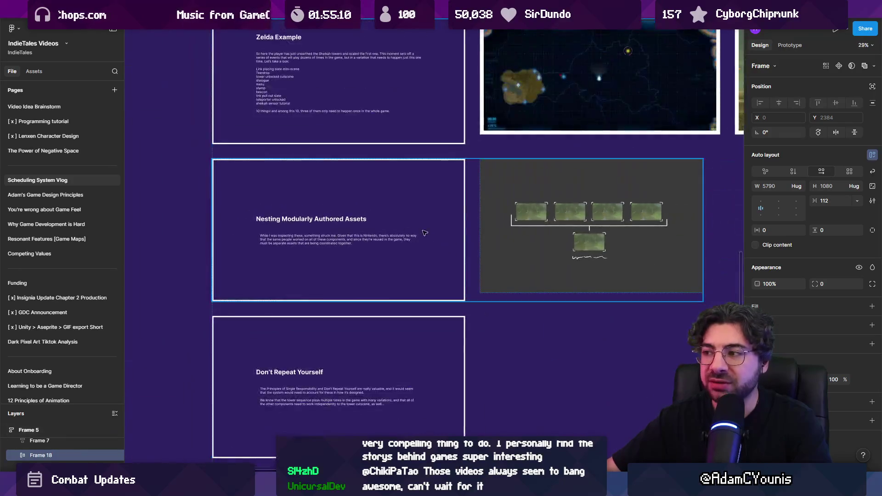
pyautogui.scroll(5, 483, 252)
pyautogui.moveTo(291, 207); pyautogui.dragTo(291, 396)
pyautogui.scroll(-3, 290, 396)
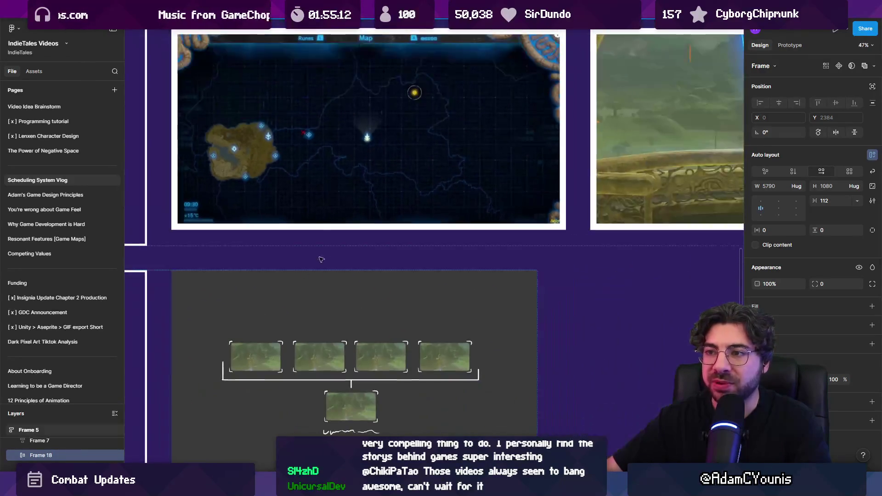
pyautogui.scroll(-3, 347, 230)
pyautogui.scroll(1, 376, 227)
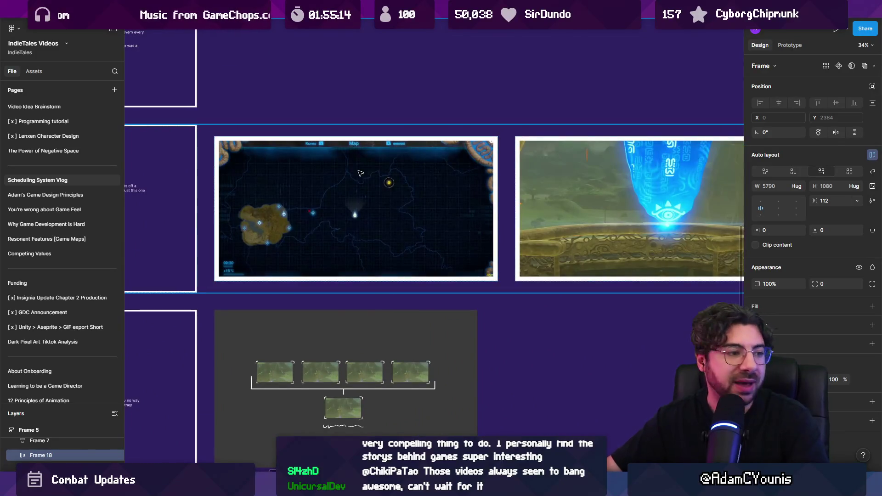
pyautogui.hscroll(5, 449, 192)
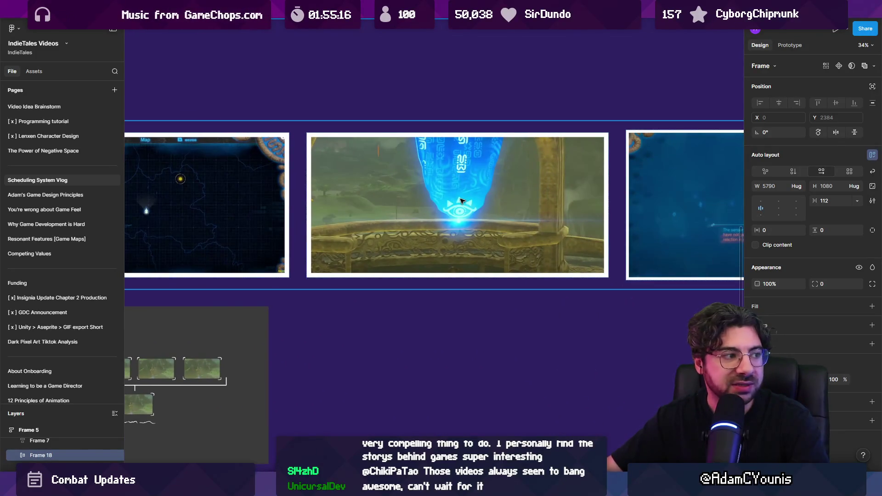
pyautogui.hscroll(5, 462, 201)
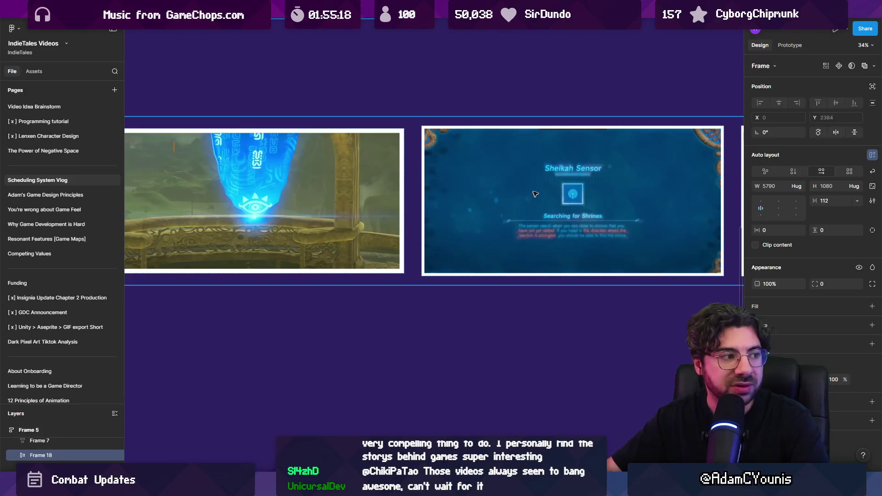
pyautogui.scroll(5, 533, 197)
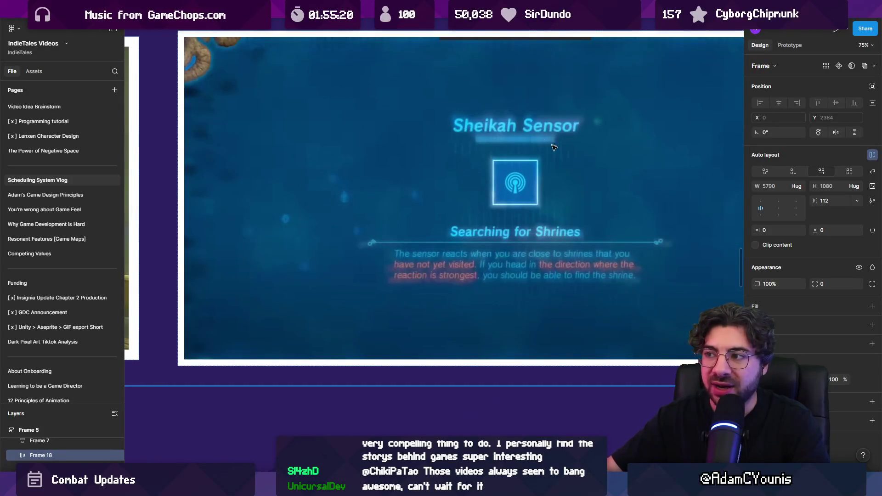
pyautogui.scroll(-8, 483, 210)
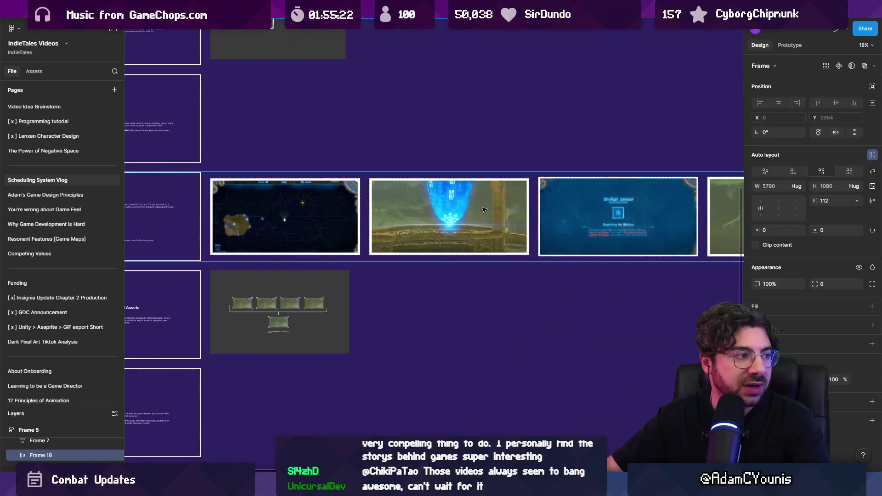
pyautogui.scroll(-1, 459, 210)
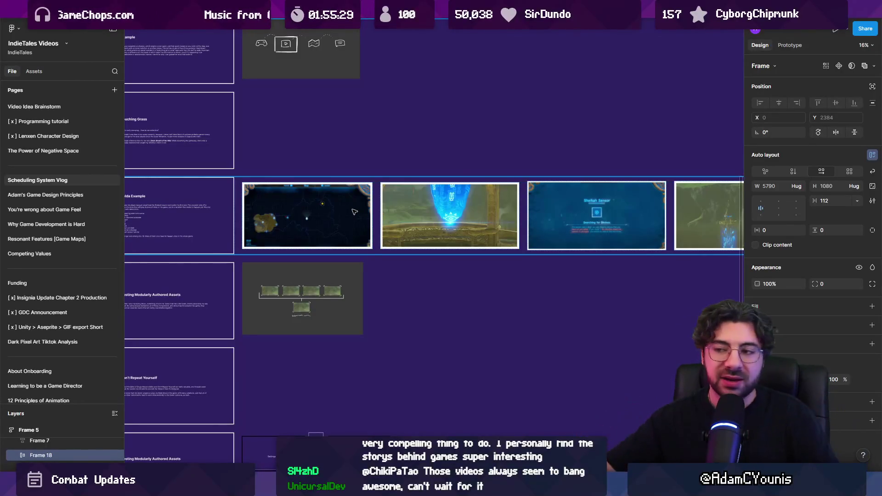
pyautogui.scroll(-2, 403, 200)
pyautogui.scroll(-5, 368, 230)
pyautogui.scroll(6, 334, 278)
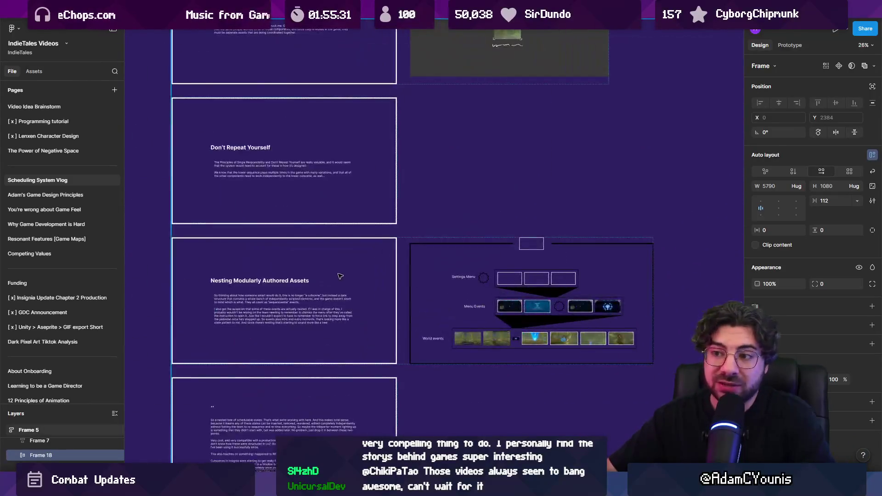
pyautogui.scroll(3, 313, 248)
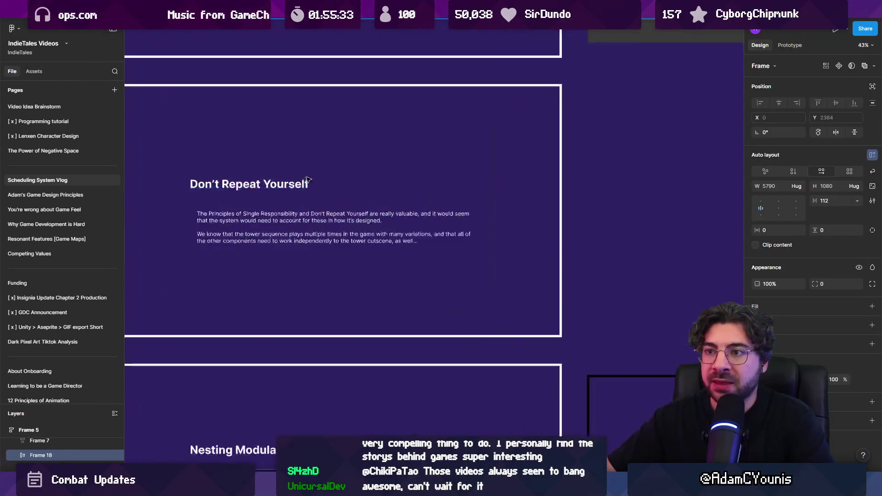
pyautogui.scroll(3, 281, 210)
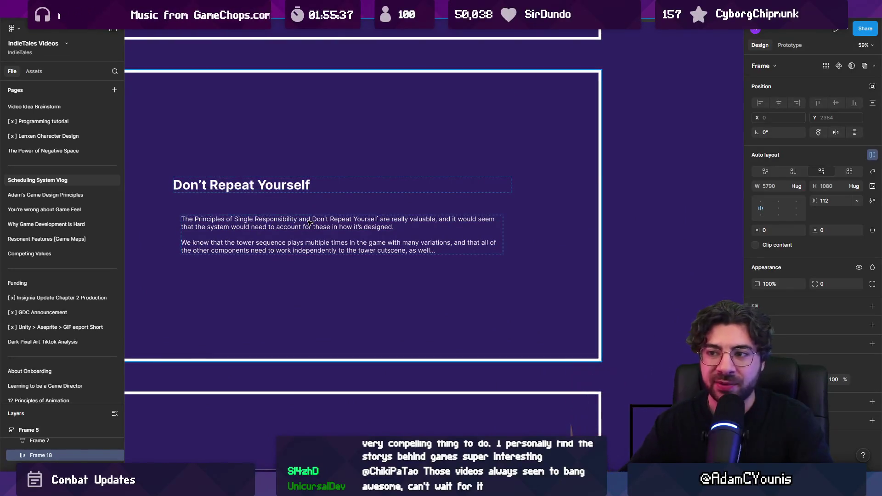
pyautogui.scroll(3, 310, 222)
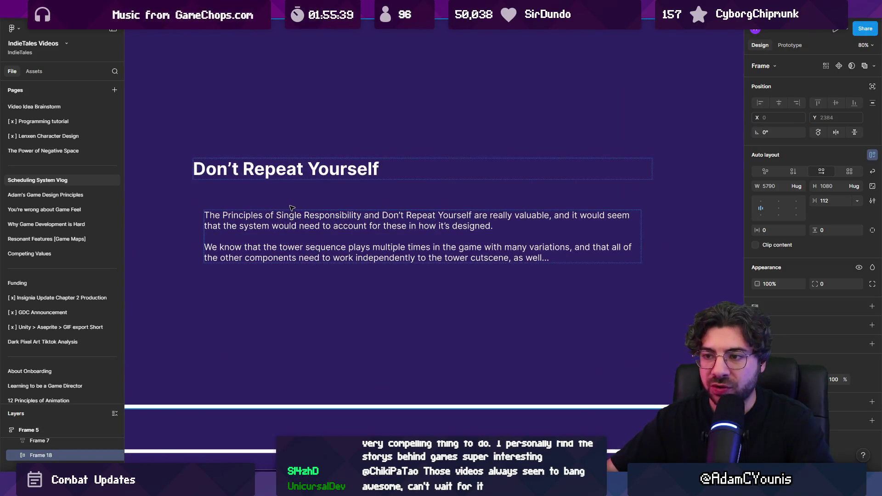
pyautogui.click(380, 216)
pyautogui.press('Escape')
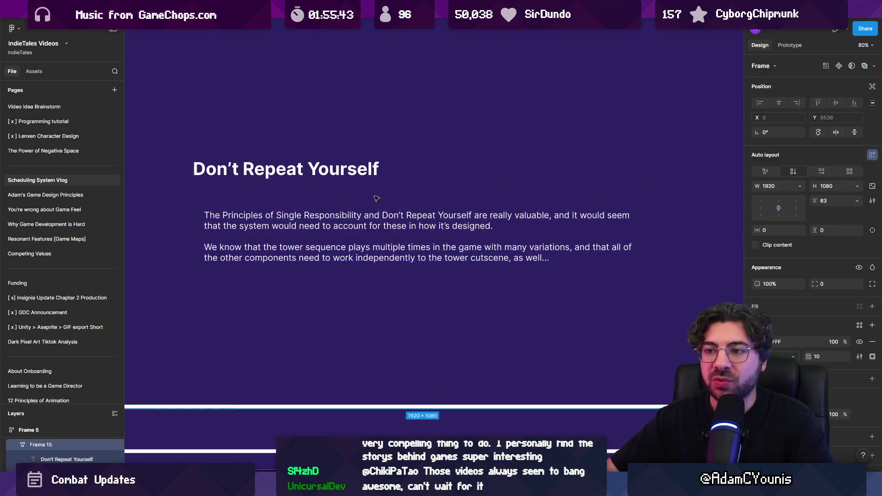
pyautogui.scroll(-5, 413, 230)
pyautogui.hscroll(5, 442, 175)
pyautogui.scroll(5, 432, 184)
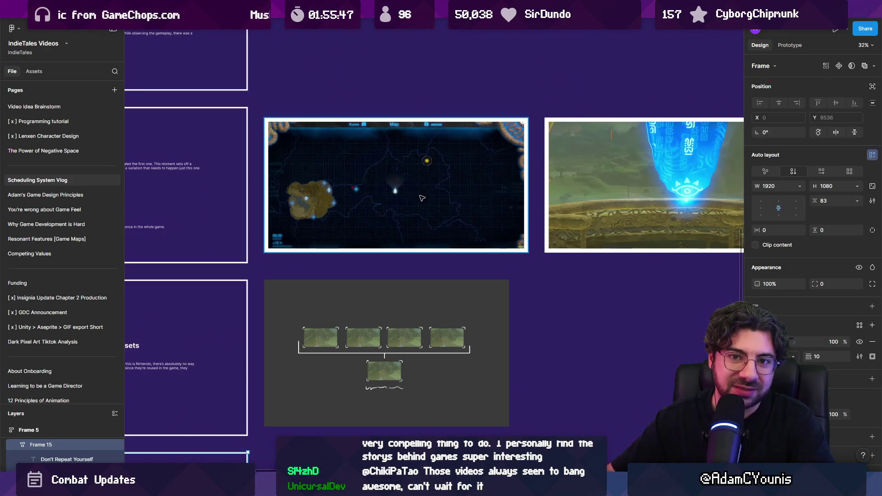
pyautogui.hscroll(7, 413, 207)
pyautogui.scroll(3, 400, 230)
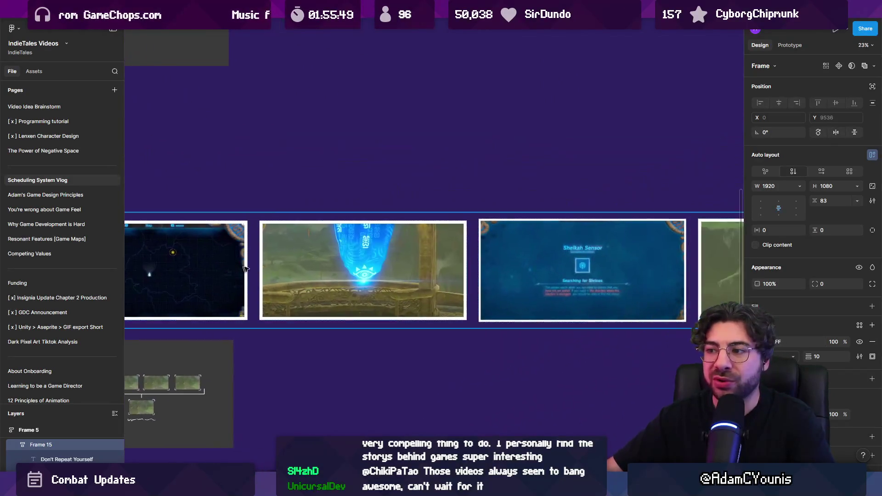
pyautogui.scroll(4, 380, 253)
pyautogui.click(442, 222)
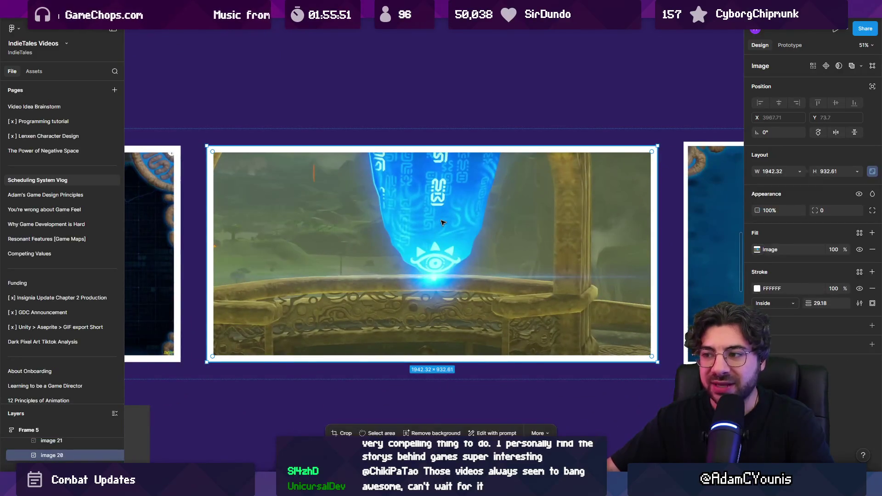
pyautogui.doubleClick(443, 272)
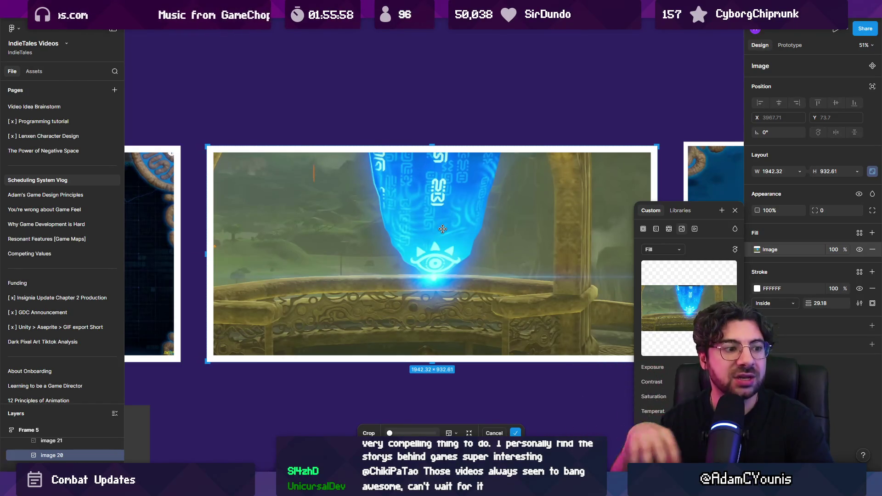
pyautogui.press('Escape')
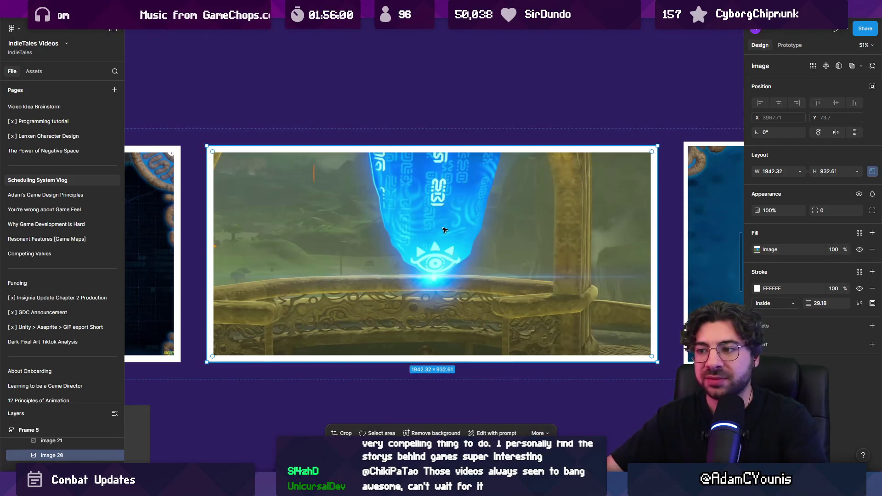
pyautogui.scroll(-5, 441, 229)
pyautogui.scroll(-5, 529, 105)
pyautogui.scroll(3, 363, 294)
pyautogui.scroll(5, 376, 279)
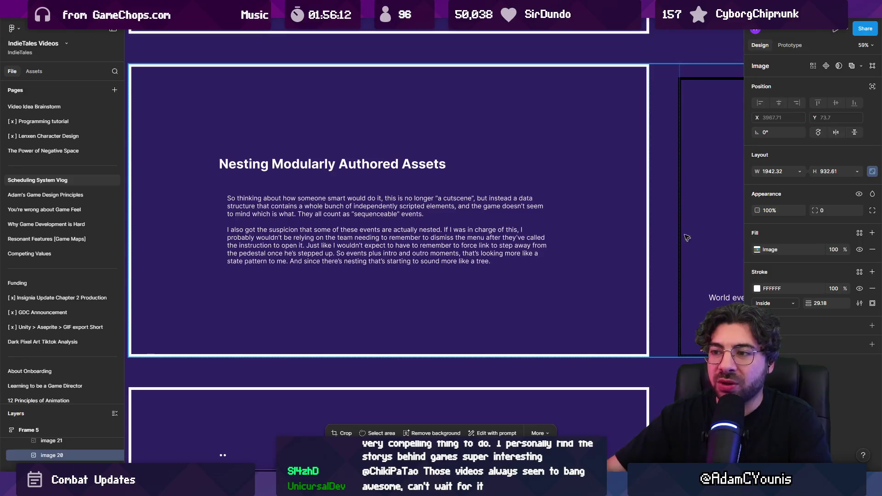
pyautogui.press('n')
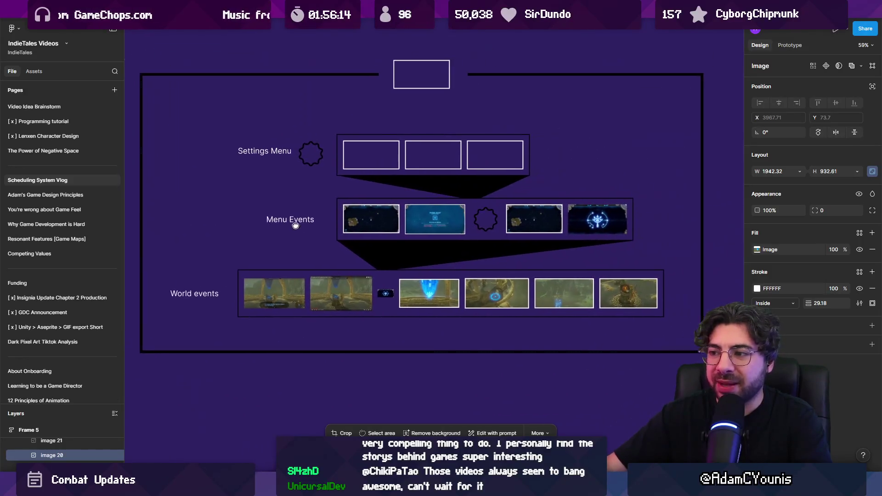
pyautogui.scroll(5, 404, 274)
pyautogui.click(369, 310)
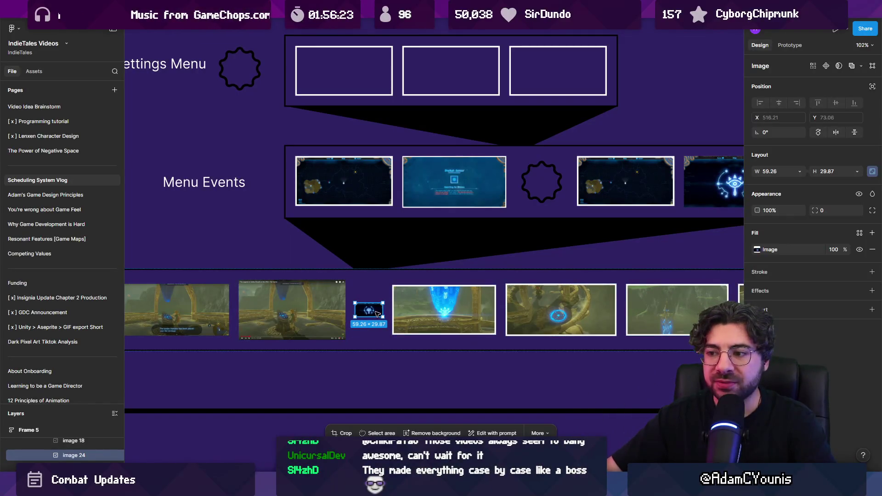
pyautogui.scroll(-2, 368, 314)
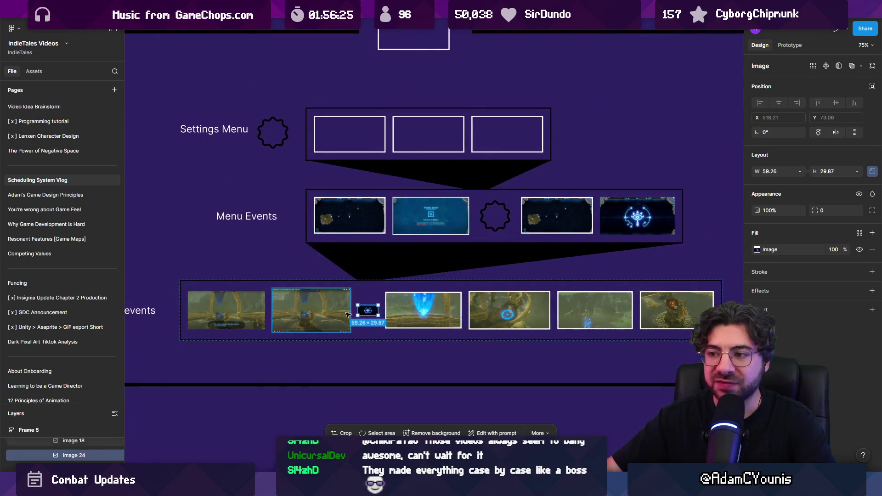
pyautogui.scroll(5, 336, 211)
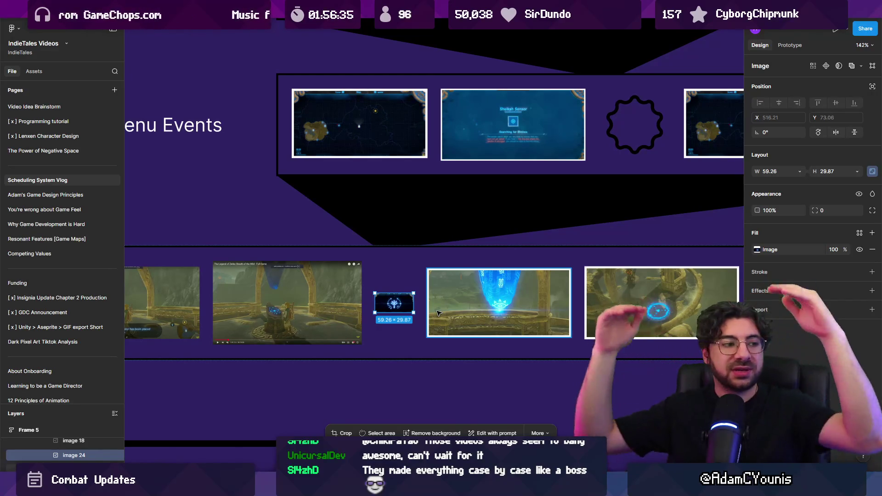
pyautogui.scroll(-5, 389, 321)
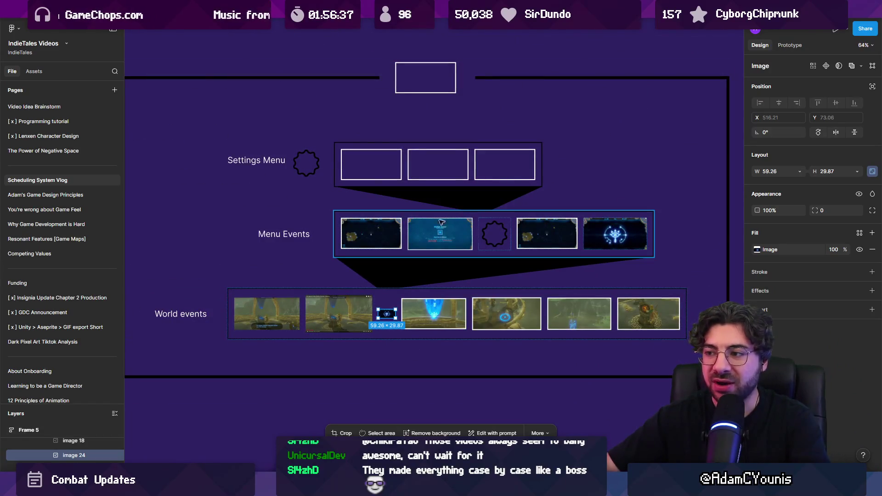
pyautogui.scroll(5, 452, 216)
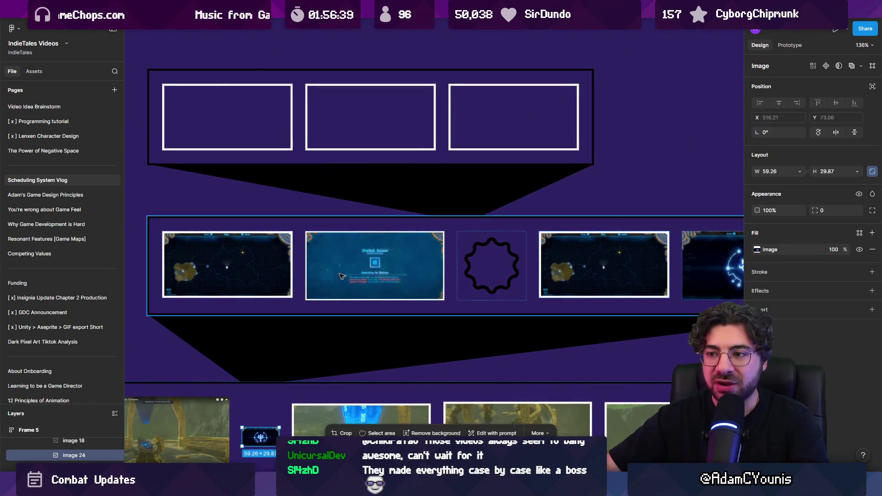
pyautogui.scroll(1, 340, 279)
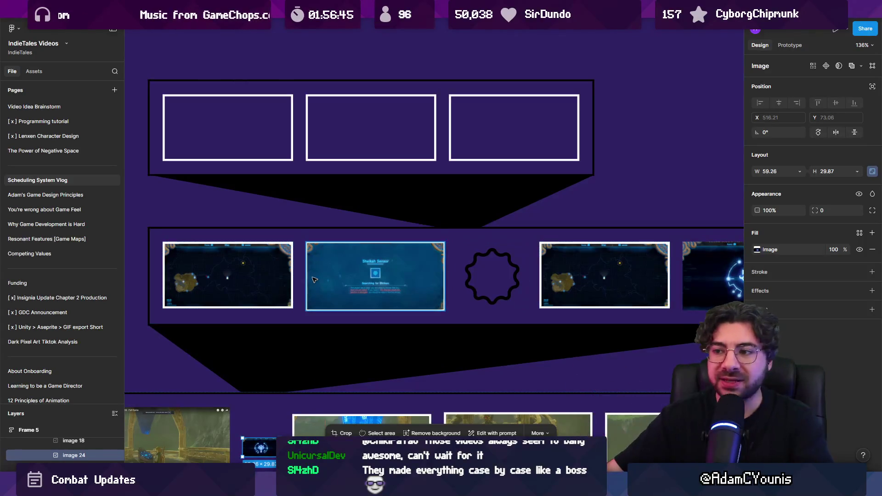
pyautogui.scroll(-5, 445, 255)
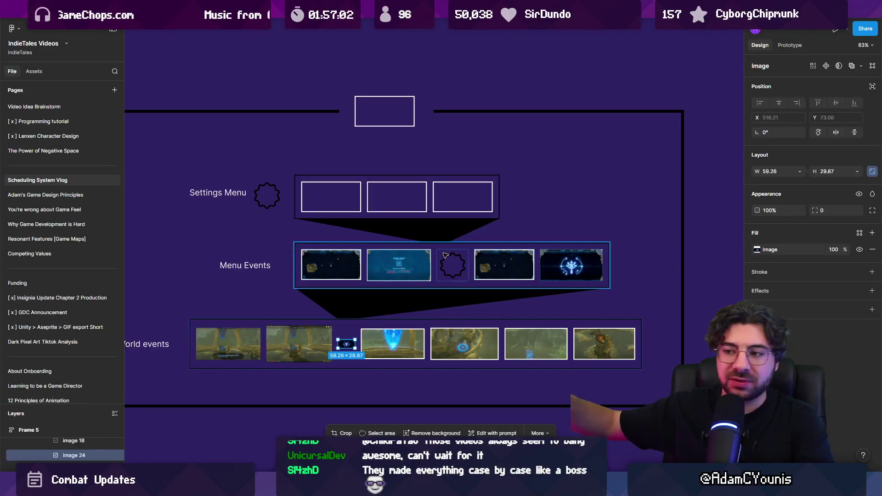
pyautogui.hscroll(-3, 445, 255)
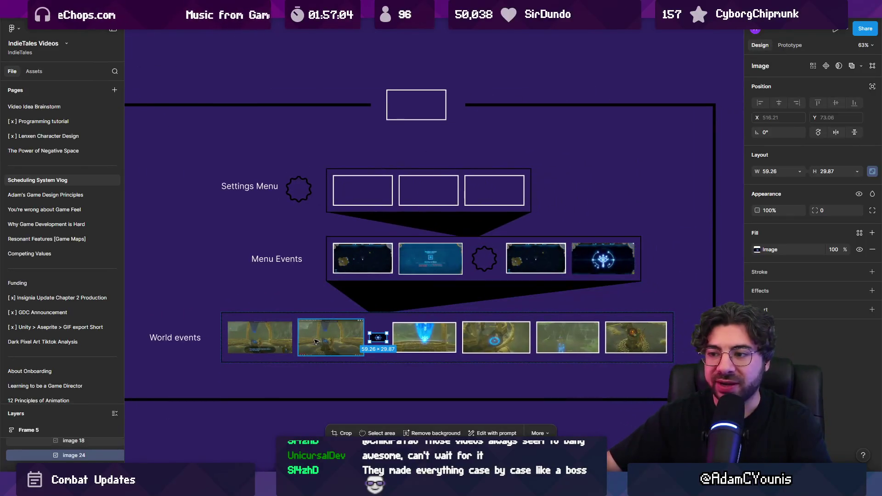
pyautogui.scroll(-3, 432, 223)
pyautogui.hscroll(-2, 438, 239)
pyautogui.hscroll(-5, 438, 240)
pyautogui.scroll(-6, 465, 262)
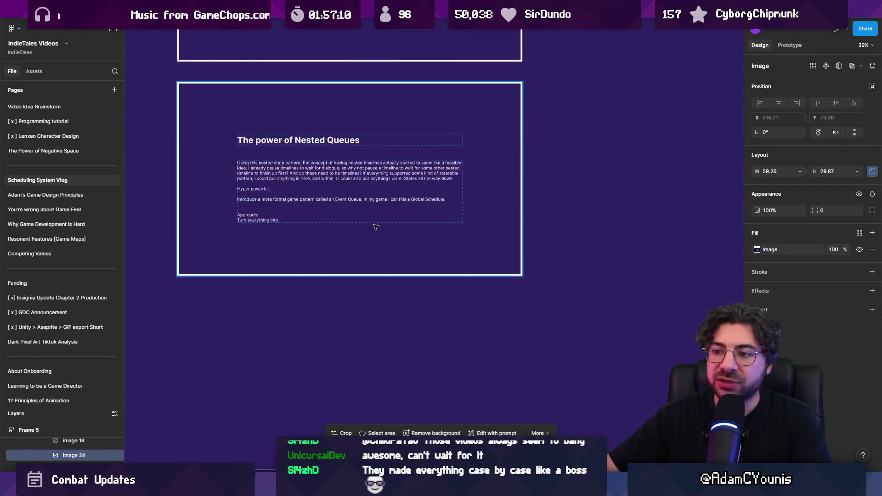
# - Select the column of slides, zoom out to 6%, and clear the selection
pyautogui.click(298, 185)
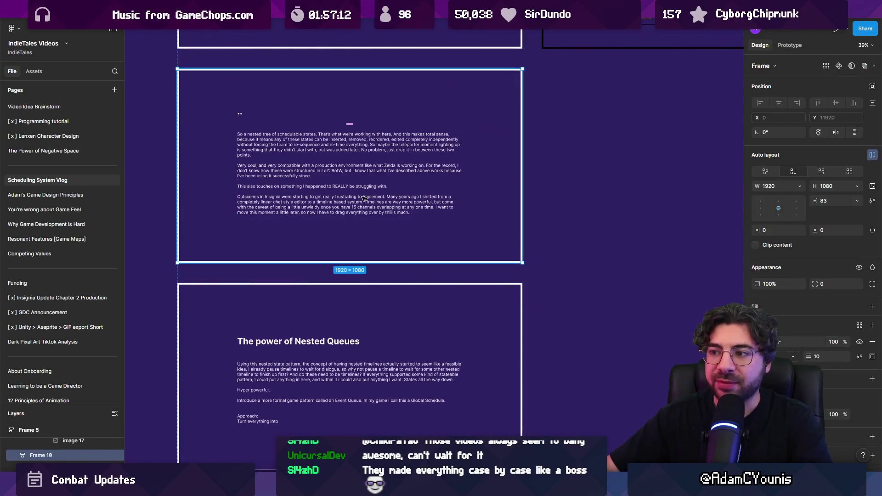
pyautogui.click(584, 216)
pyautogui.scroll(-3, 585, 216)
pyautogui.keyDown('ctrl'); pyautogui.scroll(-5, 558, 246); pyautogui.keyUp('ctrl')
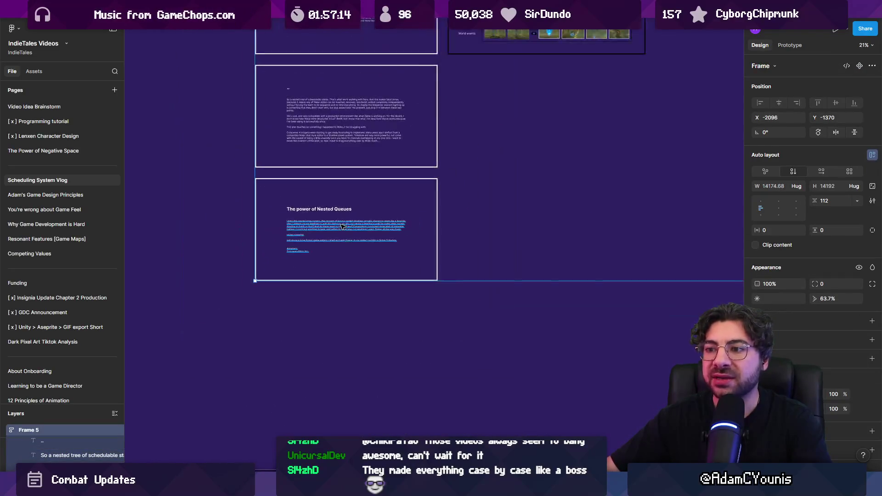
pyautogui.click(283, 335)
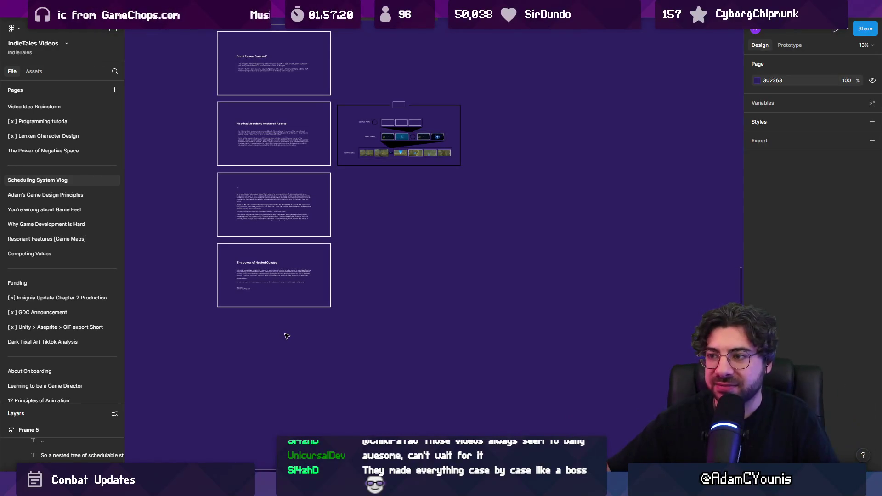
pyautogui.scroll(5, 317, 322)
pyautogui.scroll(-5, 326, 316)
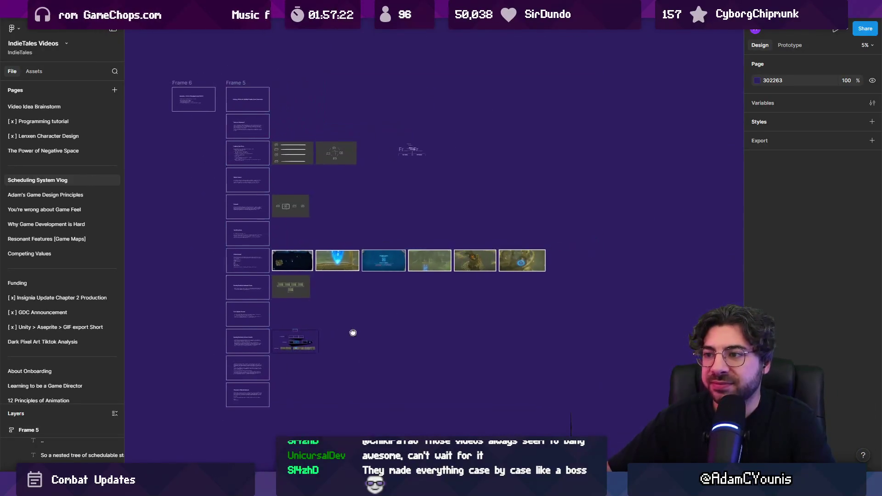
# - Select Frame 5, zoom to 18% on the nested-tree diagram, and switch to the sketching app
pyautogui.moveTo(301, 487)
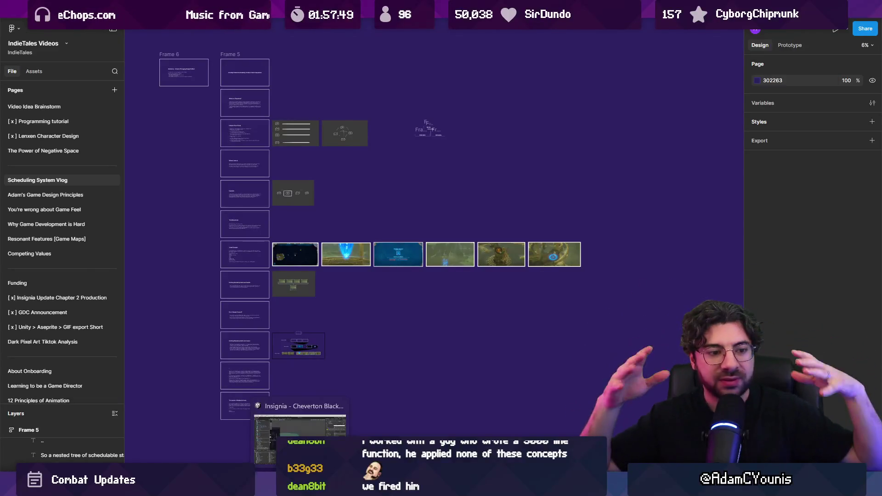
pyautogui.click(385, 317)
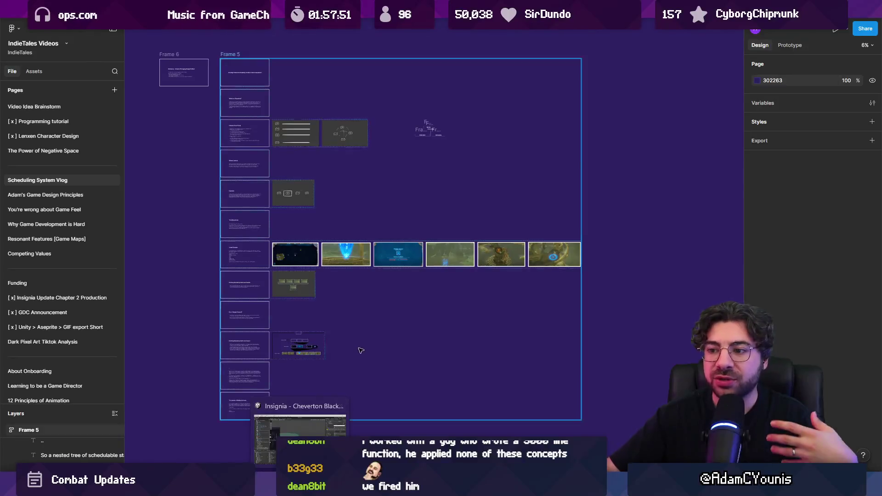
pyautogui.scroll(-2, 385, 317)
pyautogui.scroll(3, 324, 325)
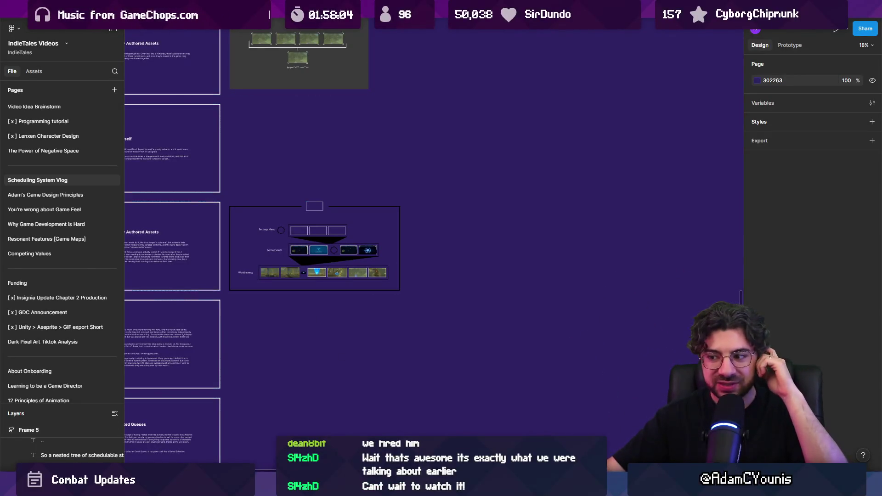
pyautogui.hotkey('alt', 'Tab')
pyautogui.scroll(5, 359, 308)
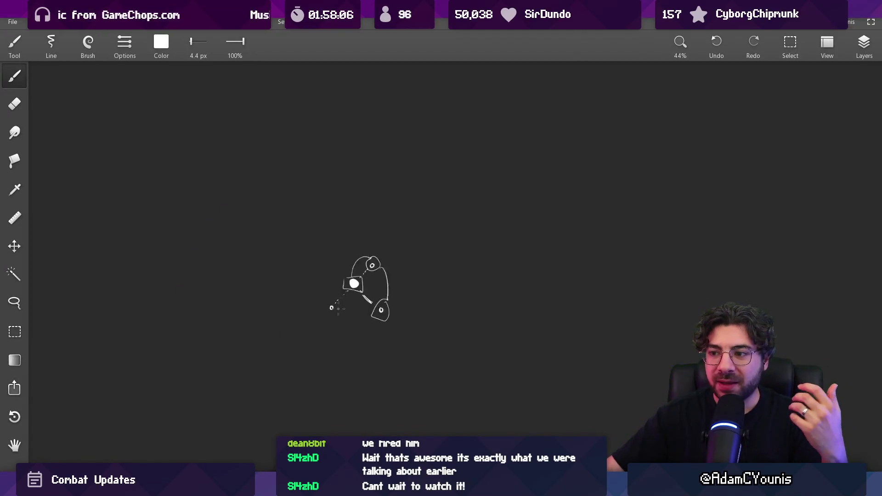
# - Zoom into the hand-drawn node sketch up to 81%, then return to Figma
pyautogui.scroll(-8, 363, 276)
pyautogui.scroll(5, 372, 303)
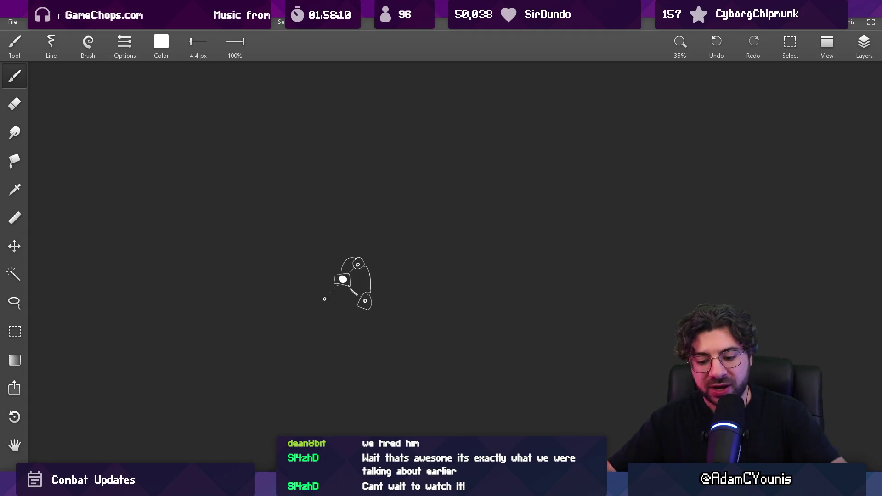
pyautogui.scroll(3, 515, 291)
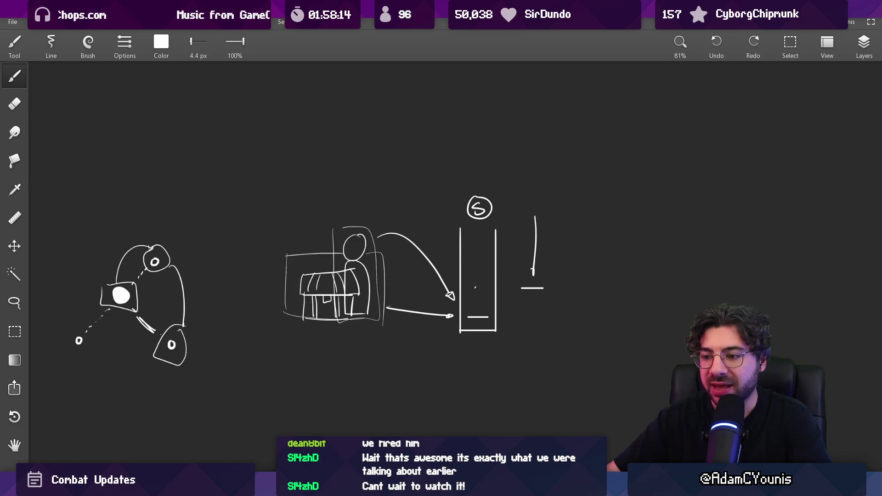
pyautogui.hotkey('alt', 'Tab')
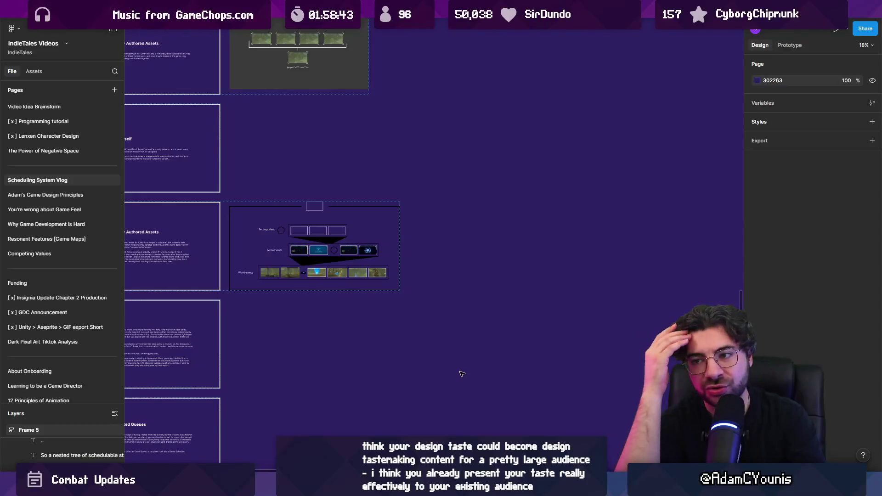
pyautogui.scroll(-5, 351, 330)
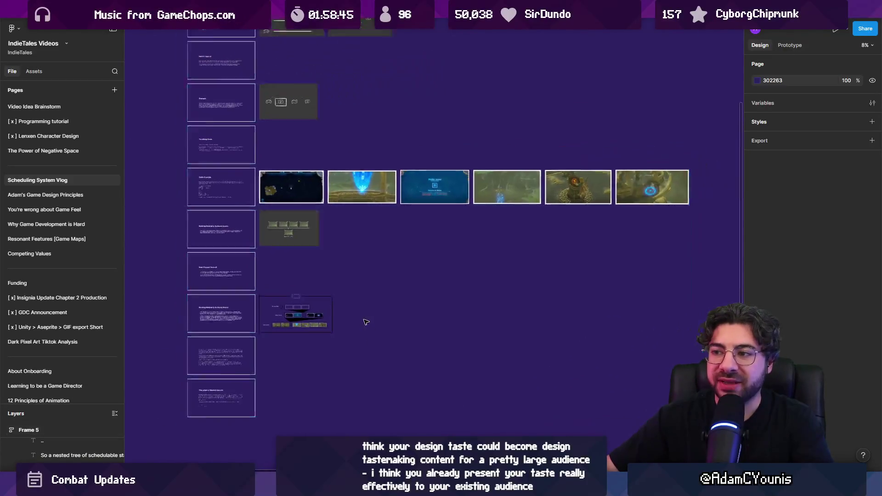
pyautogui.scroll(-2, 351, 330)
pyautogui.moveTo(214, 42)
pyautogui.mouseDown()
pyautogui.moveTo(591, 364)
pyautogui.moveTo(617, 427)
pyautogui.mouseUp()
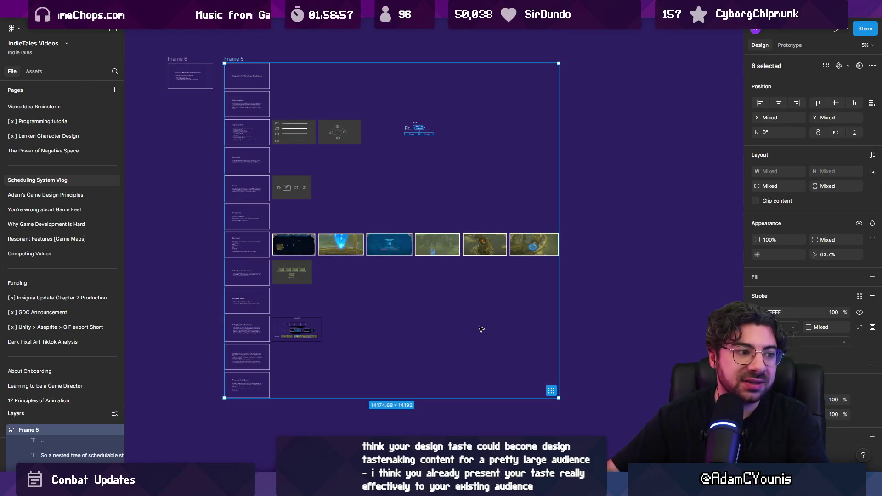
pyautogui.click(236, 50)
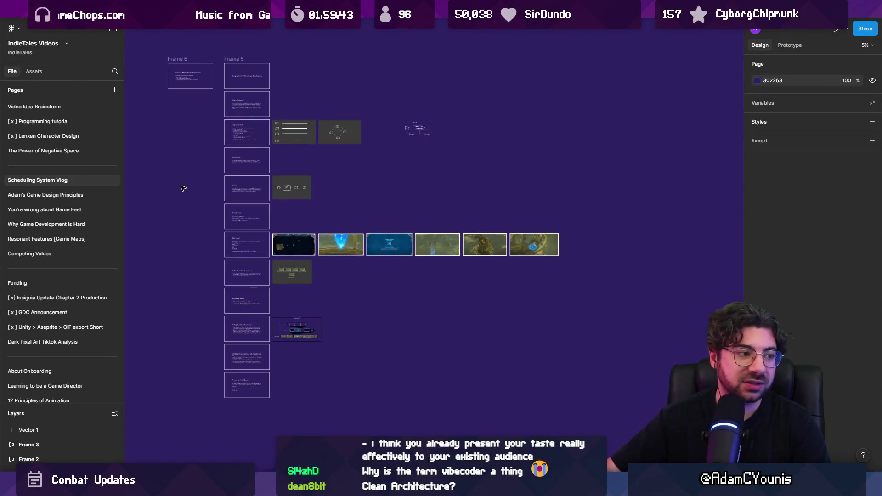
# - Switch to the Unity project window from the taskbar, then Alt+Tab to Aseprite
pyautogui.moveTo(300, 487)
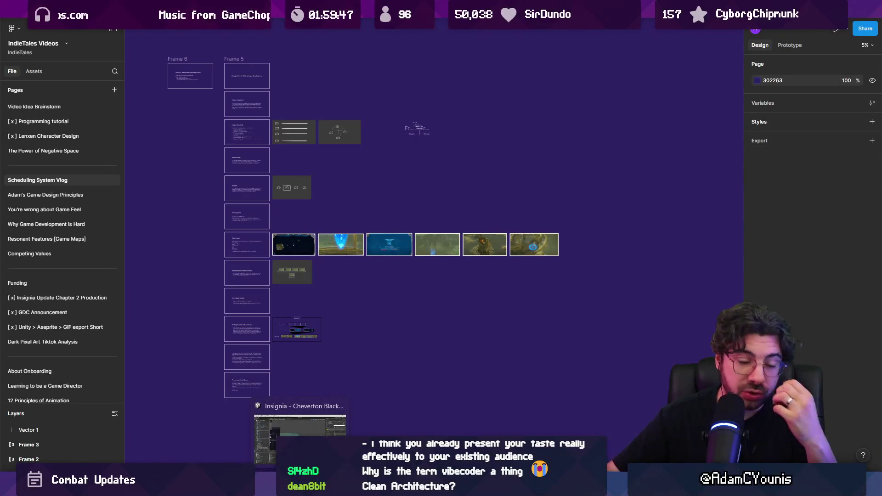
pyautogui.click(300, 437)
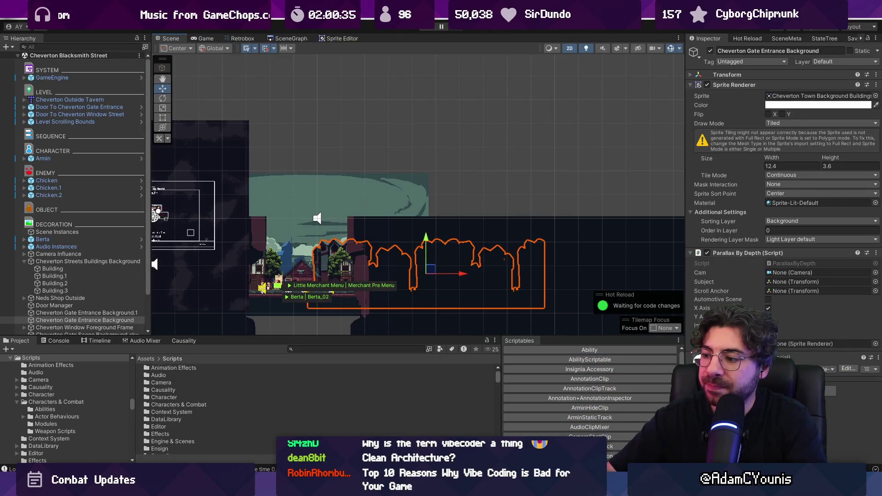
pyautogui.hotkey('alt', 'Tab')
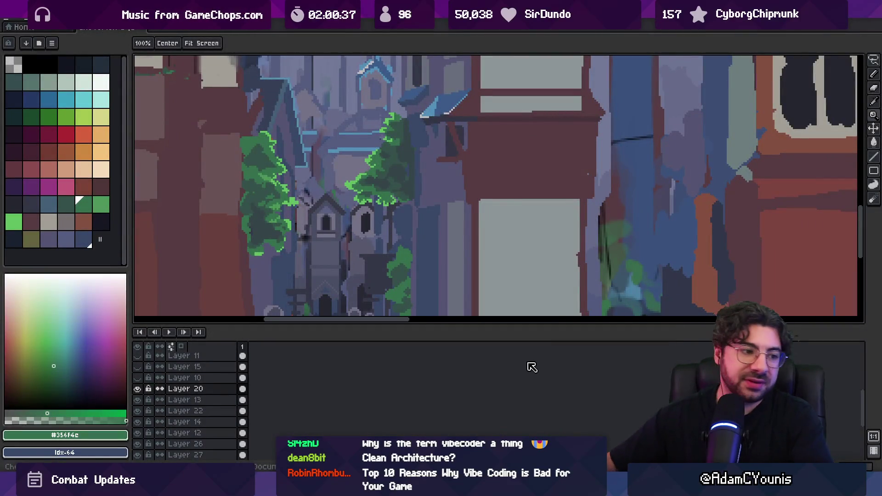
# - Sample the mid green #4b9657 and darker green #356f4c from the tree foliage
pyautogui.scroll(-3, 328, 225)
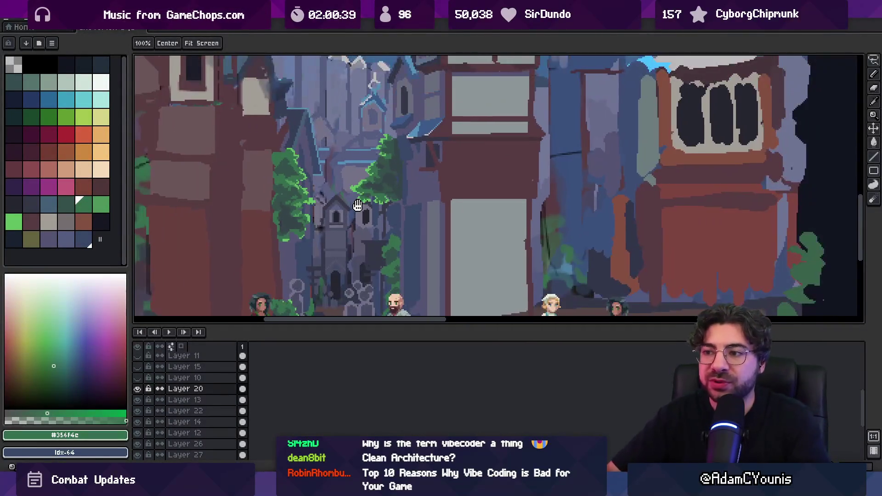
pyautogui.scroll(3, 328, 225)
pyautogui.press('o')
pyautogui.click(293, 212)
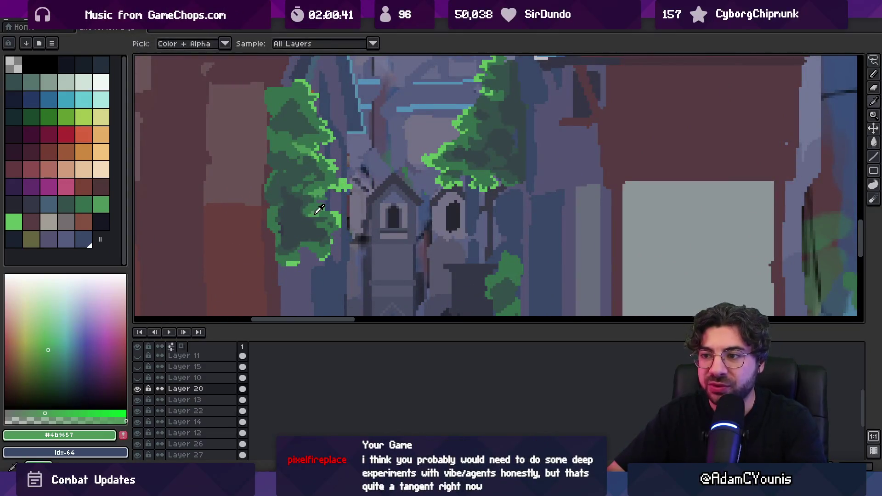
pyautogui.press('b')
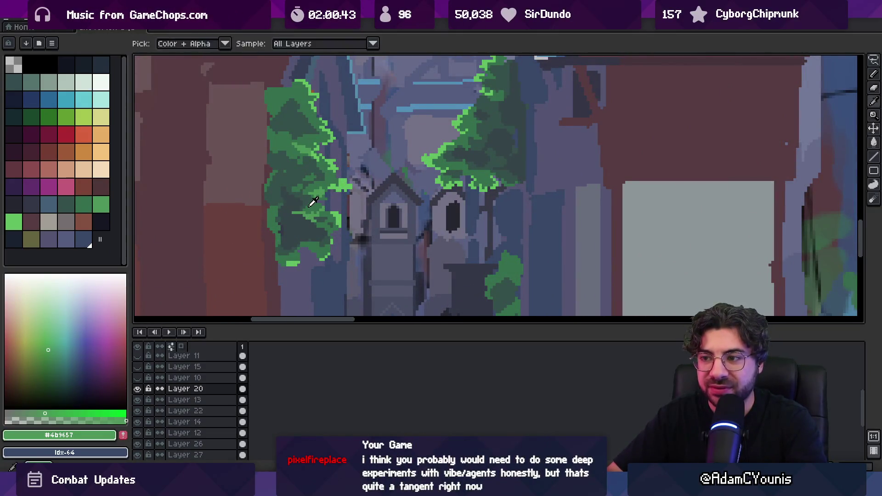
pyautogui.keyDown('alt'); pyautogui.click(313, 214); pyautogui.keyUp('alt')
# - Alternate sampling grey-blue #354448 and mid green #4b9657 around the alley trees
pyautogui.scroll(-3, 307, 214)
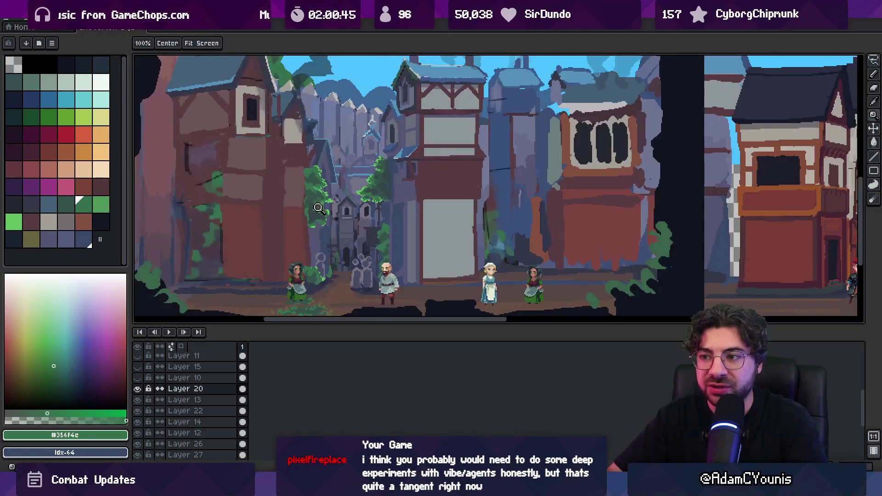
pyautogui.scroll(4, 321, 207)
pyautogui.press('alt')
pyautogui.keyDown('alt'); pyautogui.click(306, 211); pyautogui.keyUp('alt')
pyautogui.keyDown('alt'); pyautogui.click(309, 210); pyautogui.keyUp('alt')
pyautogui.keyDown('alt'); pyautogui.click(305, 209); pyautogui.keyUp('alt')
pyautogui.keyDown('alt'); pyautogui.click(308, 212); pyautogui.keyUp('alt')
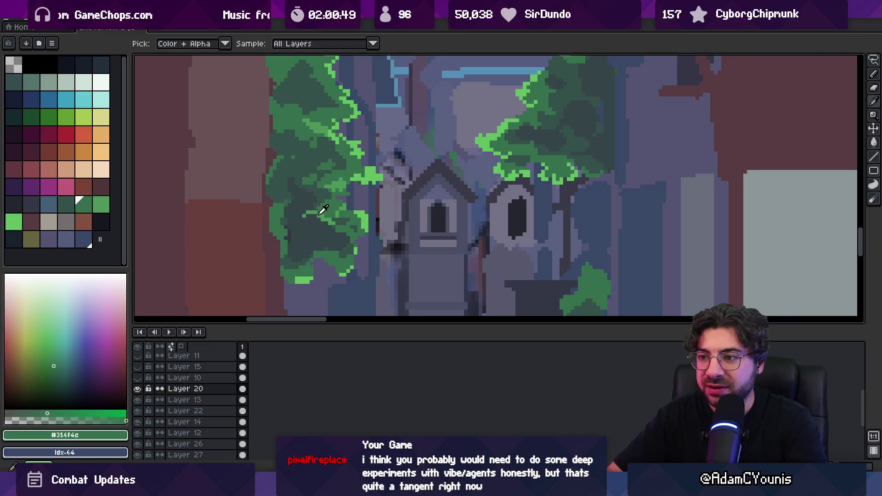
pyautogui.keyDown('alt'); pyautogui.click(326, 220); pyautogui.keyUp('alt')
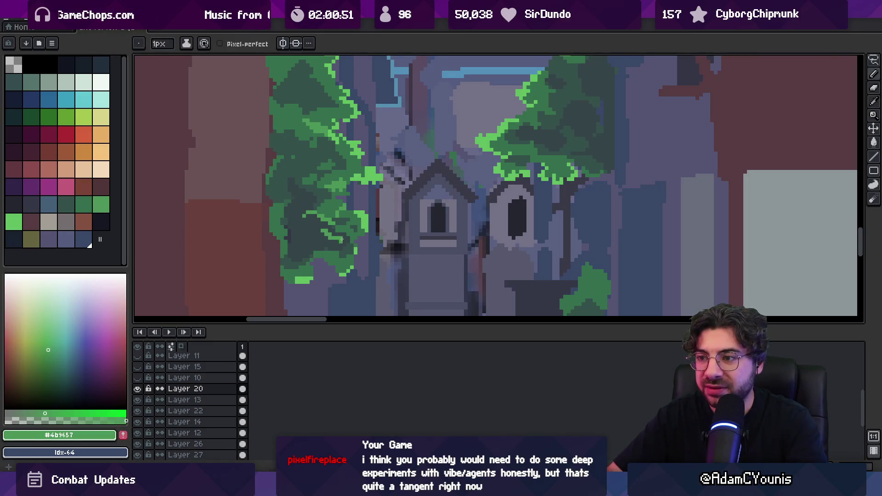
pyautogui.keyDown('alt'); pyautogui.click(339, 238); pyautogui.keyUp('alt')
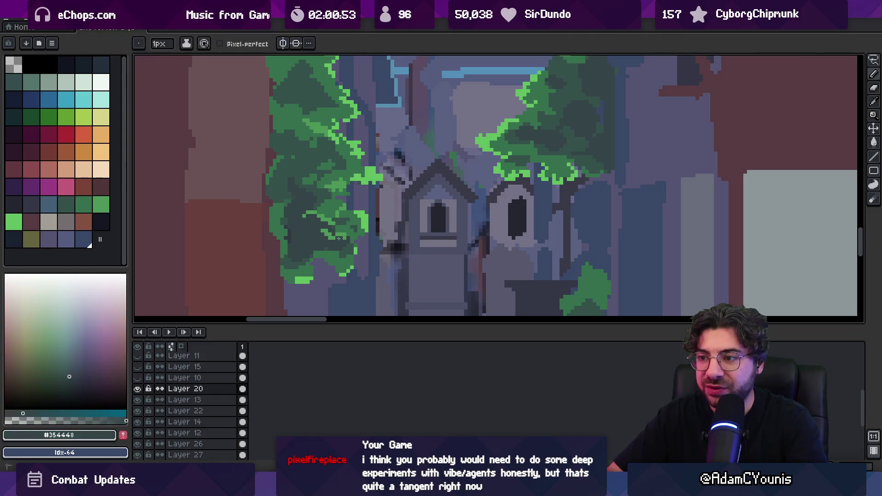
# - Check the whole street zoomed out, then sample dark greens #356f4c and #35514a from the left tree
pyautogui.press('z')
pyautogui.scroll(-3, 333, 242)
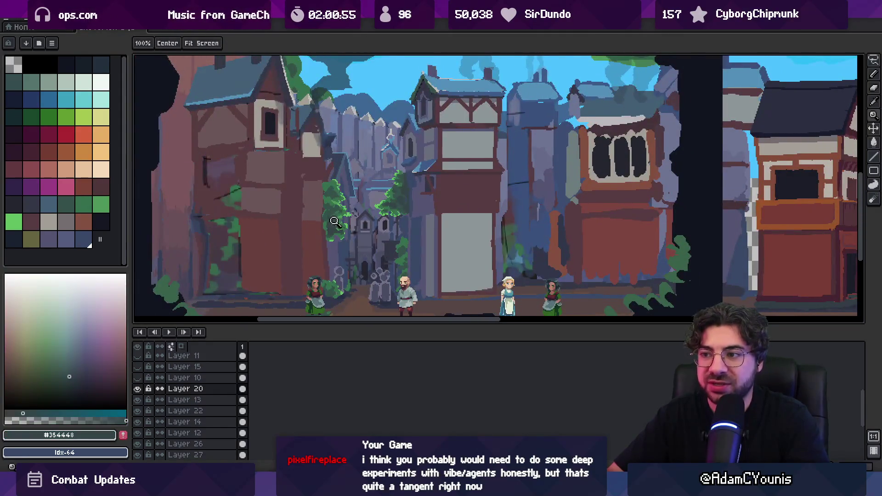
pyautogui.scroll(4, 358, 229)
pyautogui.press('b')
pyautogui.keyDown('alt'); pyautogui.click(352, 244); pyautogui.keyUp('alt')
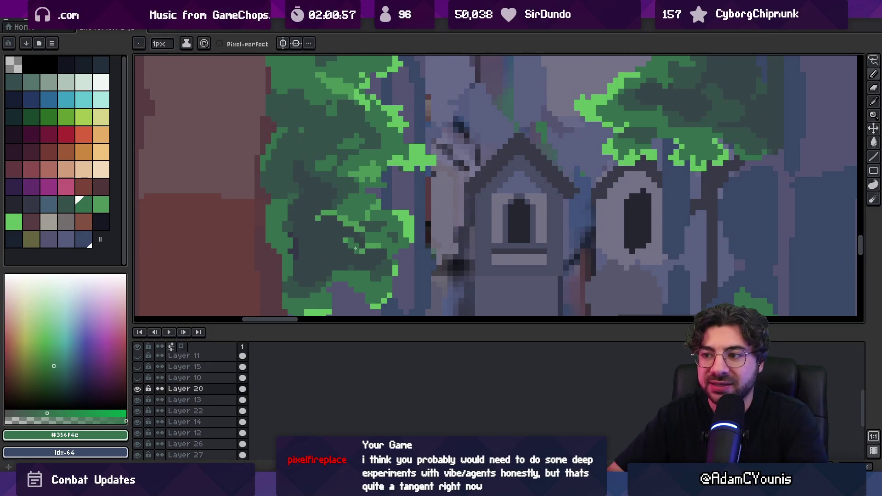
pyautogui.keyDown('alt'); pyautogui.click(345, 242); pyautogui.keyUp('alt')
pyautogui.keyDown('alt'); pyautogui.click(347, 241); pyautogui.keyUp('alt')
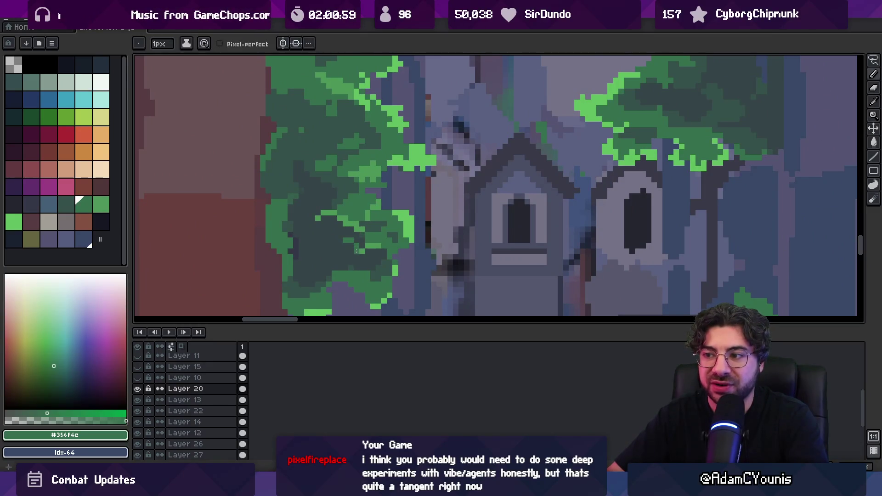
pyautogui.keyDown('alt'); pyautogui.click(345, 241); pyautogui.keyUp('alt')
# - Pan across the street scene and sample grey-blue #354448 near the left tree
pyautogui.press('z')
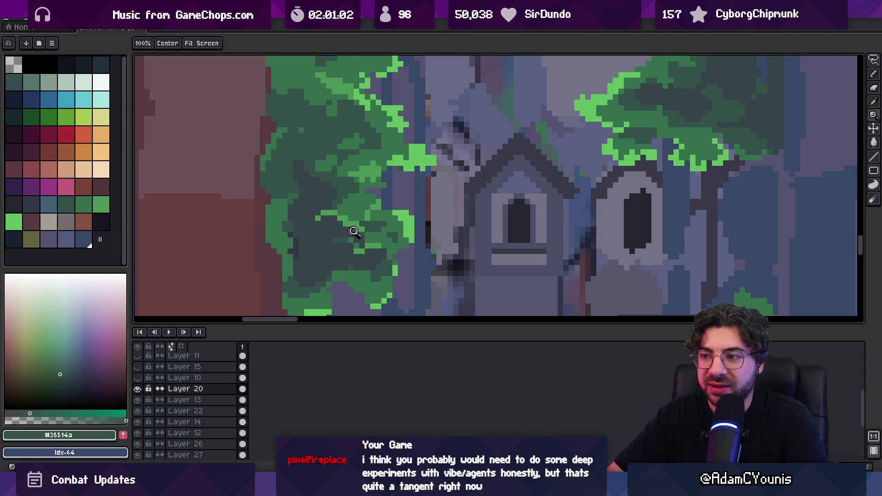
pyautogui.scroll(-3, 326, 236)
pyautogui.moveTo(326, 236); pyautogui.dragTo(325, 206)
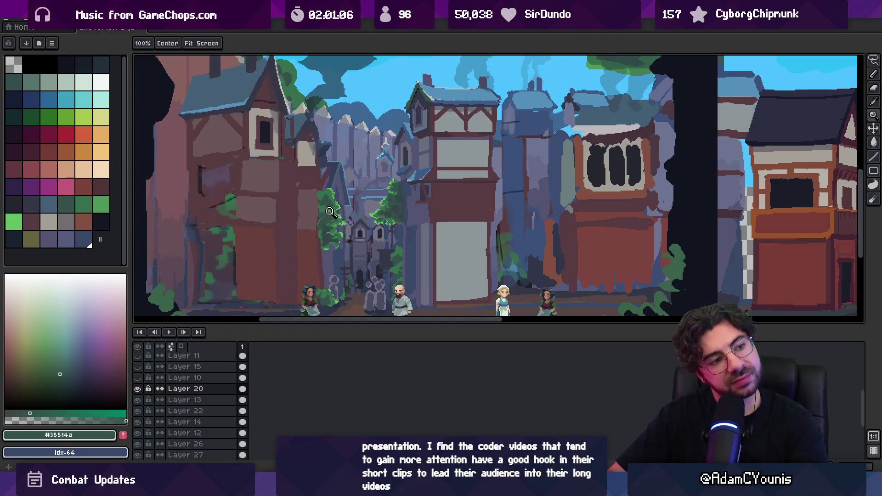
pyautogui.moveTo(321, 234); pyautogui.dragTo(340, 230)
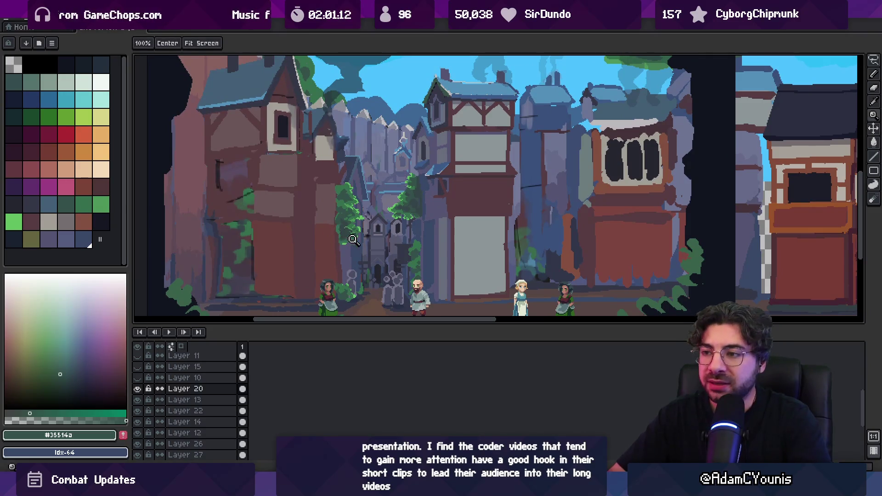
pyautogui.scroll(4, 339, 225)
pyautogui.keyDown('alt'); pyautogui.click(340, 212); pyautogui.keyUp('alt')
pyautogui.press('b')
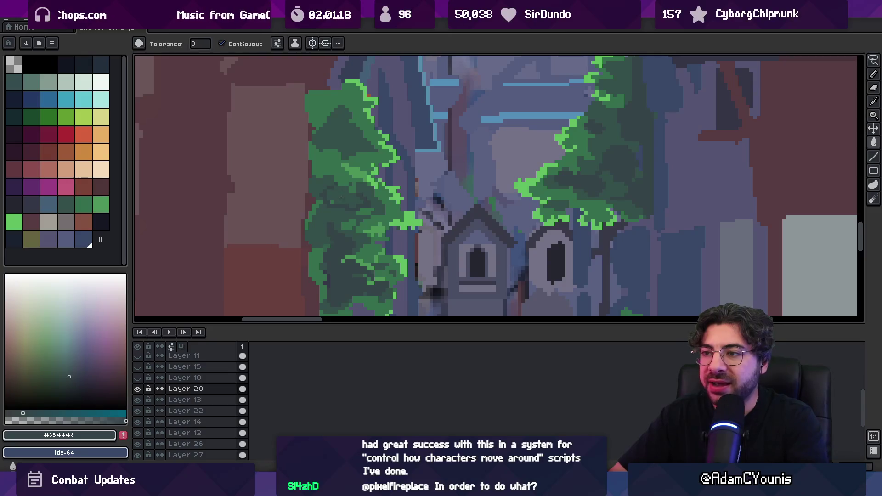
# - Review the town scene, then sample dark green #35514a and the grey-blue beside the left tree
pyautogui.press('z')
pyautogui.scroll(-4, 348, 175)
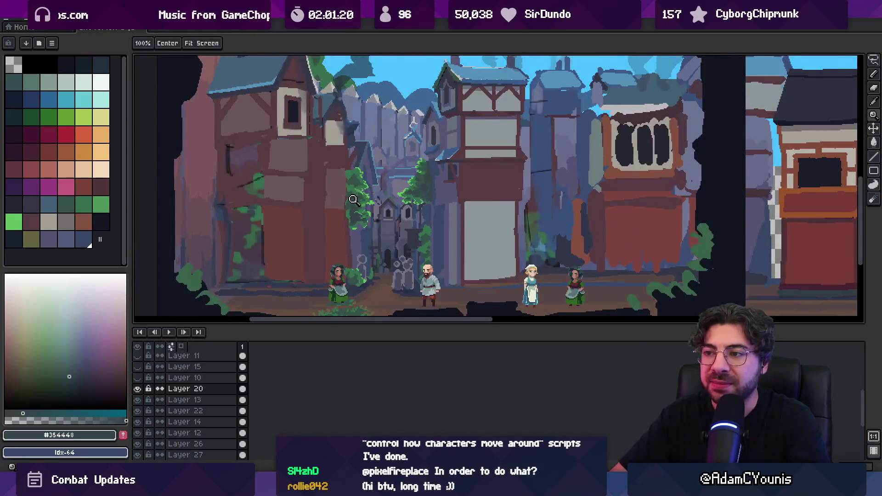
pyautogui.scroll(4, 348, 175)
pyautogui.press('b')
pyautogui.keyDown('alt'); pyautogui.click(350, 212); pyautogui.keyUp('alt')
pyautogui.keyDown('alt'); pyautogui.click(361, 224); pyautogui.keyUp('alt')
pyautogui.keyDown('alt'); pyautogui.click(332, 209); pyautogui.keyUp('alt')
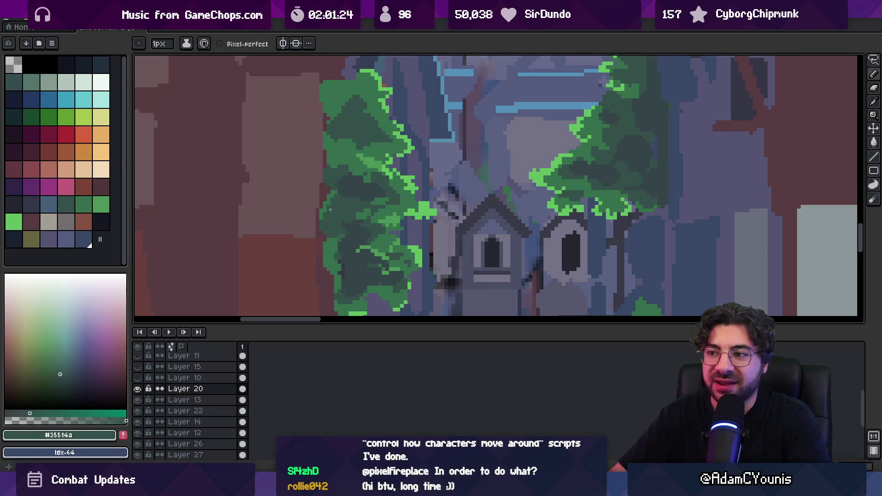
# - Zoom out to check, then sample the grey-blue shade from the trees
pyautogui.press('z')
pyautogui.scroll(-3, 329, 205)
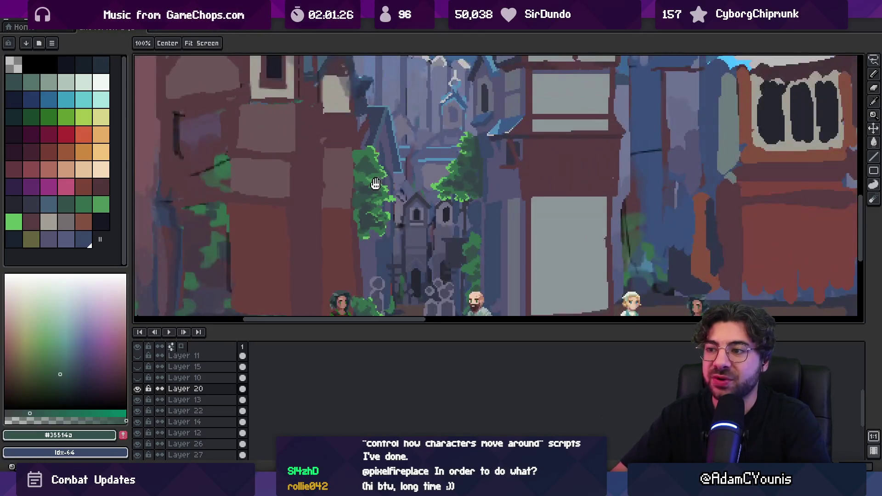
pyautogui.scroll(3, 324, 207)
pyautogui.scroll(1, 321, 209)
pyautogui.press('b')
pyautogui.keyDown('alt'); pyautogui.click(324, 203); pyautogui.keyUp('alt')
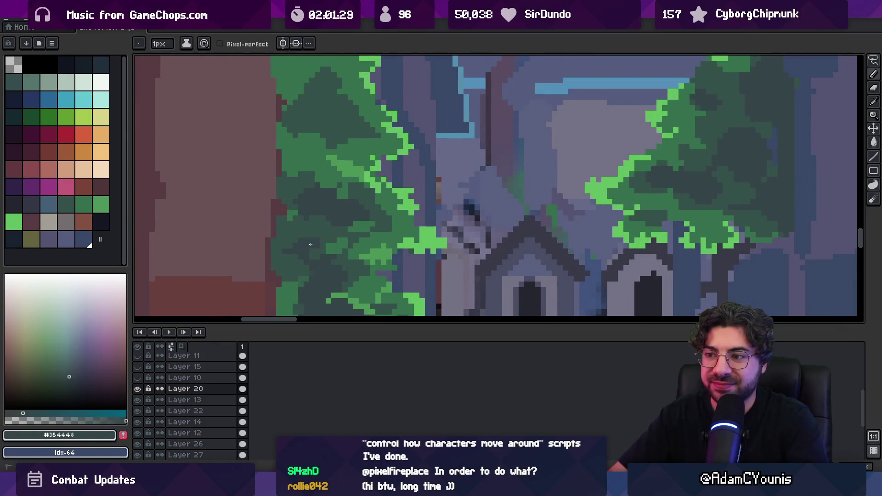
# - Review the scene and touch up the tree shading with the Pencil and Eraser
pyautogui.press('z')
pyautogui.scroll(-2, 347, 216)
pyautogui.scroll(-2, 368, 194)
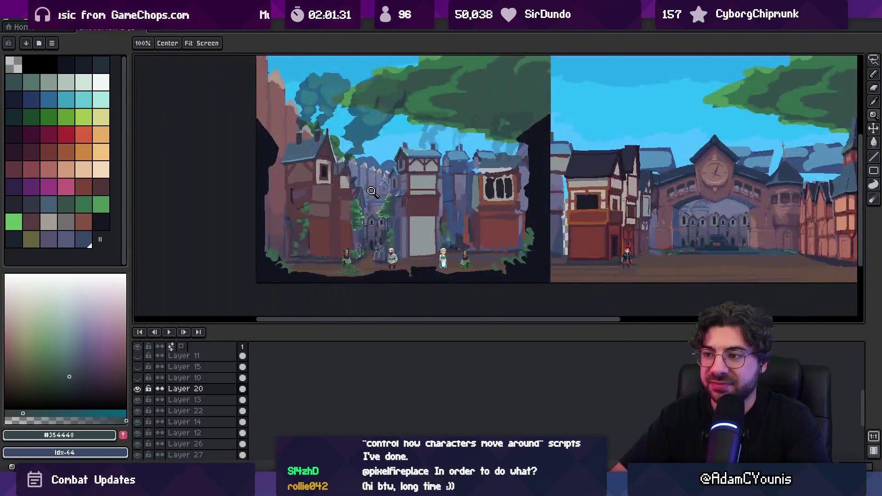
pyautogui.scroll(4, 370, 191)
pyautogui.press('b')
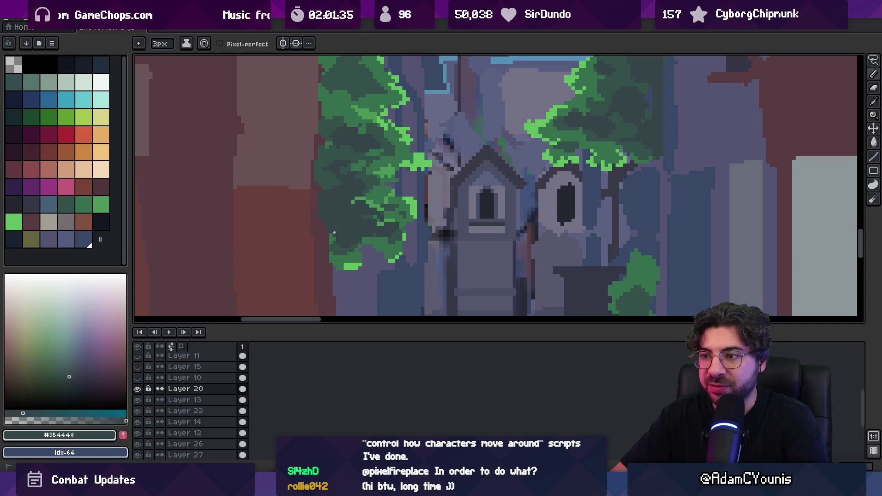
pyautogui.press('b')
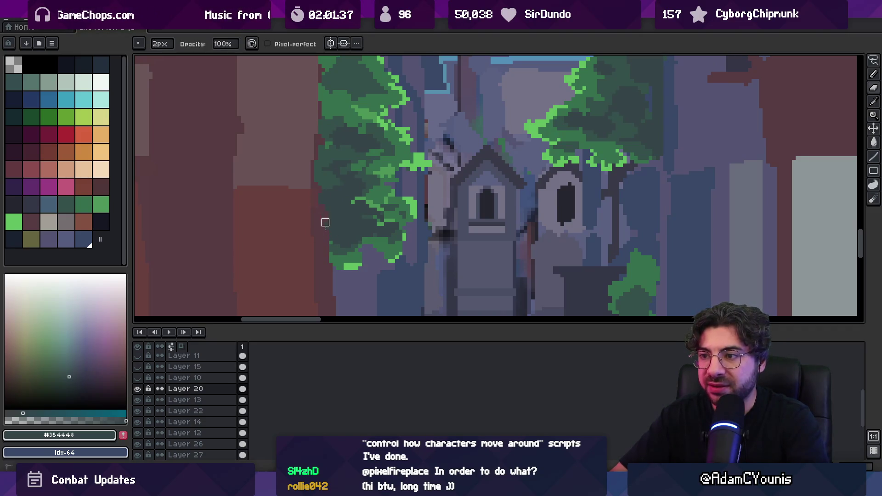
# - Check the whole scene, paint more foliage shading, and switch to a 2px Eraser
pyautogui.press('z')
pyautogui.scroll(-4, 321, 215)
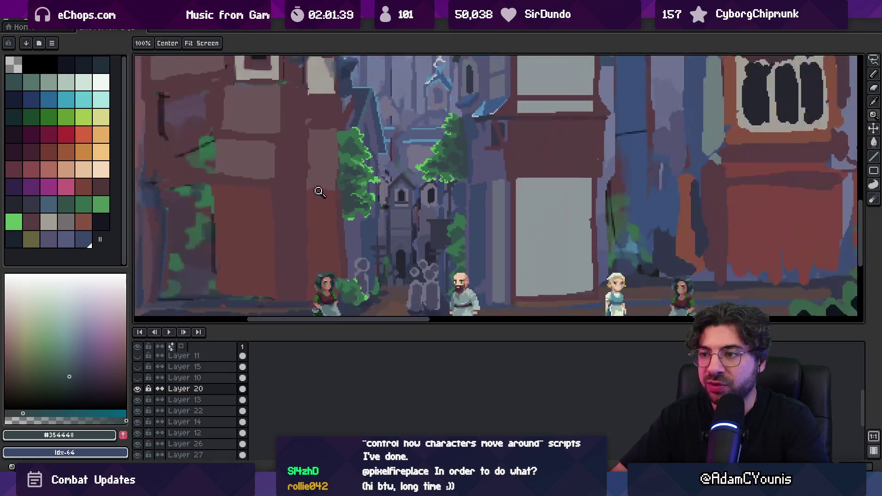
pyautogui.scroll(3, 361, 202)
pyautogui.scroll(2, 361, 204)
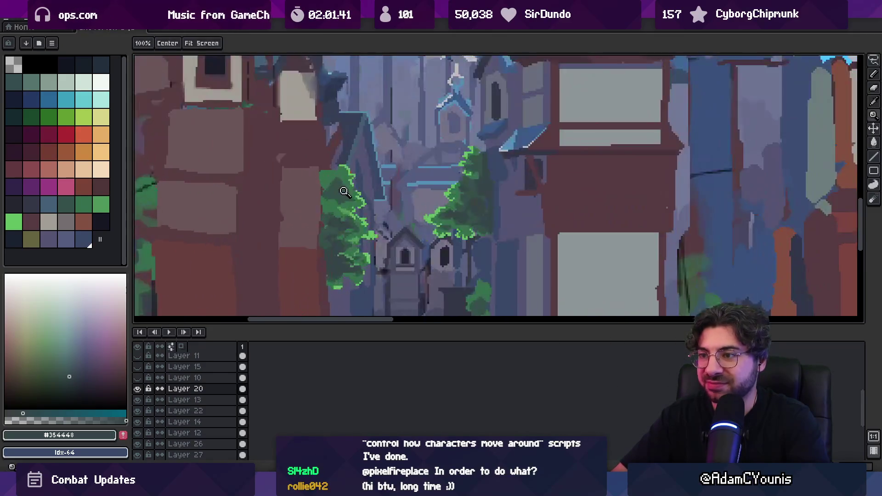
pyautogui.press('b')
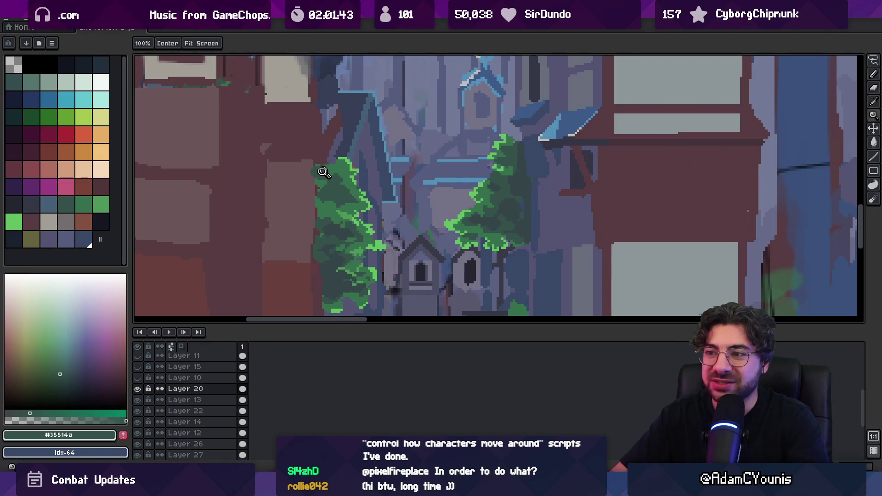
pyautogui.scroll(1, 320, 170)
pyautogui.press('e')
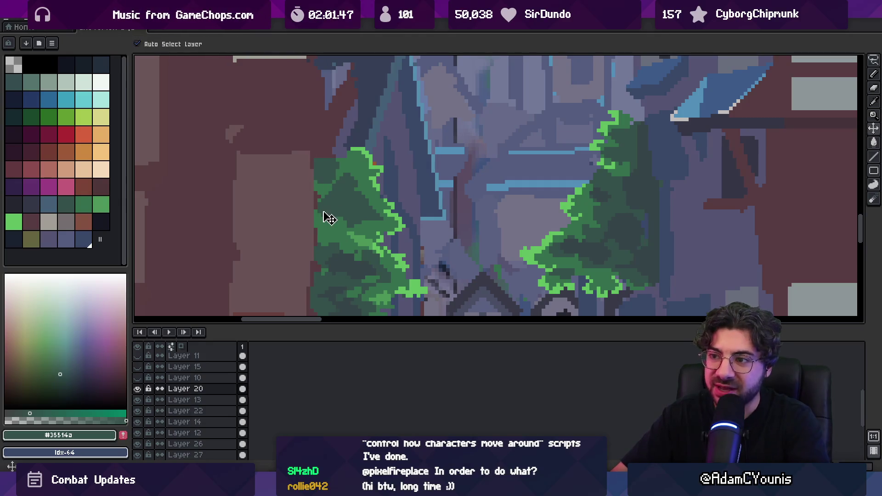
# - Zoom out twice to review the trees, then sample the dark tree green #35514a
pyautogui.press('z')
pyautogui.scroll(-4, 326, 209)
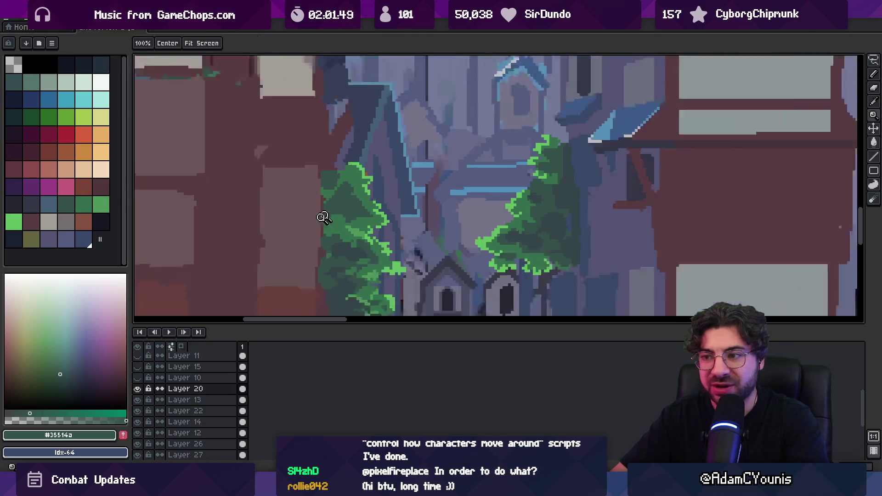
pyautogui.scroll(4, 350, 208)
pyautogui.press('b')
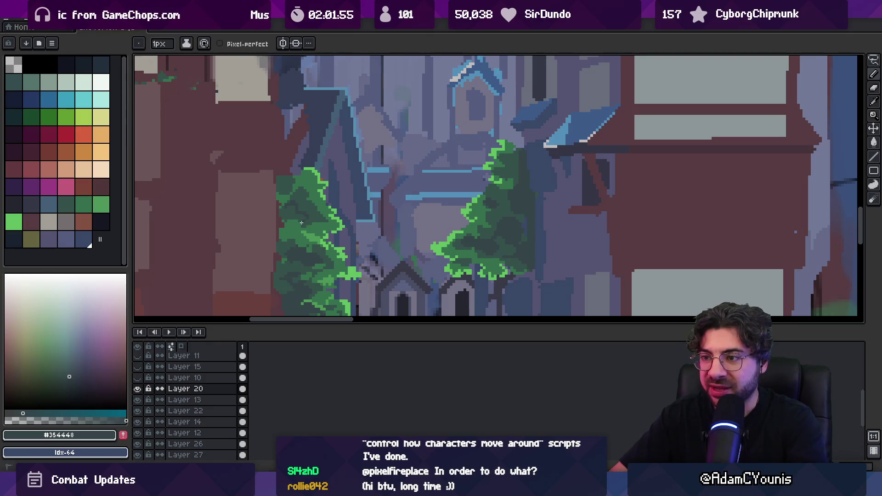
pyautogui.press('z')
pyautogui.scroll(-4, 299, 198)
pyautogui.scroll(4, 332, 188)
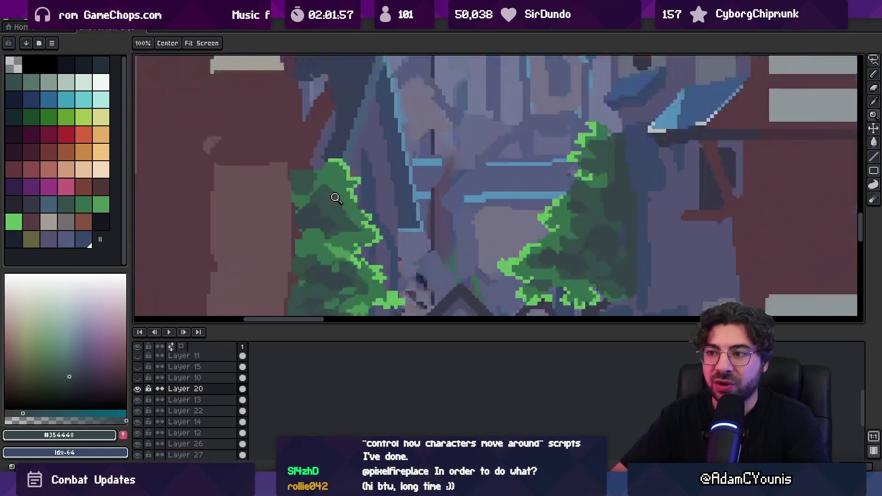
pyautogui.press('b')
pyautogui.keyDown('alt'); pyautogui.click(310, 185); pyautogui.keyUp('alt')
# - Paint dark green shadows over the right tree and light edge pixels, erasing a stray dark block
pyautogui.scroll(2, 344, 183)
pyautogui.moveTo(342, 166)
pyautogui.mouseDown()
pyautogui.moveTo(331, 161)
pyautogui.moveTo(345, 172)
pyautogui.mouseUp()
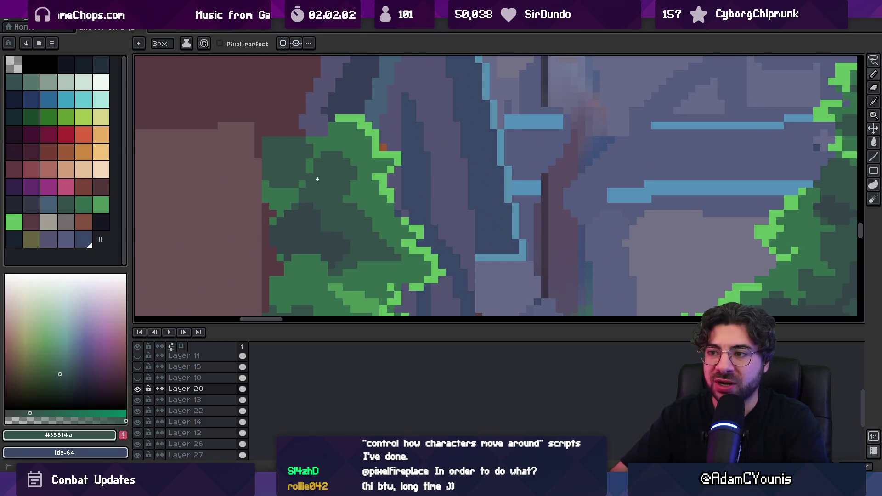
pyautogui.moveTo(299, 190); pyautogui.dragTo(280, 199)
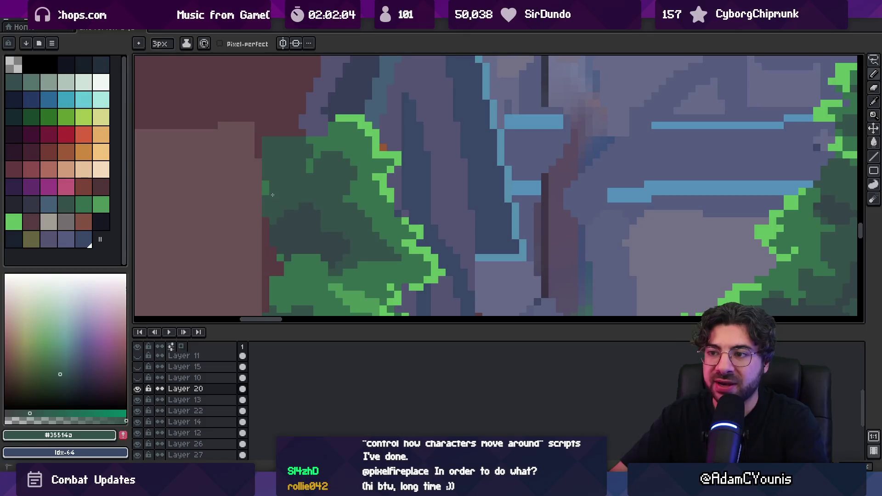
pyautogui.press('e')
pyautogui.click(269, 144)
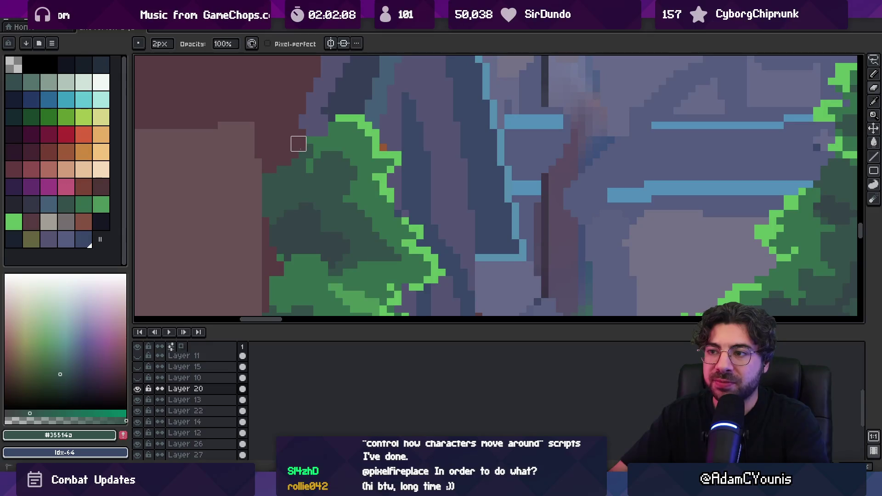
pyautogui.press('b')
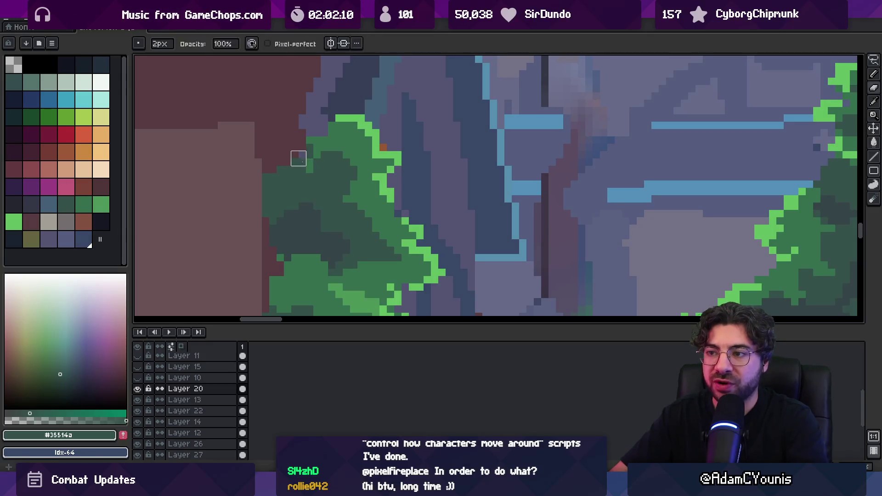
# - Zoom out twice to review the new shadows against the whole street
pyautogui.press('z')
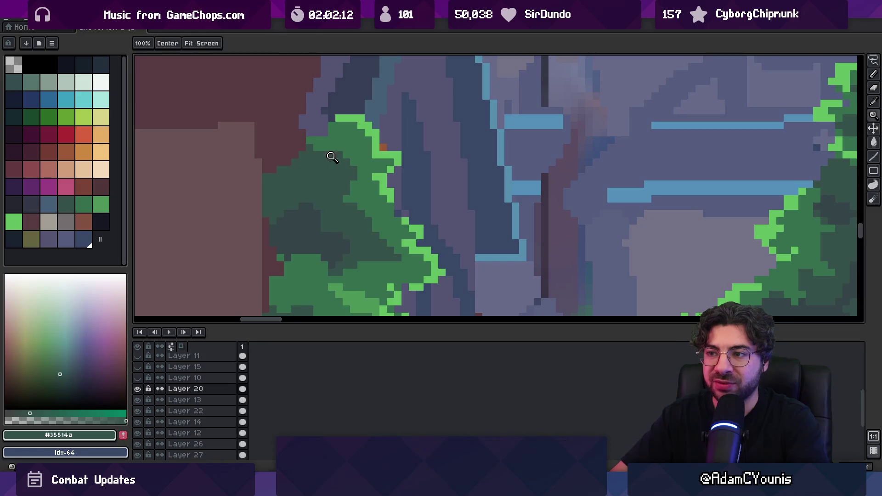
pyautogui.scroll(-3, 312, 174)
pyautogui.scroll(3, 322, 193)
pyautogui.press('b')
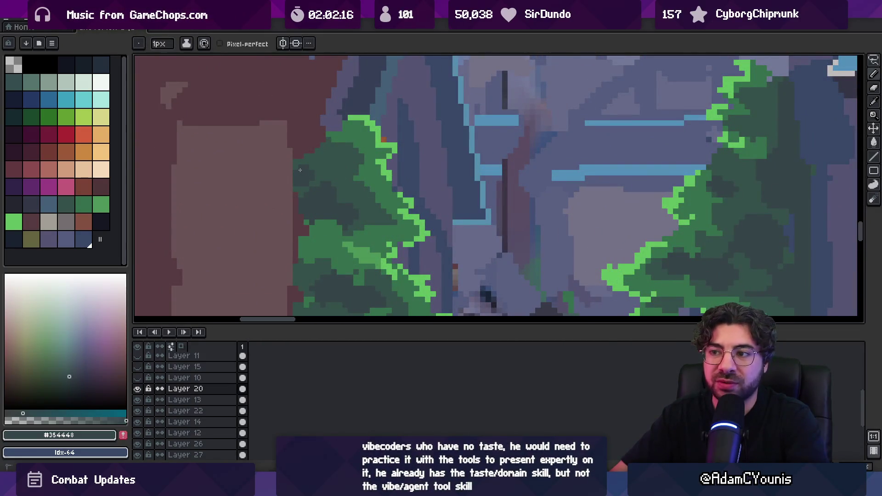
pyautogui.press('z')
pyautogui.scroll(-3, 324, 179)
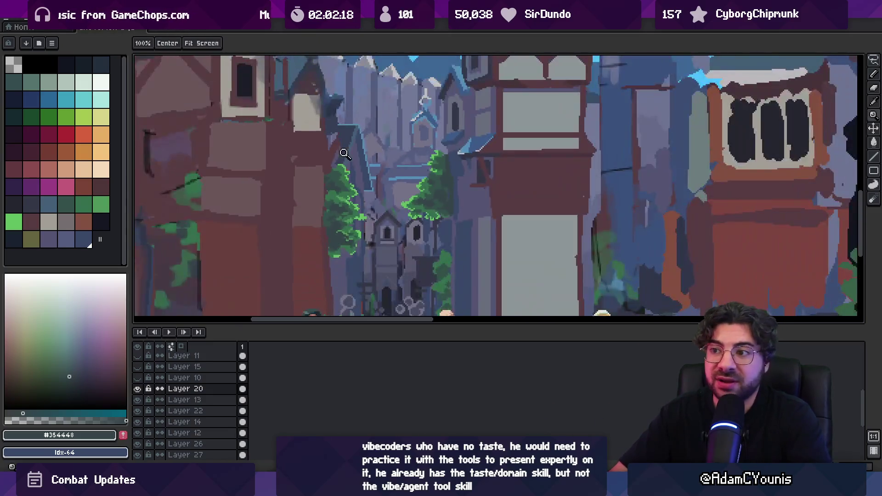
pyautogui.scroll(3, 331, 198)
# - Sample #35514a and #354448 from the trees, switching to a 2px Eraser and checking zoomed out
pyautogui.keyDown('alt'); pyautogui.click(332, 203); pyautogui.keyUp('alt')
pyautogui.press('b')
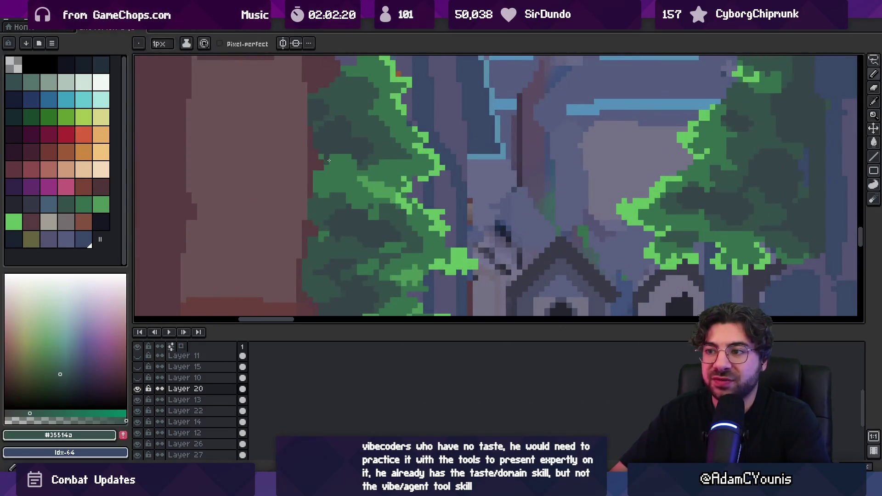
pyautogui.keyDown('alt'); pyautogui.click(323, 157); pyautogui.keyUp('alt')
pyautogui.keyDown('alt'); pyautogui.click(366, 128); pyautogui.keyUp('alt')
pyautogui.press('e')
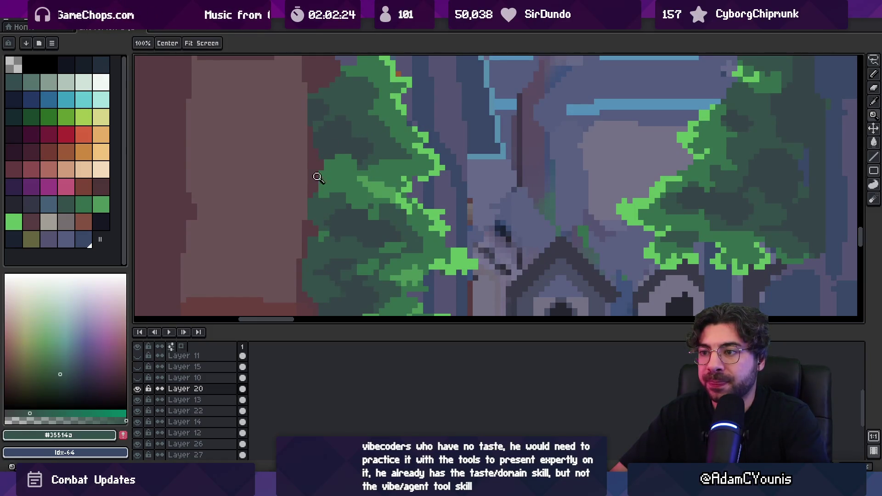
pyautogui.press('z')
pyautogui.scroll(-3, 317, 174)
pyautogui.scroll(2, 363, 154)
pyautogui.press('b')
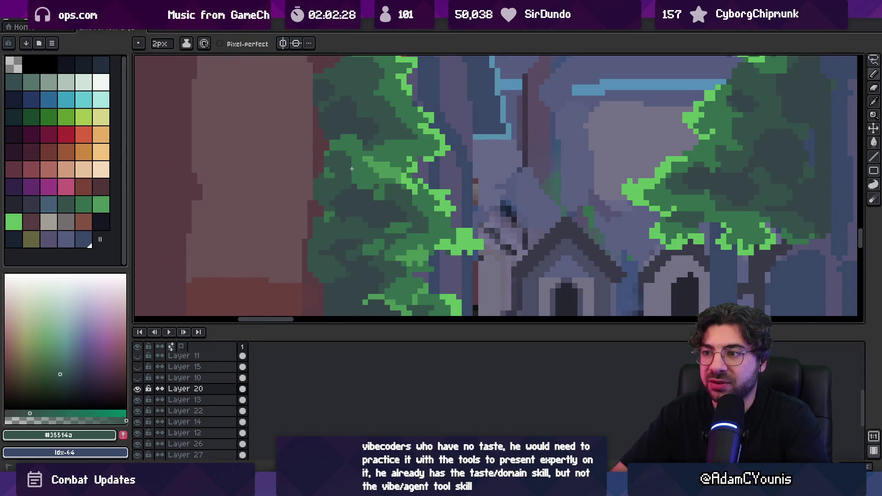
pyautogui.press('z')
pyautogui.scroll(-3, 344, 165)
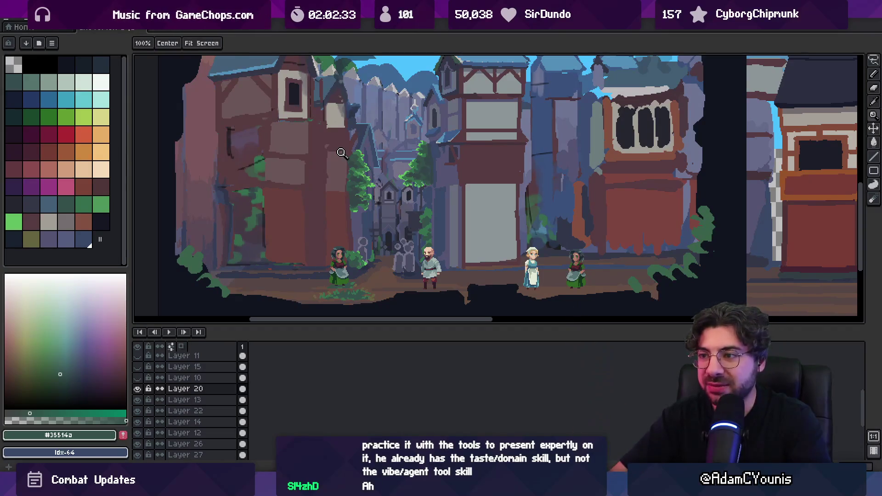
# - Pick the tree green #356f4c, then the lighter green #4b9657 from the foliage
pyautogui.scroll(3, 425, 171)
pyautogui.keyDown('alt'); pyautogui.click(395, 161); pyautogui.keyUp('alt')
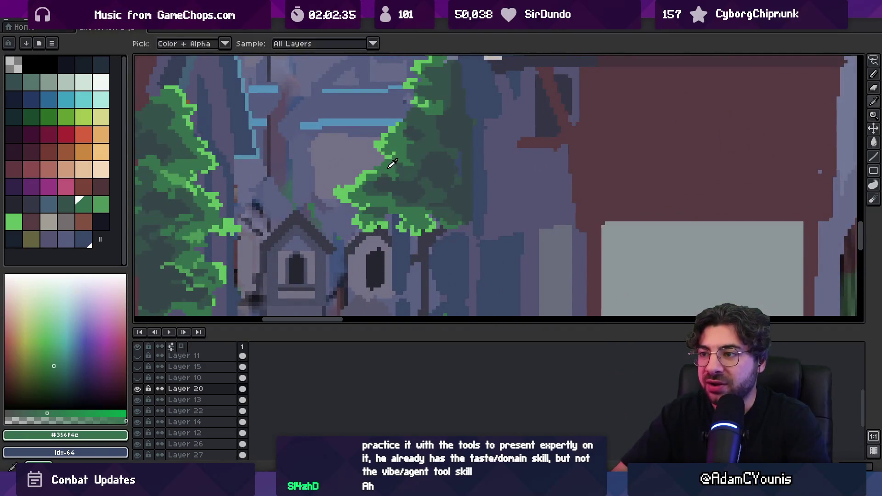
pyautogui.scroll(1, 382, 171)
pyautogui.scroll(1, 360, 191)
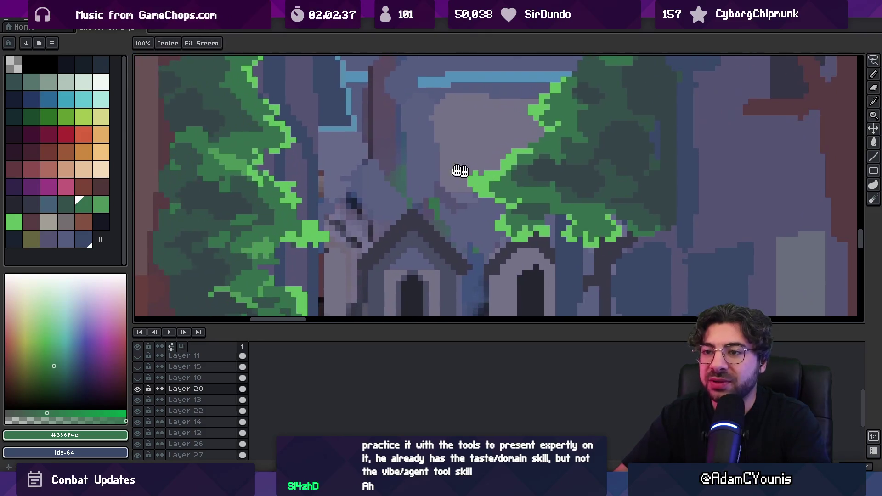
pyautogui.keyDown('alt'); pyautogui.click(235, 161); pyautogui.keyUp('alt')
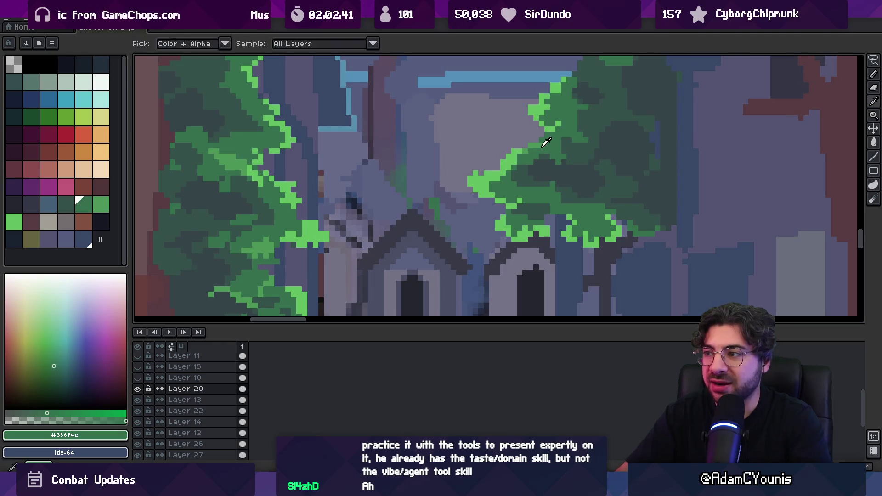
# - Sample dark green #35514a, then settle on medium green #356f4c from the right tree
pyautogui.scroll(-3, 491, 141)
pyautogui.scroll(3, 491, 141)
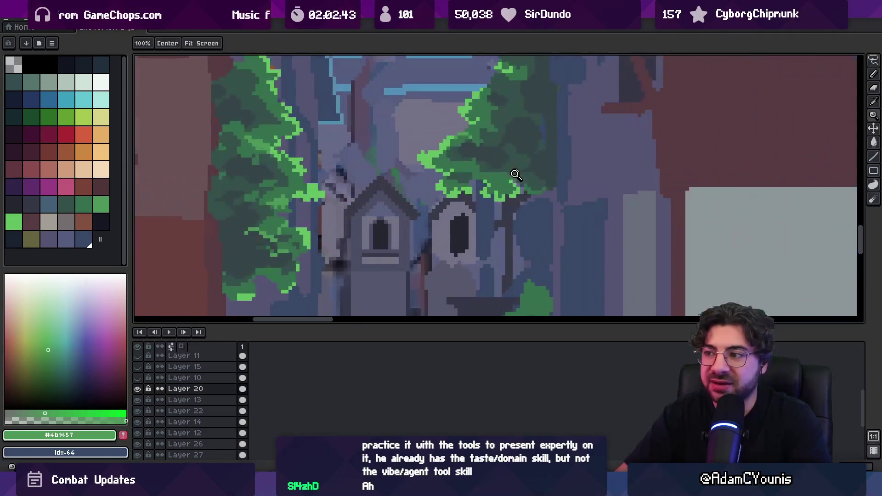
pyautogui.scroll(1, 488, 185)
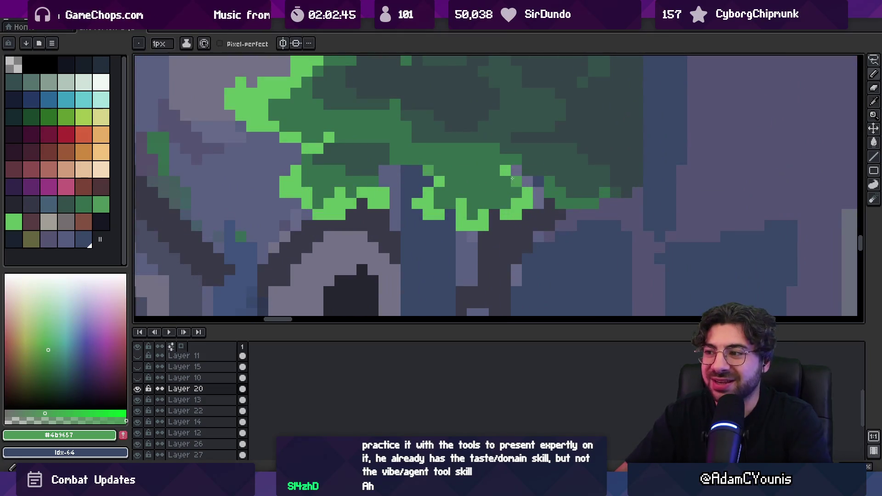
pyautogui.scroll(-2, 421, 199)
pyautogui.scroll(3, 427, 197)
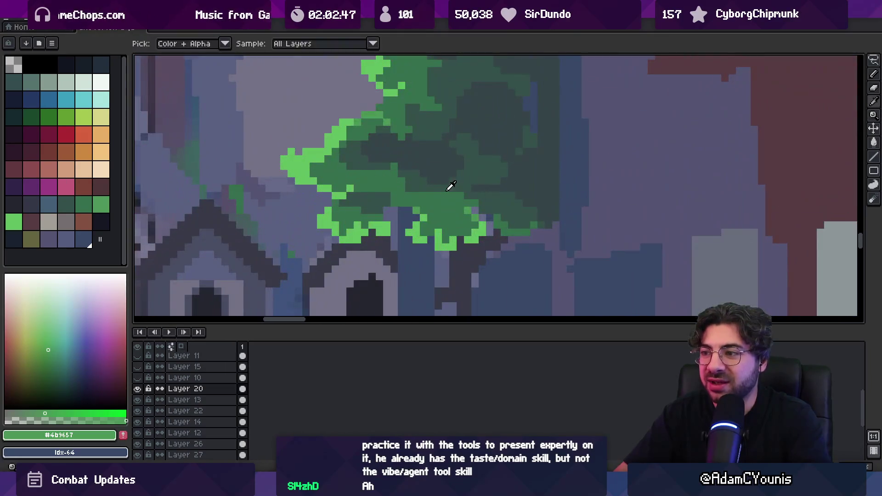
pyautogui.keyDown('alt'); pyautogui.click(451, 197); pyautogui.keyUp('alt')
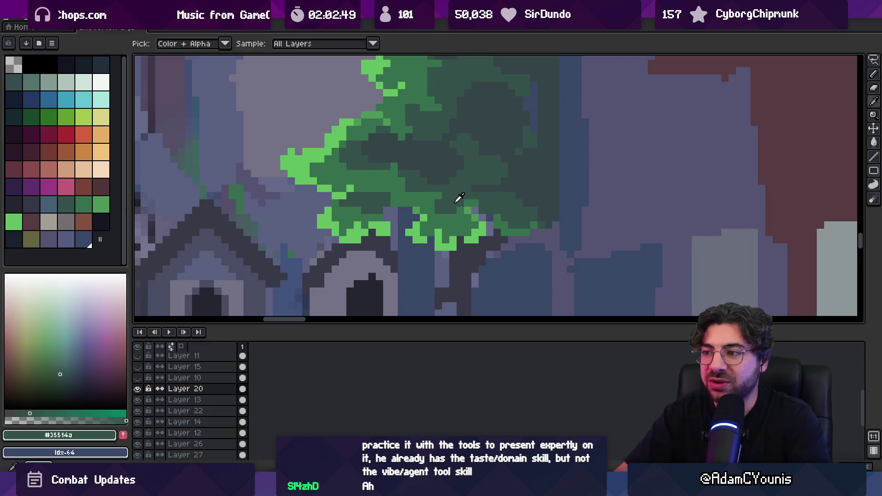
pyautogui.keyDown('alt'); pyautogui.click(405, 195); pyautogui.keyUp('alt')
pyautogui.keyDown('alt'); pyautogui.click(387, 196); pyautogui.keyUp('alt')
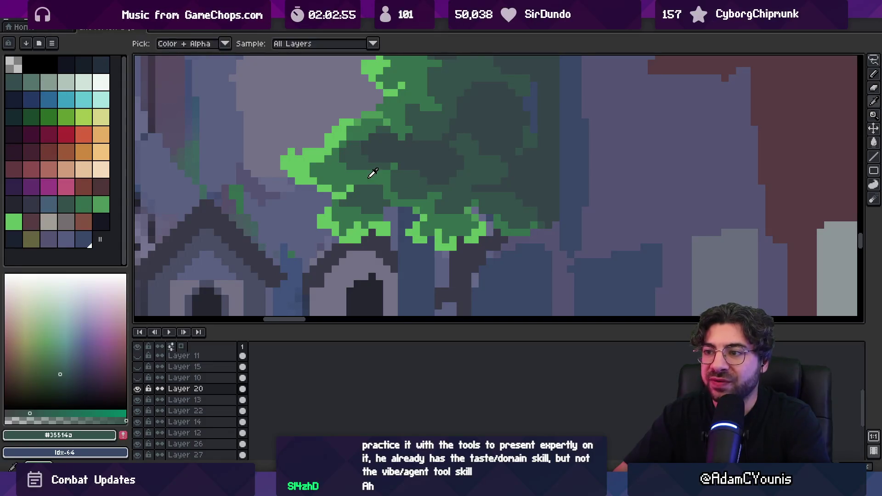
pyautogui.keyDown('alt'); pyautogui.click(363, 187); pyautogui.keyUp('alt')
# - Freehand-select part of the right tree's foliage with the Lasso
pyautogui.scroll(-3, 363, 188)
pyautogui.scroll(3, 369, 183)
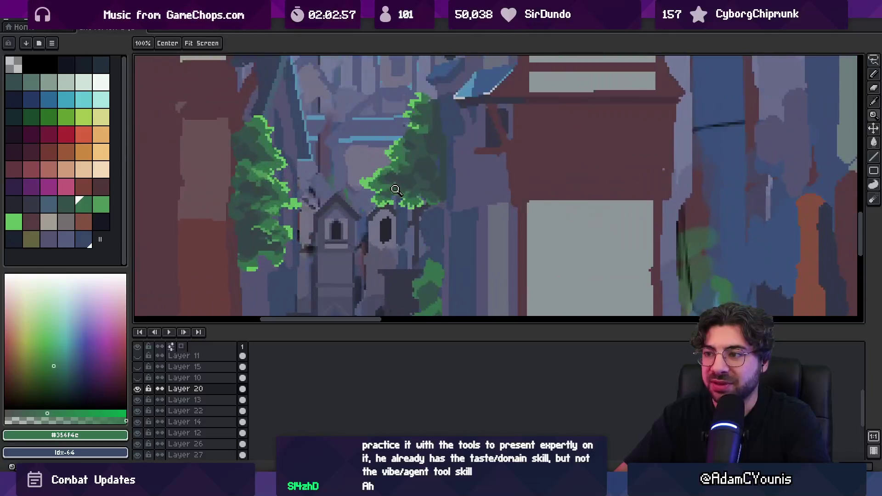
pyautogui.press('q')
pyautogui.moveTo(315, 144)
pyautogui.mouseDown()
pyautogui.moveTo(310, 171)
pyautogui.moveTo(317, 176)
pyautogui.mouseUp()
# - Clear the selection and try moving the tree layer, leaving it in place
pyautogui.hotkey('ctrl', 'd')
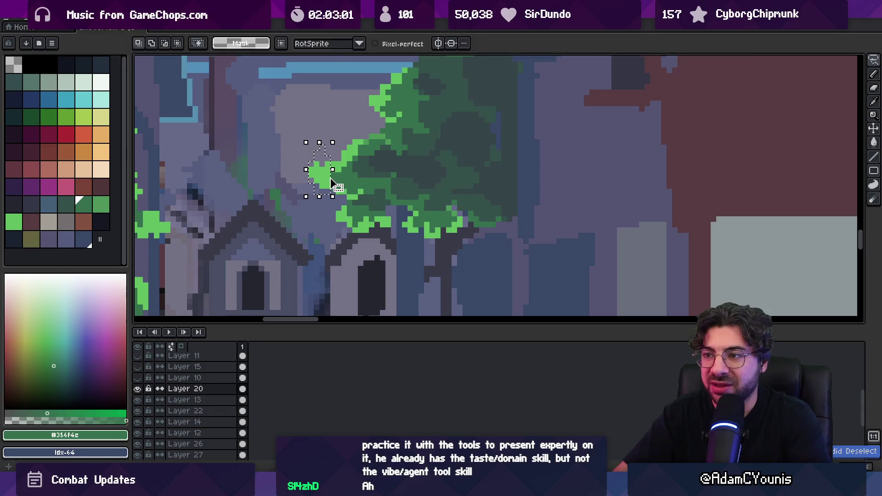
pyautogui.press('v')
pyautogui.click(320, 184)
pyautogui.moveTo(411, 208)
pyautogui.mouseDown()
pyautogui.moveTo(417, 193)
pyautogui.moveTo(423, 202)
pyautogui.moveTo(412, 189)
pyautogui.mouseUp()
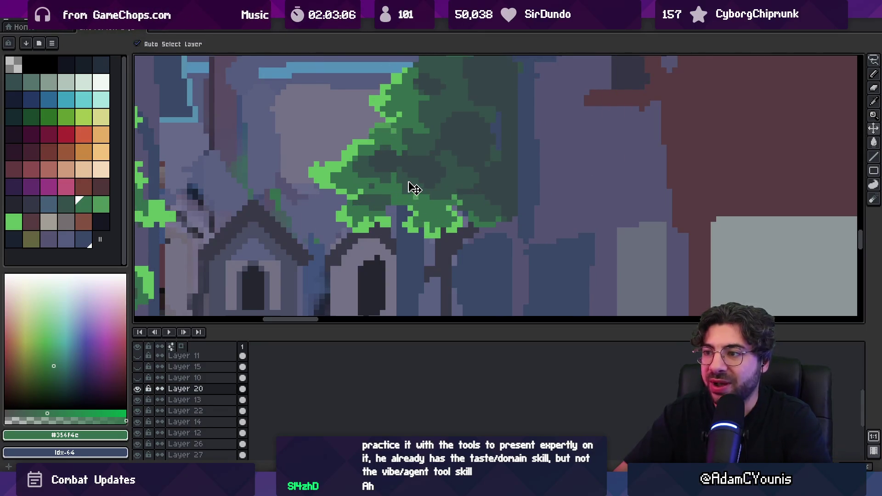
pyautogui.press('b')
pyautogui.press('v')
# - Lasso around the right-hand tree and sample the bright green #60bd60 from its edge
pyautogui.click(407, 176)
pyautogui.press('q')
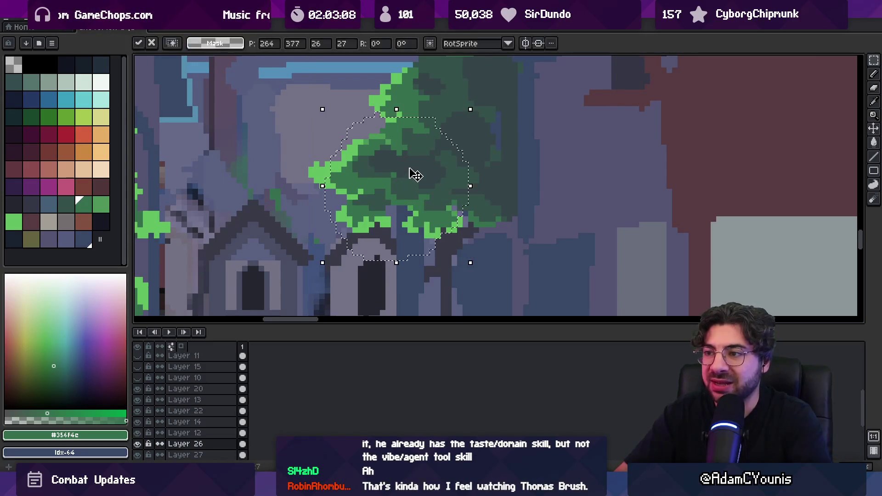
pyautogui.moveTo(311, 153); pyautogui.dragTo(322, 177)
pyautogui.press('z')
pyautogui.scroll(-3, 370, 177)
pyautogui.scroll(2, 404, 162)
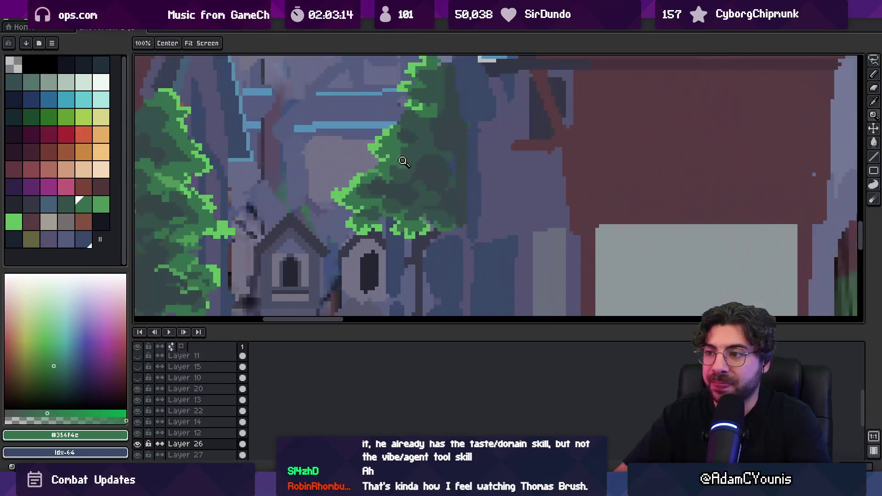
pyautogui.press('o')
pyautogui.click(348, 182)
pyautogui.press('b')
# - Add a bright green highlight pixel to the right tree's left edge
pyautogui.press('z')
pyautogui.scroll(-2, 392, 141)
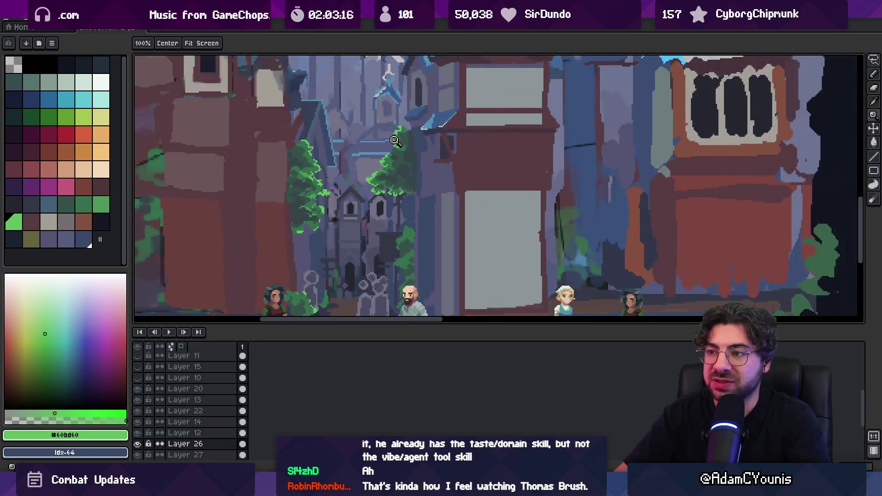
pyautogui.scroll(3, 390, 160)
pyautogui.press('o')
pyautogui.press('b')
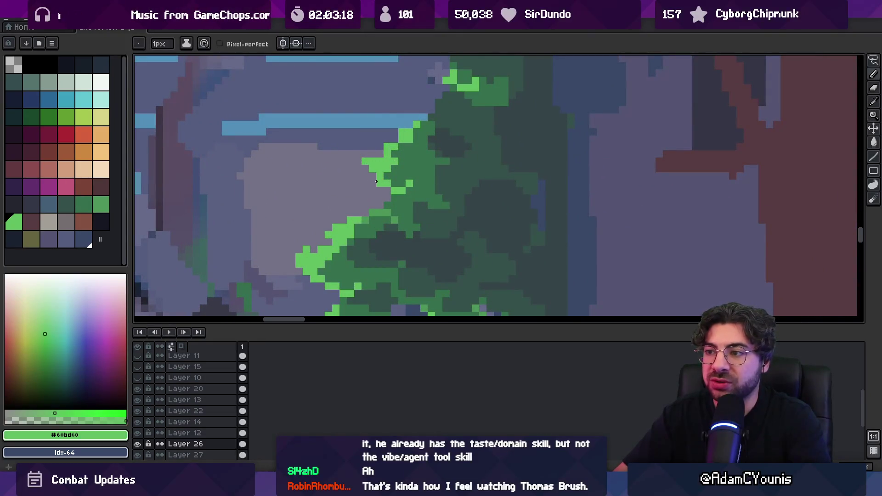
pyautogui.click(366, 169)
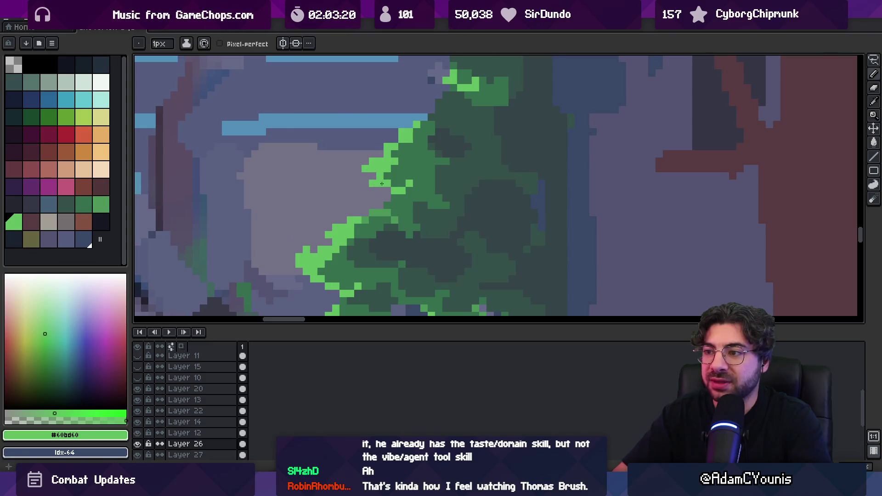
# - Zoom out to check the scene, then sample the dark shade #354448 near the chapel
pyautogui.press('z')
pyautogui.scroll(-3, 409, 166)
pyautogui.scroll(2, 406, 190)
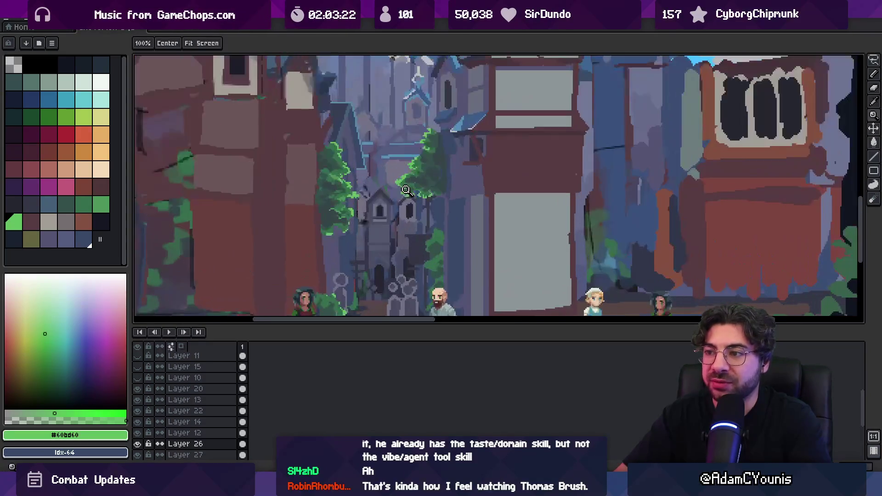
pyautogui.scroll(3, 336, 218)
pyautogui.press('b')
pyautogui.keyDown('alt'); pyautogui.click(309, 224); pyautogui.keyUp('alt')
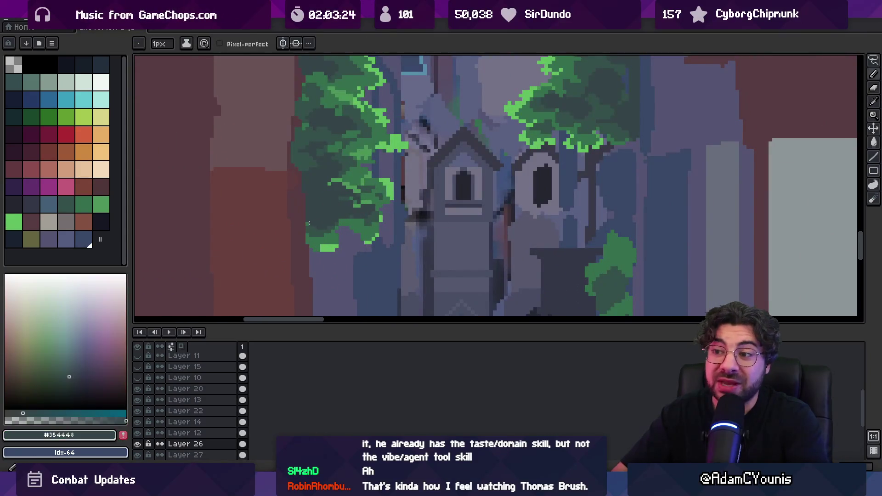
# - Make the left tree's layer active, take dark green #35514a, and zoom to its lower edge
pyautogui.keyDown('ctrl'); pyautogui.click(321, 221); pyautogui.keyUp('ctrl')
pyautogui.keyDown('alt'); pyautogui.click(308, 207); pyautogui.keyUp('alt')
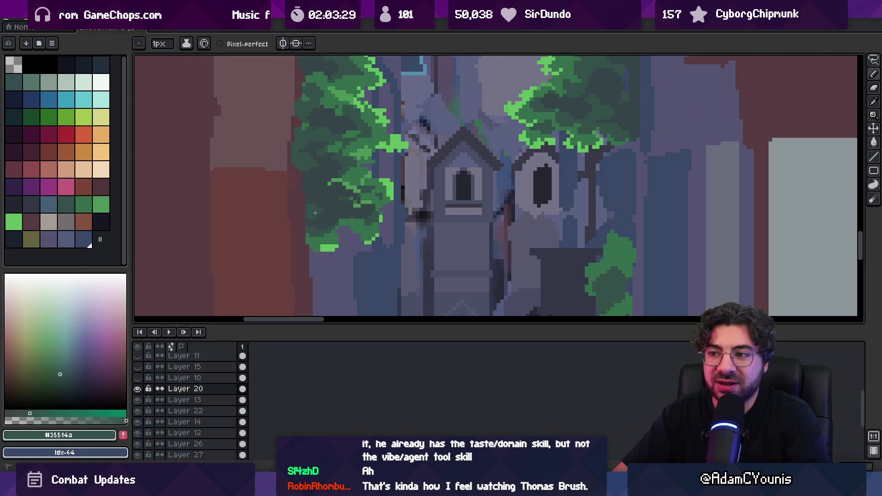
pyautogui.press('z')
pyautogui.click(328, 211)
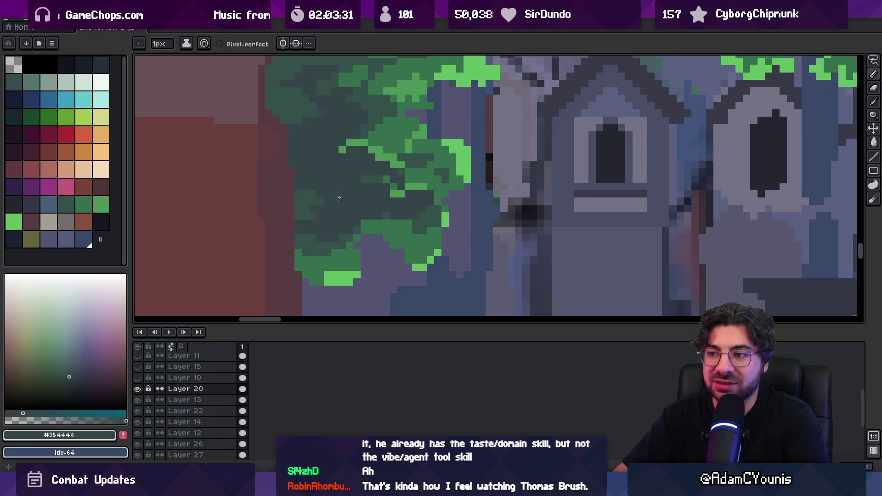
# - Repaint two bright lower leaf pixels in mid green #356F4C and add a #60BD60 highlight on the bottom edge
pyautogui.press('alt')
pyautogui.keyDown('alt'); pyautogui.click(326, 251); pyautogui.keyUp('alt')
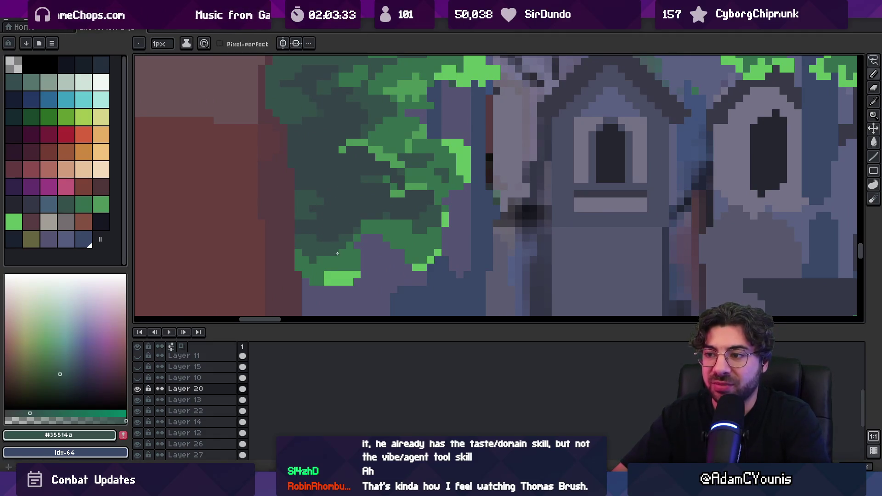
pyautogui.keyDown('alt'); pyautogui.click(339, 254); pyautogui.keyUp('alt')
pyautogui.click(335, 281)
pyautogui.click(350, 281)
pyautogui.press('alt')
pyautogui.keyDown('alt'); pyautogui.click(332, 274); pyautogui.keyUp('alt')
pyautogui.click(320, 282)
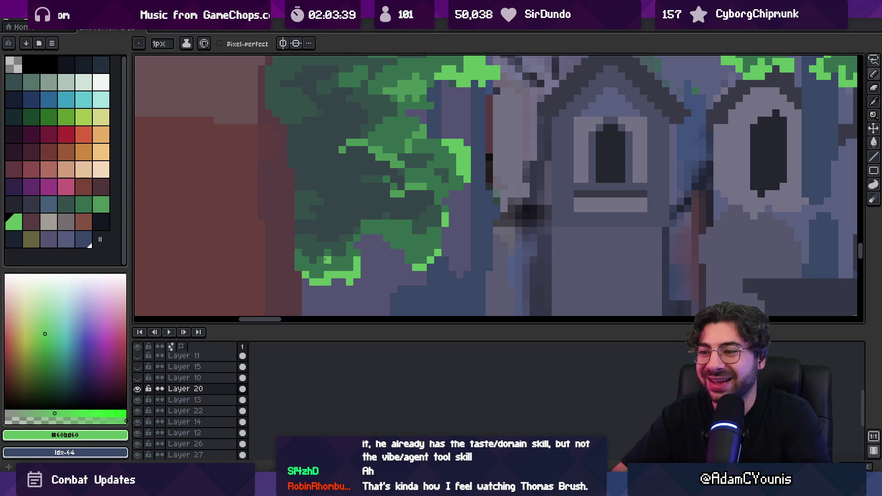
# - Check the tree at a different zoom and pick up foliage green #4B9657 for the Pencil
pyautogui.keyDown('alt'); pyautogui.click(343, 270); pyautogui.keyUp('alt')
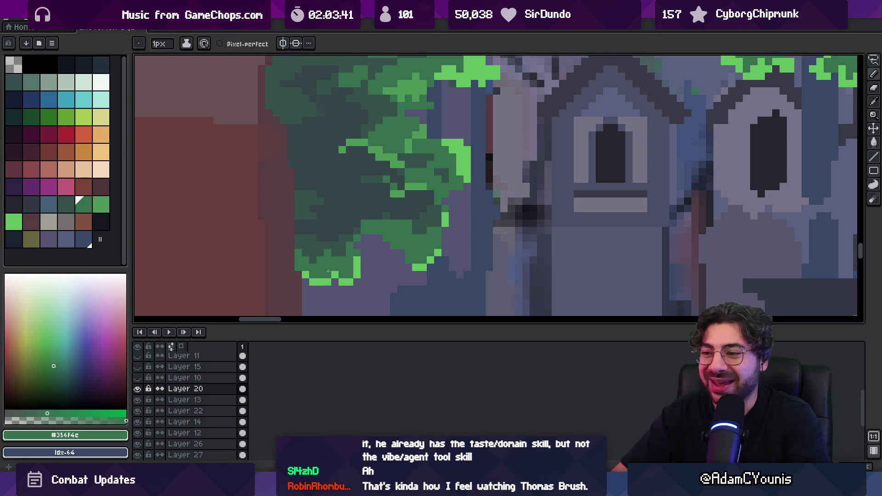
pyautogui.press('z')
pyautogui.scroll(-4, 328, 272)
pyautogui.scroll(3, 374, 235)
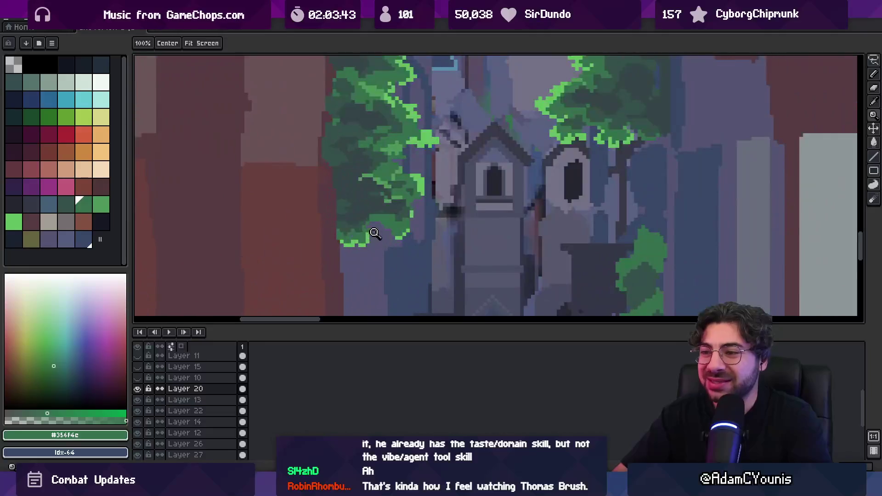
pyautogui.press('i')
pyautogui.click(385, 177)
pyautogui.press('b')
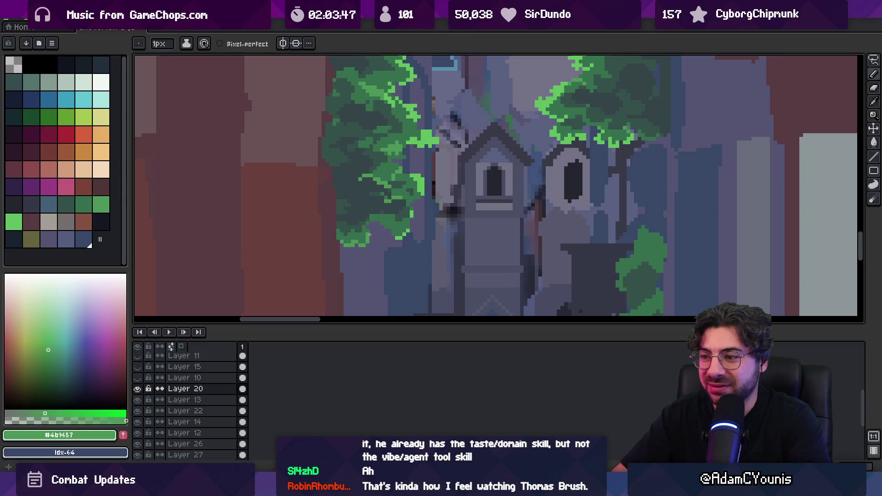
# - Darken bright leaf pixels on the tree's right side with dark green #35514a
pyautogui.press('m')
pyautogui.press('v')
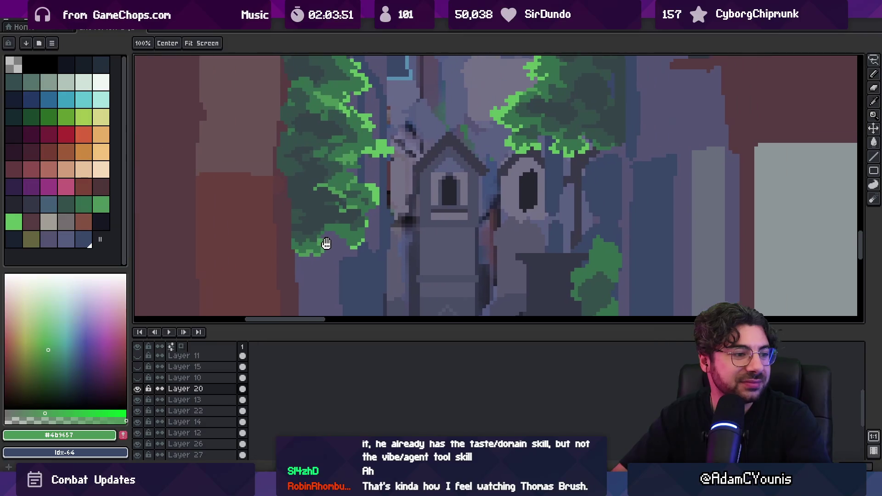
pyautogui.scroll(-2, 330, 244)
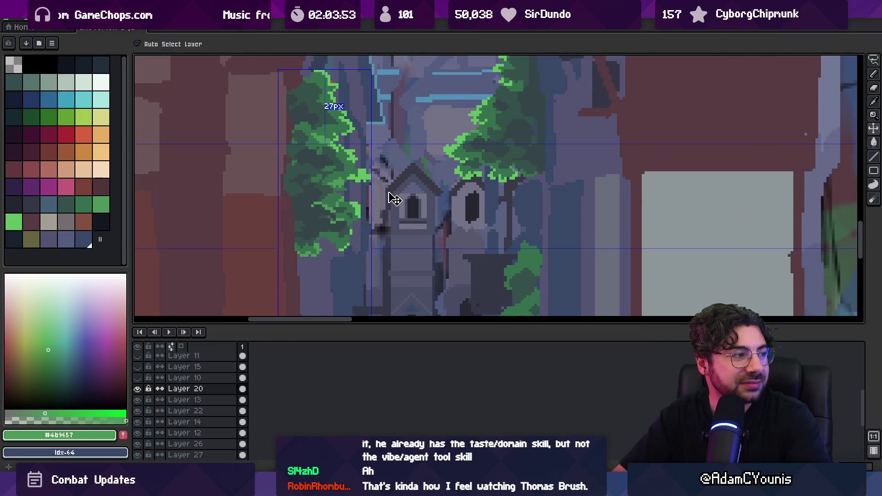
pyautogui.press('b')
pyautogui.scroll(3, 349, 221)
pyautogui.keyDown('alt'); pyautogui.click(311, 233); pyautogui.keyUp('alt')
pyautogui.moveTo(311, 233); pyautogui.dragTo(336, 228)
pyautogui.keyDown('alt'); pyautogui.click(292, 219); pyautogui.keyUp('alt')
pyautogui.keyDown('alt'); pyautogui.click(292, 229); pyautogui.keyUp('alt')
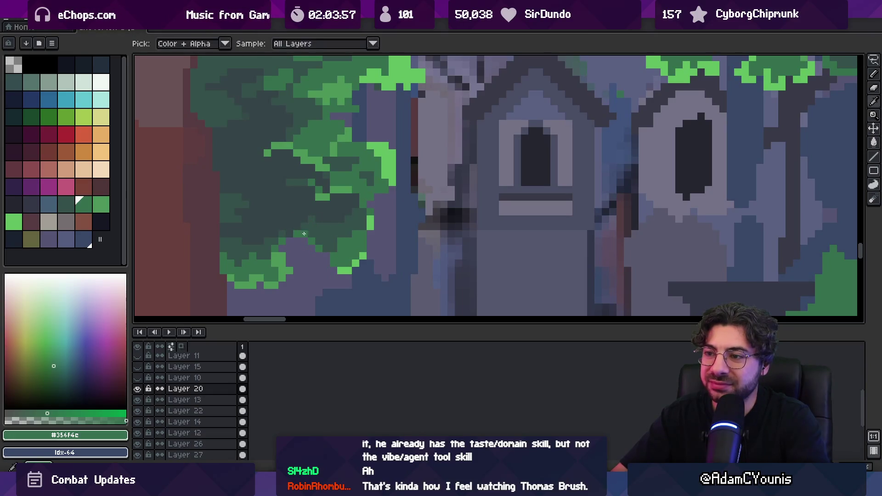
# - Paint a few leaf pixels into the lower foliage, then pick foliage green #4b9657
pyautogui.press('z')
pyautogui.scroll(-2, 312, 230)
pyautogui.scroll(3, 327, 225)
pyautogui.press('b')
pyautogui.moveTo(327, 234); pyautogui.dragTo(333, 249)
pyautogui.keyDown('alt'); pyautogui.click(352, 242); pyautogui.keyUp('alt')
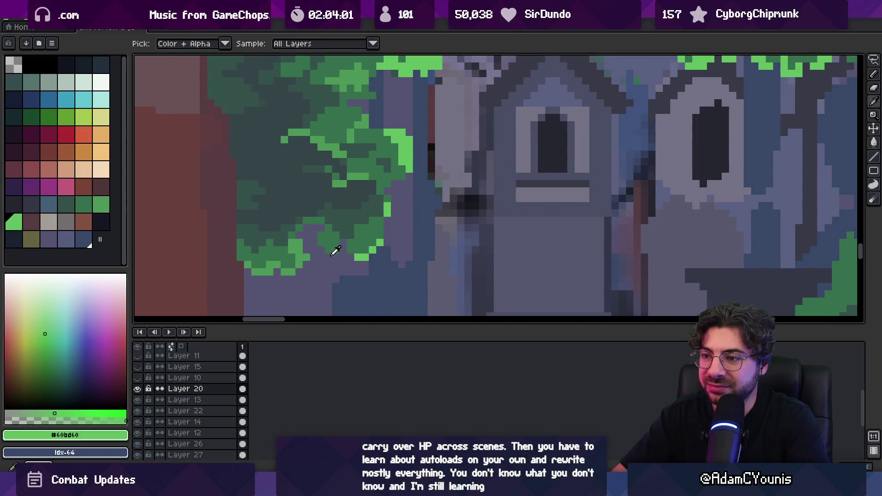
# - Zoom out over the scene, then back in on the alley trees and sample darker green #356f4c
pyautogui.press('z')
pyautogui.scroll(-3, 349, 230)
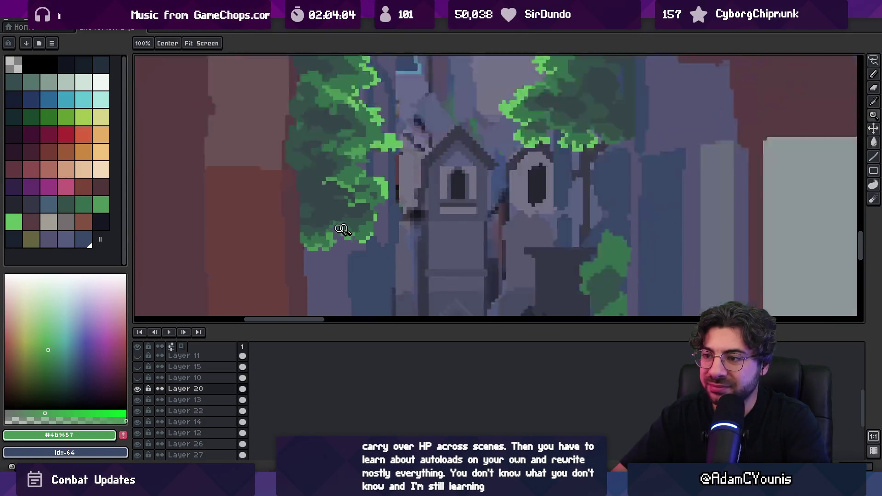
pyautogui.click(379, 207)
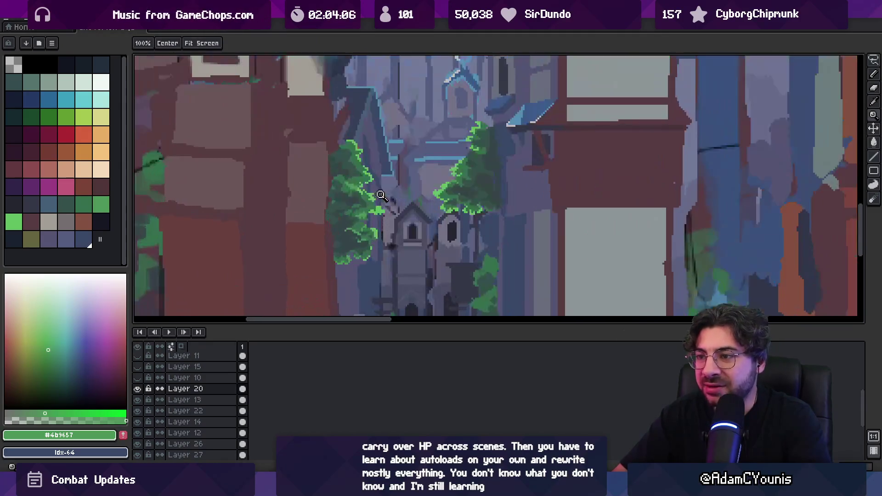
pyautogui.click(354, 201)
pyautogui.scroll(-2, 340, 225)
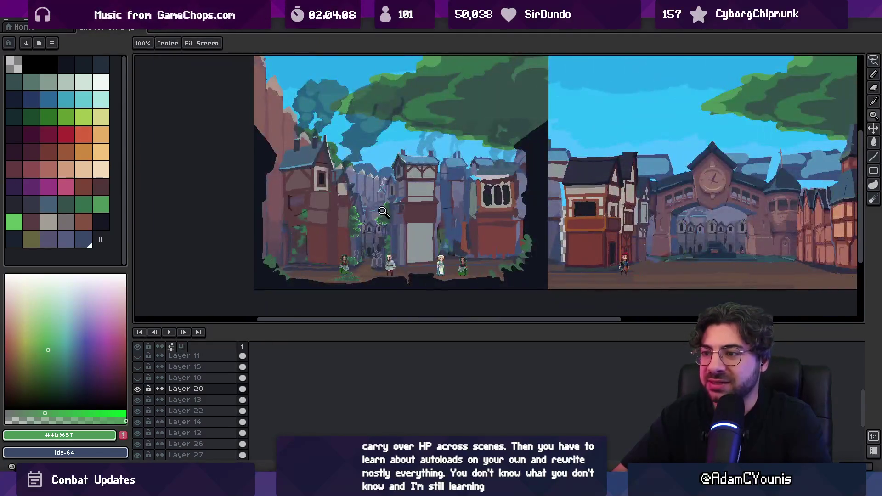
pyautogui.scroll(1, 379, 209)
pyautogui.scroll(2, 367, 193)
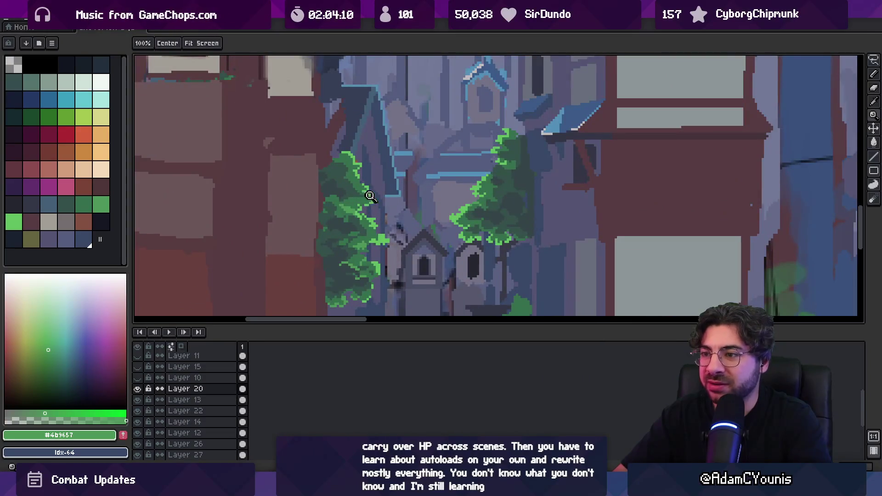
pyautogui.scroll(1, 375, 203)
pyautogui.press('i')
pyautogui.click(343, 209)
pyautogui.press('b')
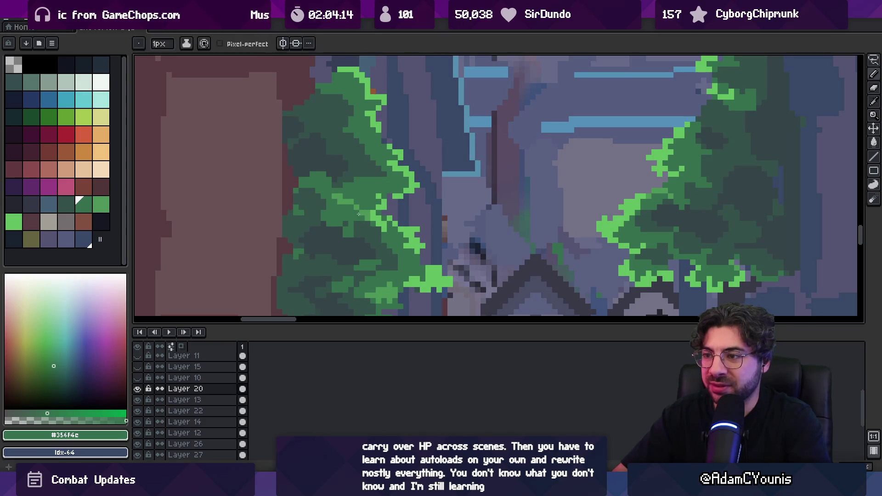
# - Touch up leaf pixels alternating #4b9657 and #356f4c, then zoom out to review the trees
pyautogui.keyDown('alt'); pyautogui.click(354, 206); pyautogui.keyUp('alt')
pyautogui.keyDown('alt'); pyautogui.click(356, 203); pyautogui.keyUp('alt')
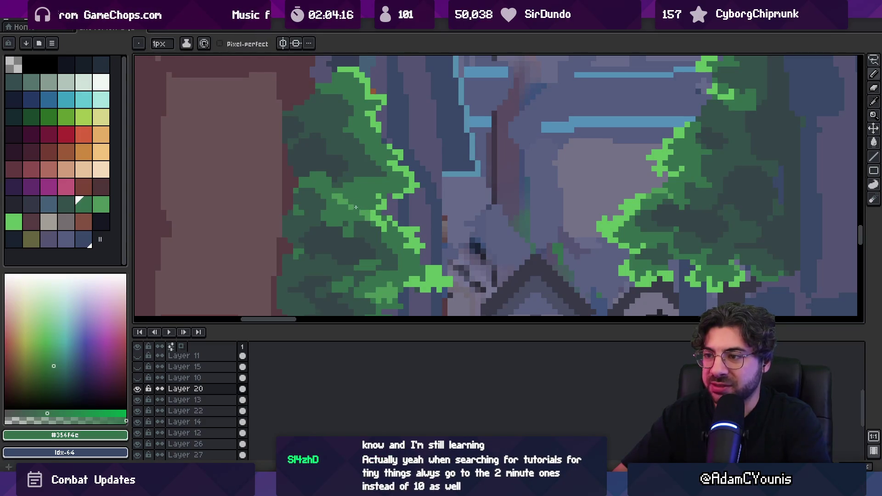
pyautogui.keyDown('alt'); pyautogui.click(350, 212); pyautogui.keyUp('alt')
pyautogui.press('z')
pyautogui.scroll(-5, 349, 205)
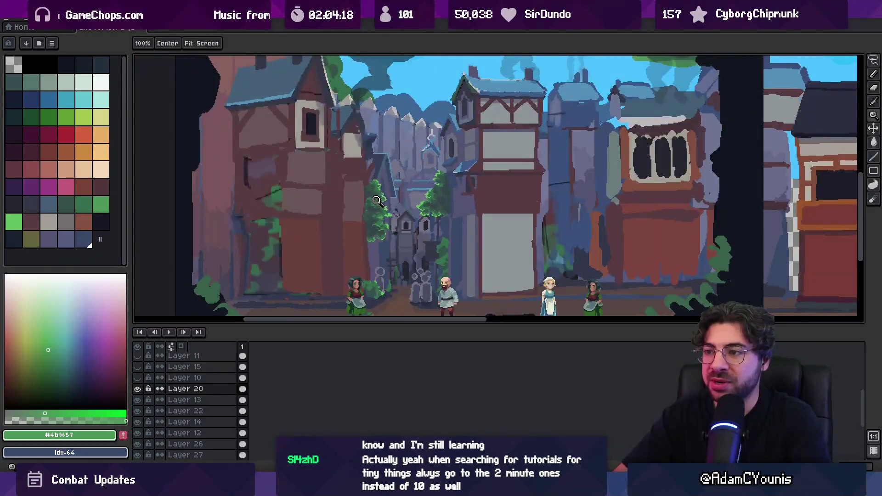
pyautogui.scroll(5, 395, 213)
pyautogui.keyDown('alt'); pyautogui.click(376, 224); pyautogui.keyUp('alt')
pyautogui.press('b')
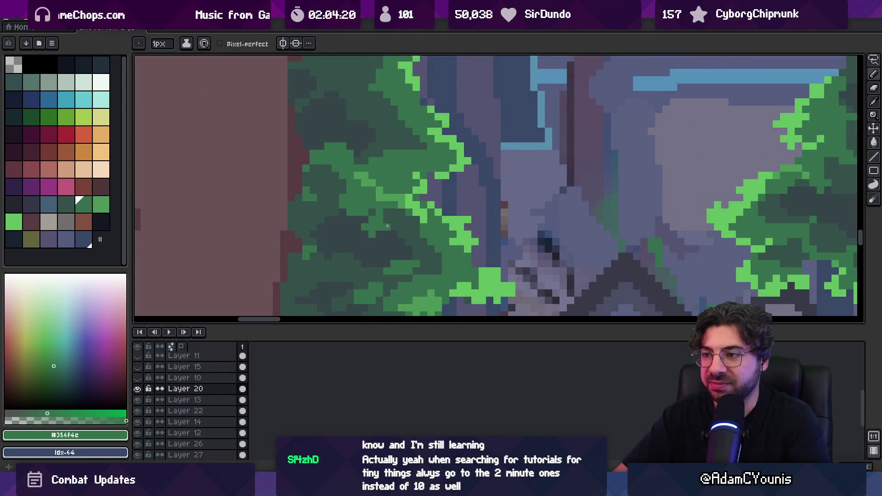
pyautogui.press('h')
pyautogui.scroll(-4, 375, 197)
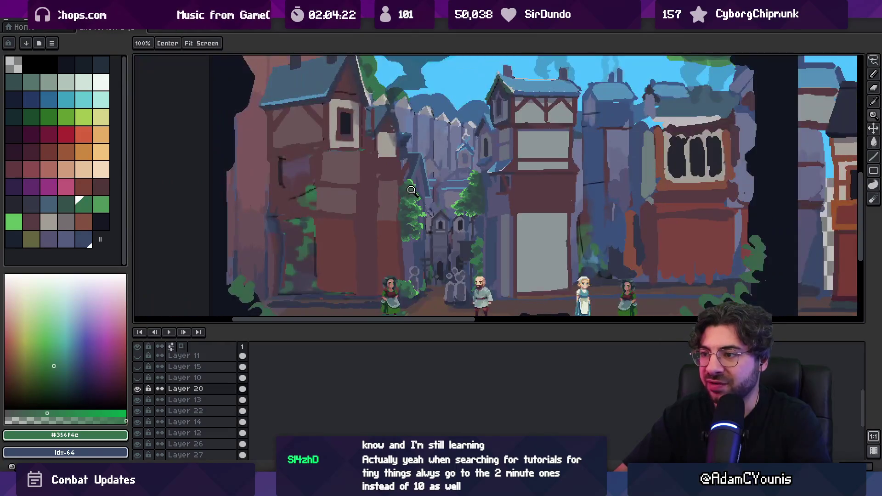
pyautogui.scroll(5, 441, 193)
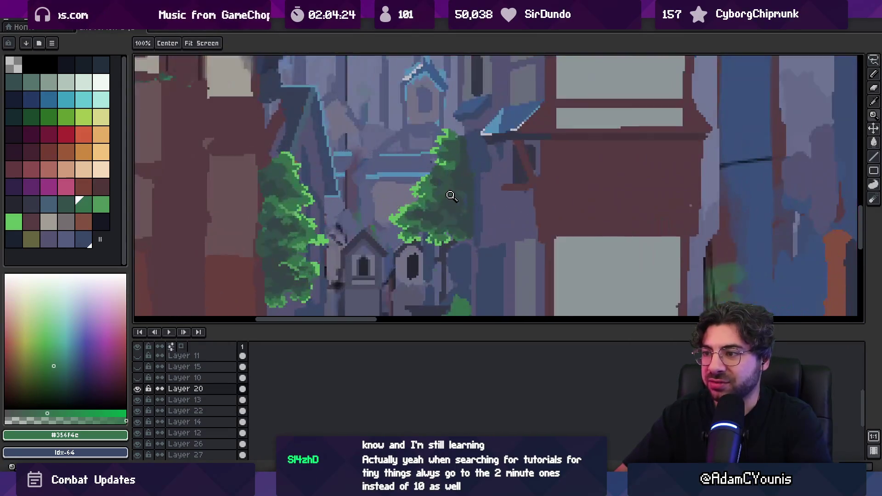
pyautogui.press('i')
pyautogui.click(430, 197)
pyautogui.press('b')
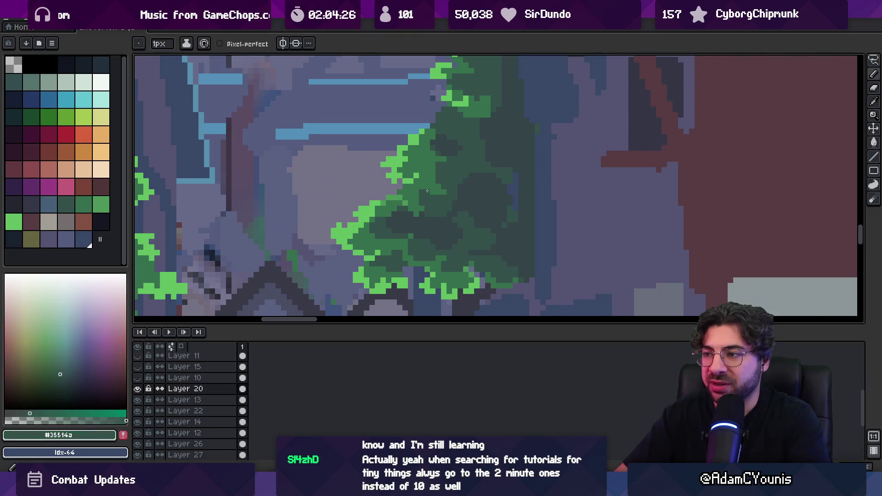
pyautogui.keyDown('alt'); pyautogui.click(428, 190); pyautogui.keyUp('alt')
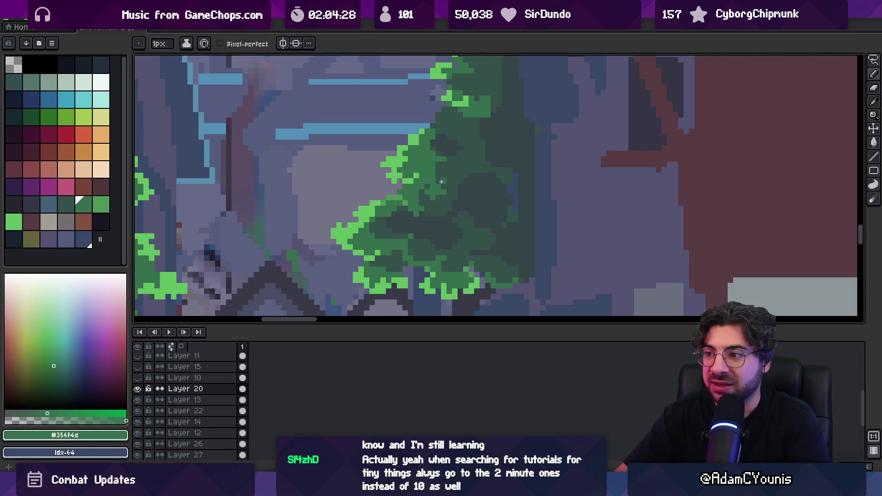
pyautogui.keyDown('alt'); pyautogui.click(412, 201); pyautogui.keyUp('alt')
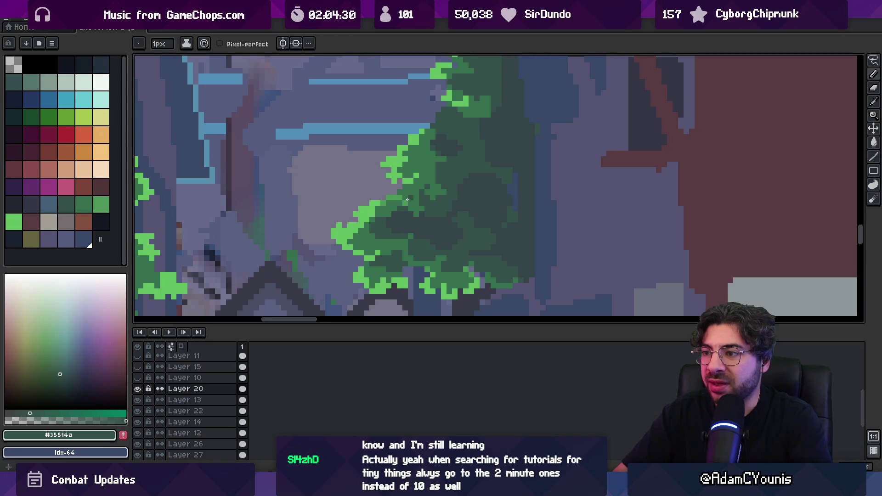
pyautogui.keyDown('alt'); pyautogui.click(389, 225); pyautogui.keyUp('alt')
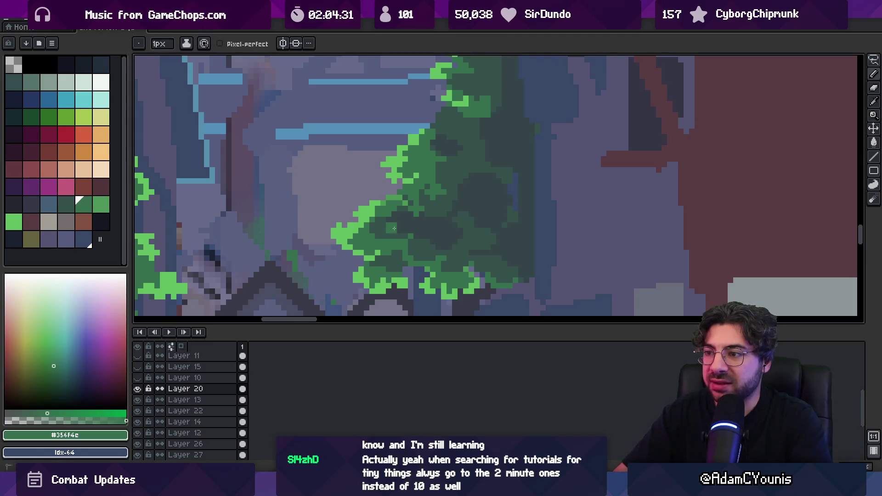
pyautogui.press('alt')
pyautogui.keyDown('alt'); pyautogui.click(393, 232); pyautogui.keyUp('alt')
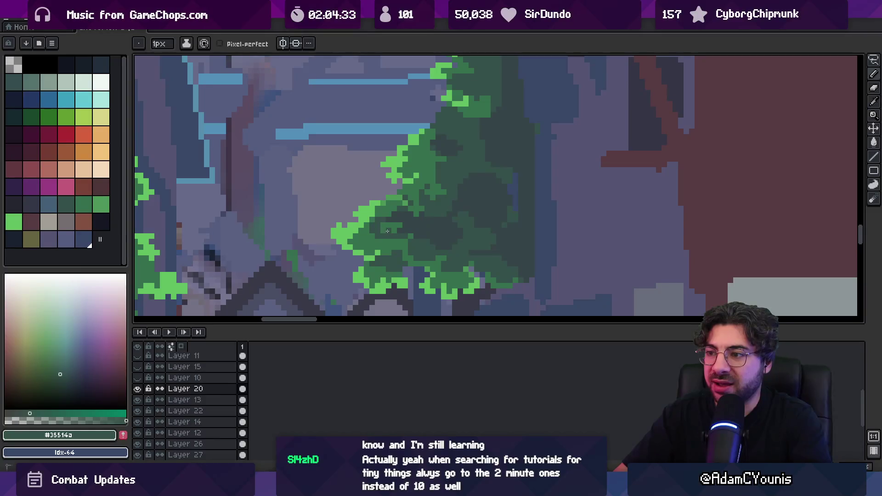
pyautogui.press('z')
pyautogui.scroll(-3, 414, 216)
pyautogui.scroll(3, 437, 203)
pyautogui.press('b')
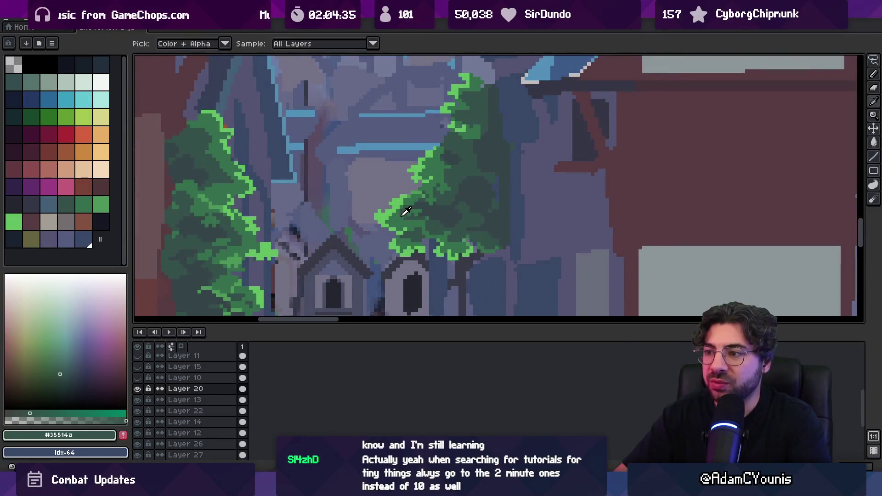
pyautogui.keyDown('alt'); pyautogui.click(415, 207); pyautogui.keyUp('alt')
pyautogui.press('z')
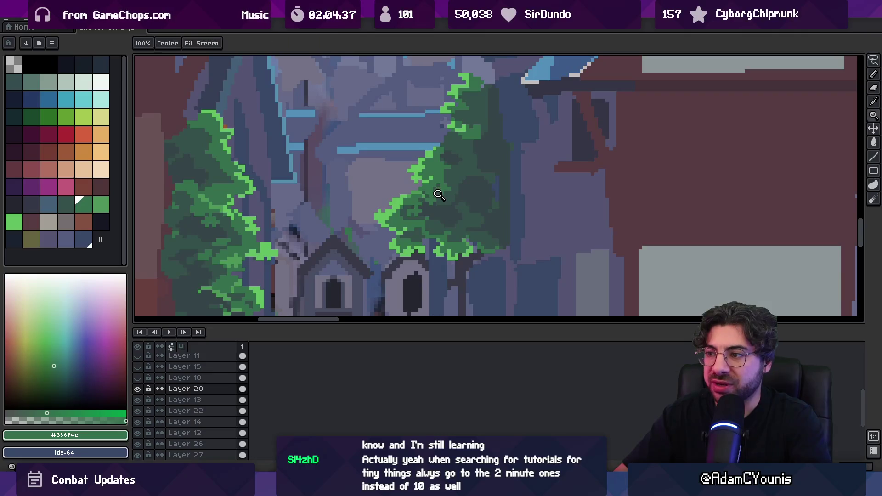
pyautogui.scroll(-3, 432, 177)
pyautogui.scroll(3, 434, 198)
pyautogui.press('b')
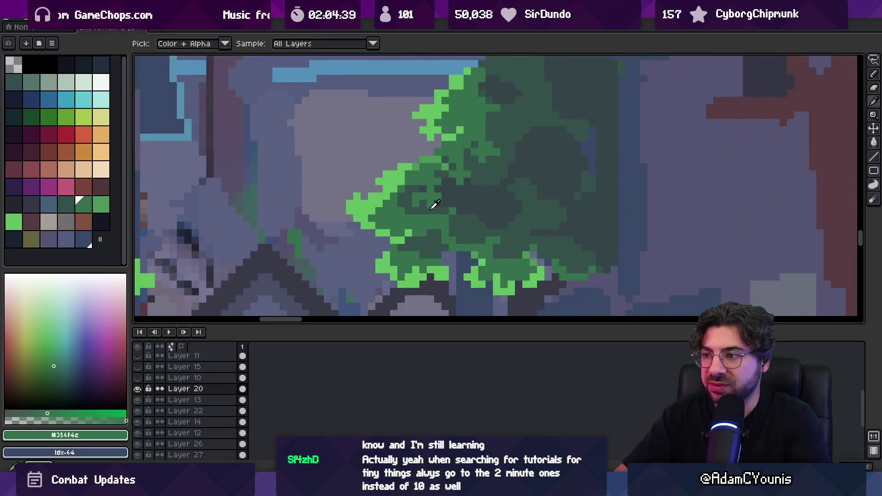
pyautogui.keyDown('alt'); pyautogui.click(421, 201); pyautogui.keyUp('alt')
pyautogui.keyDown('alt'); pyautogui.click(422, 194); pyautogui.keyUp('alt')
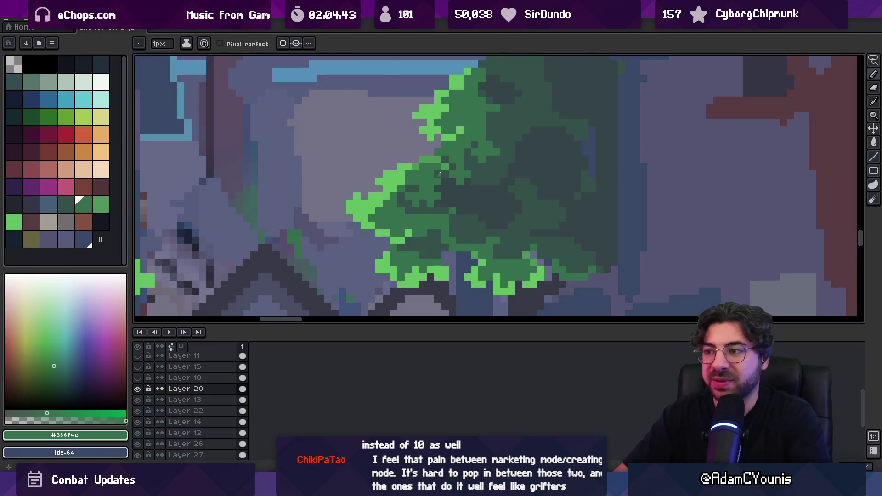
pyautogui.press('z')
pyautogui.scroll(-3, 428, 202)
pyautogui.scroll(3, 439, 175)
pyautogui.press('b')
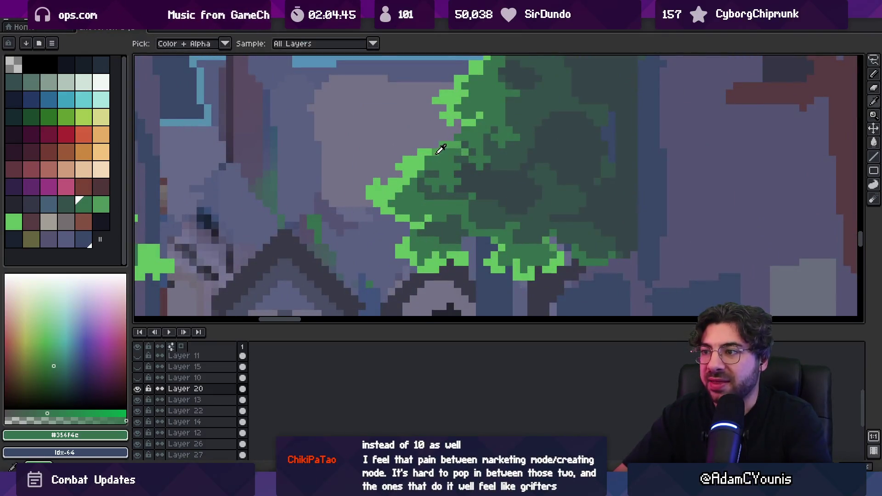
pyautogui.keyDown('alt'); pyautogui.click(440, 149); pyautogui.keyUp('alt')
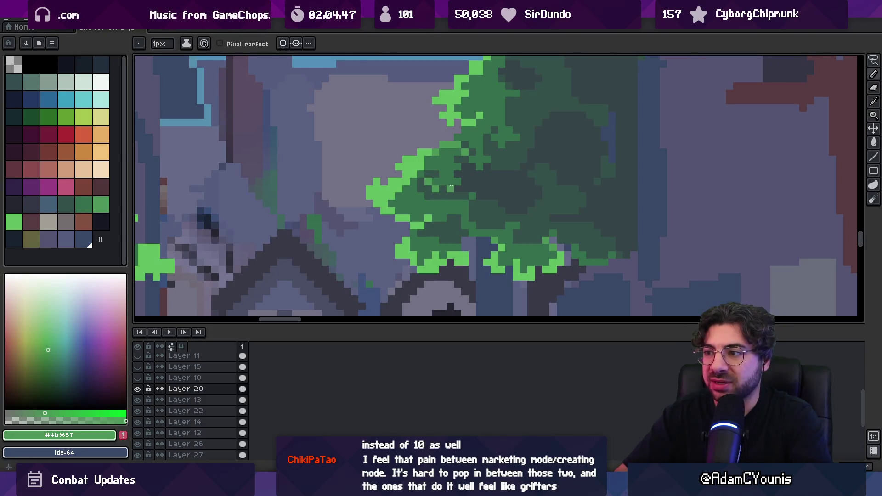
pyautogui.press('z')
pyautogui.scroll(-3, 460, 179)
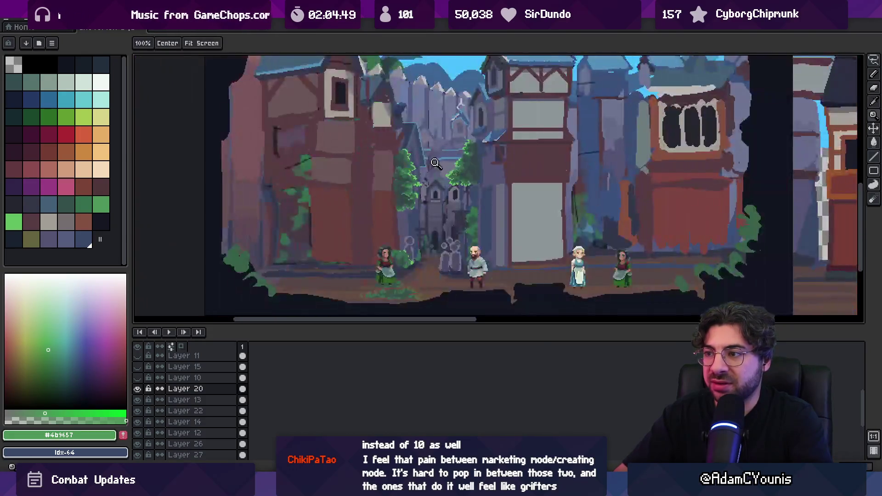
pyautogui.scroll(2, 470, 170)
pyautogui.scroll(3, 471, 171)
pyautogui.press('b')
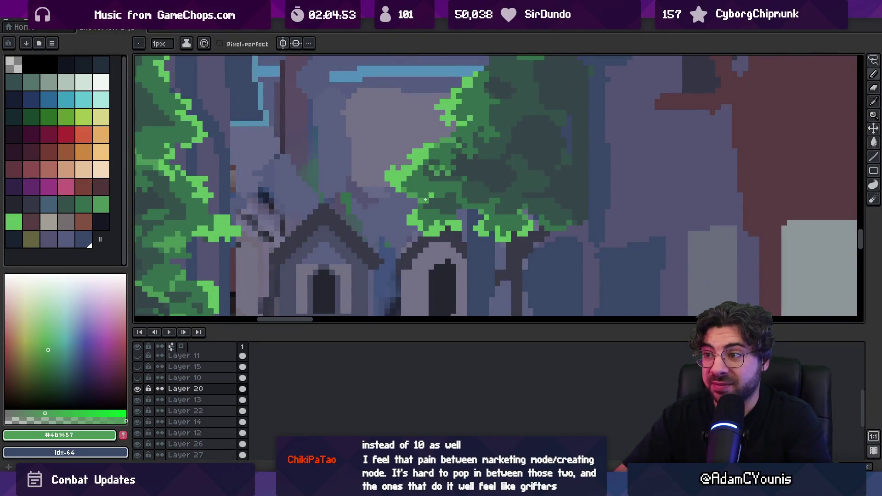
pyautogui.press('z')
pyautogui.scroll(-3, 445, 181)
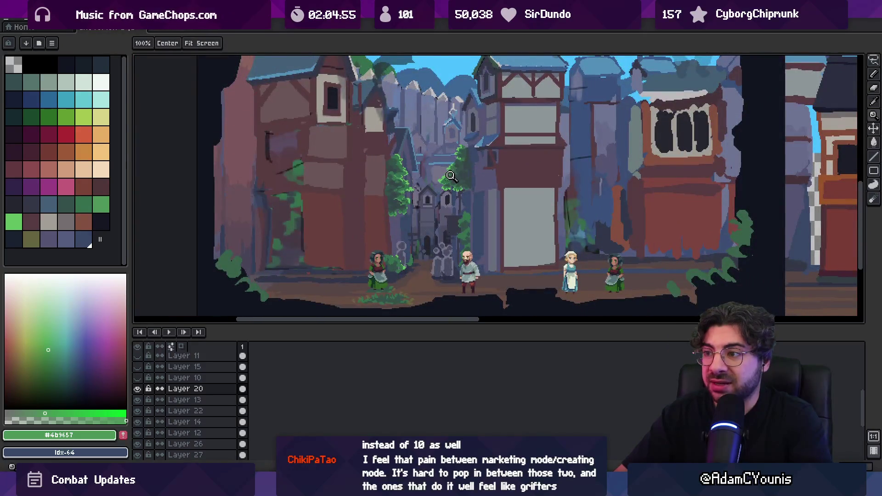
pyautogui.scroll(3, 452, 175)
pyautogui.keyDown('alt'); pyautogui.click(420, 182); pyautogui.keyUp('alt')
pyautogui.press('b')
pyautogui.keyDown('alt'); pyautogui.click(420, 175); pyautogui.keyUp('alt')
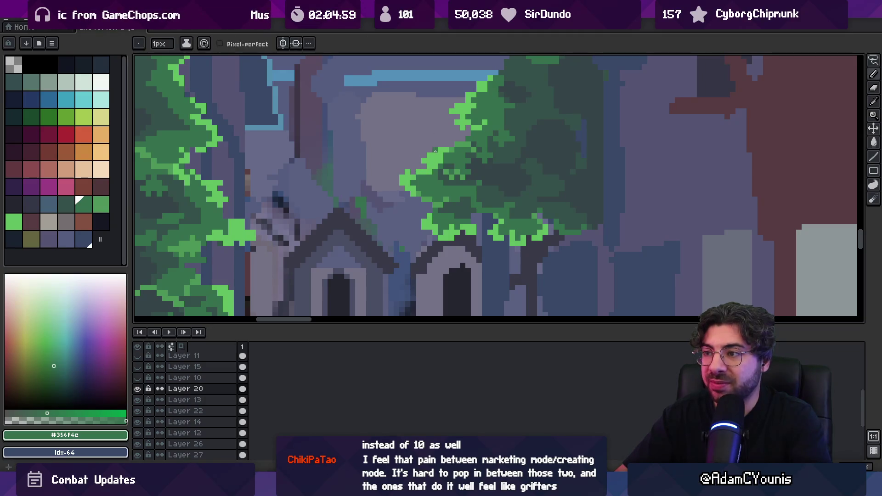
pyautogui.press('e')
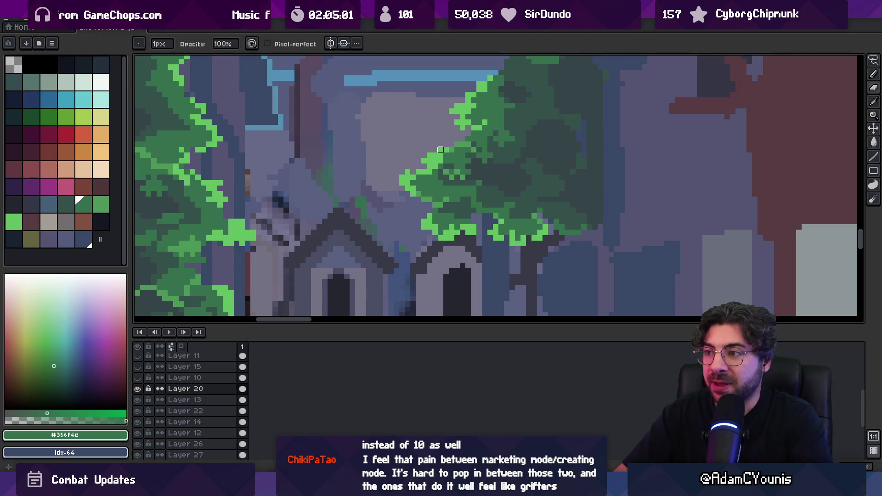
pyautogui.press('v')
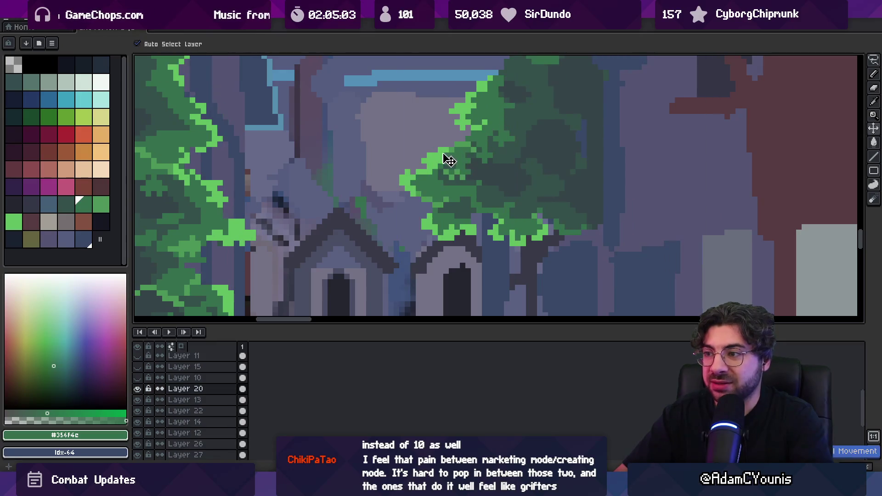
pyautogui.press('m')
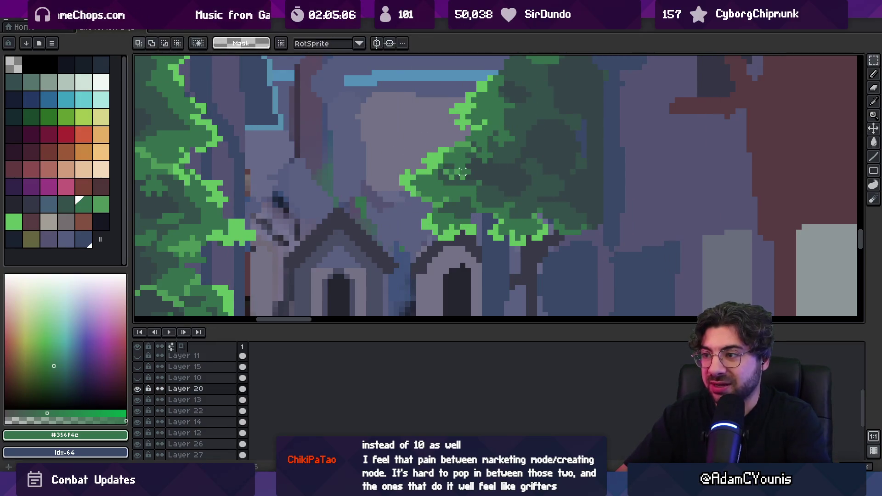
pyautogui.press('q')
# - Make Layer 26 active and sample the lighter leaf green from the right alley tree
pyautogui.keyDown('ctrl'); pyautogui.click(456, 173); pyautogui.keyUp('ctrl')
pyautogui.press('v')
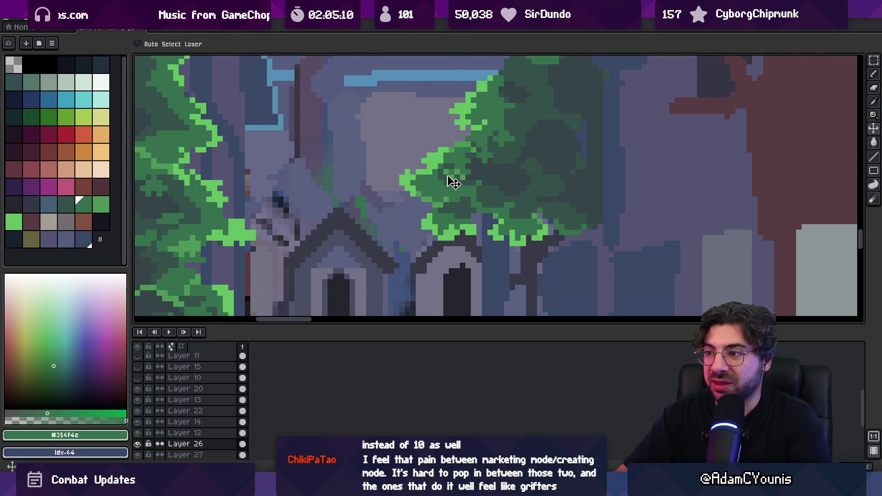
pyautogui.press('z')
pyautogui.scroll(-2, 449, 161)
pyautogui.scroll(1, 441, 171)
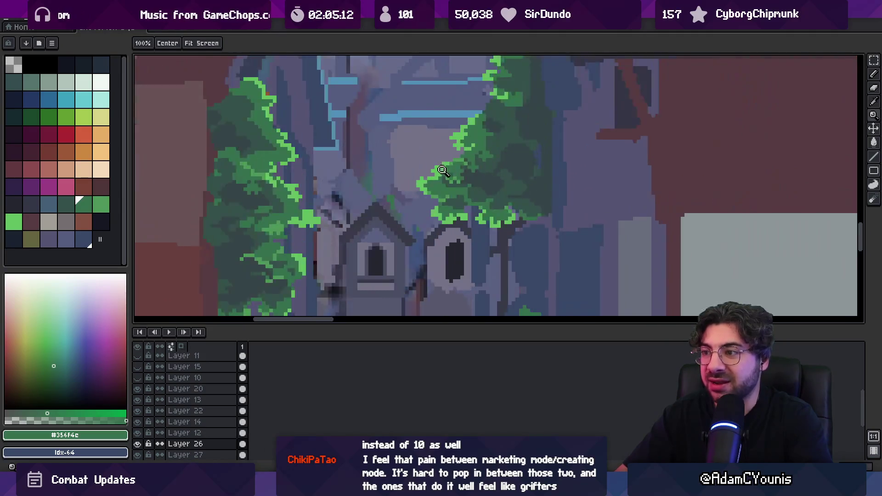
pyautogui.scroll(1, 442, 168)
pyautogui.scroll(-2, 436, 141)
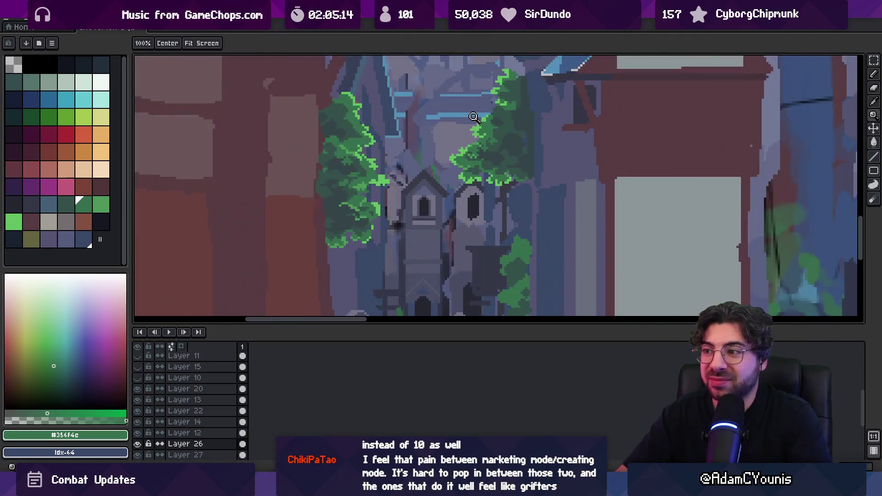
pyautogui.scroll(3, 473, 118)
pyautogui.press('i')
pyautogui.click(489, 106)
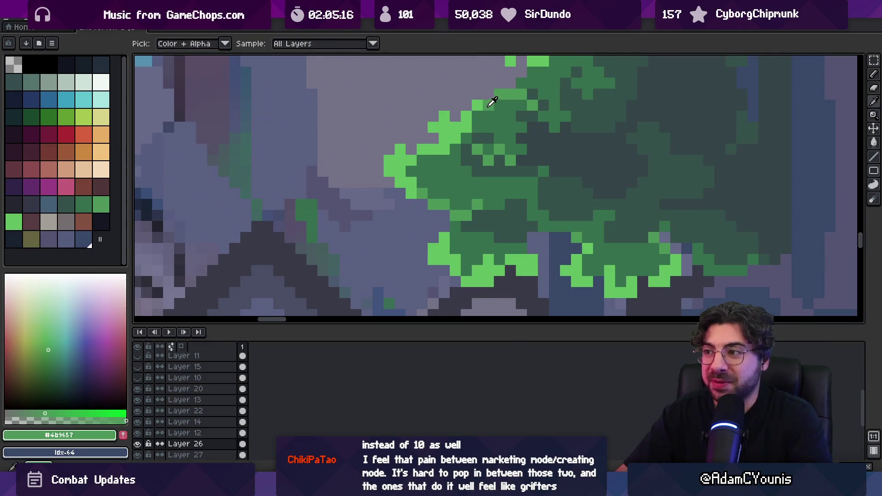
pyautogui.press('b')
# - Repaint four leaf pixels along the right tree's foliage edge in the lighter green
pyautogui.click(451, 149)
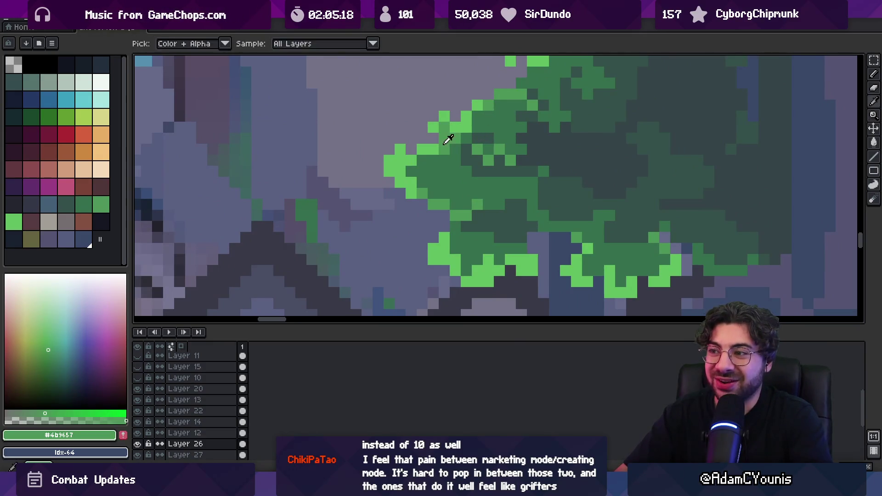
pyautogui.keyDown('alt'); pyautogui.click(449, 137); pyautogui.keyUp('alt')
pyautogui.click(455, 149)
pyautogui.keyDown('alt'); pyautogui.click(459, 138); pyautogui.keyUp('alt')
pyautogui.keyDown('alt'); pyautogui.click(467, 127); pyautogui.keyUp('alt')
pyautogui.keyDown('alt'); pyautogui.click(478, 129); pyautogui.keyUp('alt')
# - Shift a small leaf clump under the tree's lower-left edge up and left, one extra pixel up
pyautogui.press('z')
pyautogui.scroll(-5, 490, 131)
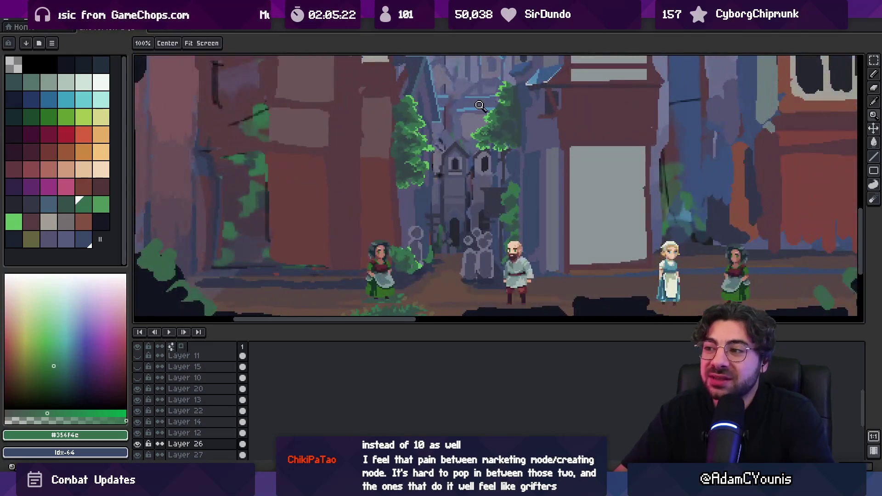
pyautogui.scroll(2, 438, 165)
pyautogui.scroll(1, 438, 164)
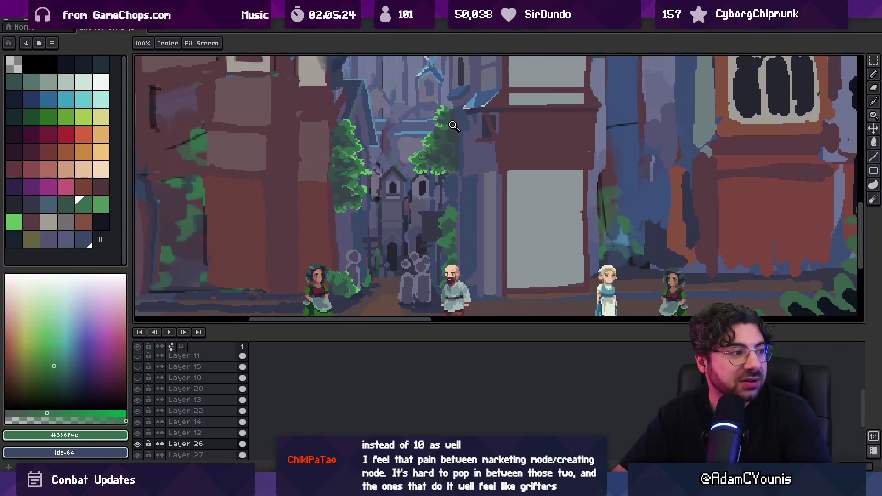
pyautogui.scroll(1, 448, 140)
pyautogui.scroll(1, 434, 170)
pyautogui.scroll(2, 430, 178)
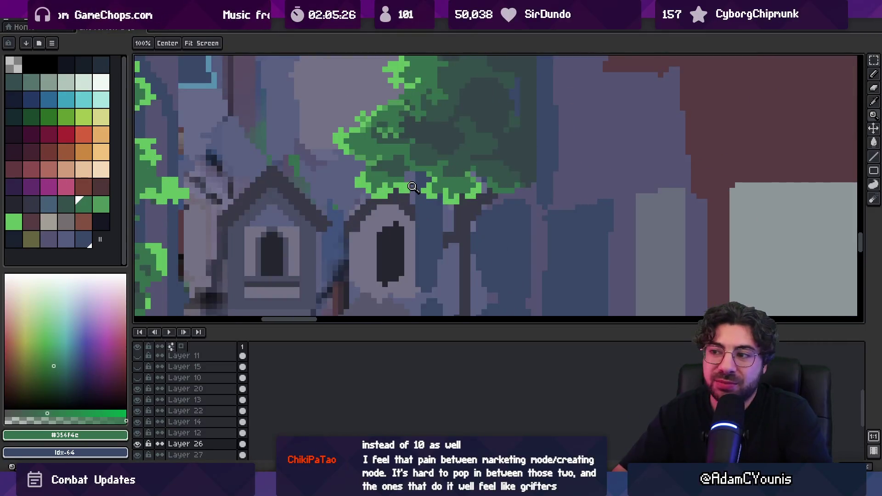
pyautogui.press('m')
pyautogui.moveTo(360, 173)
pyautogui.mouseDown()
pyautogui.moveTo(416, 204)
pyautogui.moveTo(368, 192)
pyautogui.mouseUp()
pyautogui.press('Up')
pyautogui.press('b')
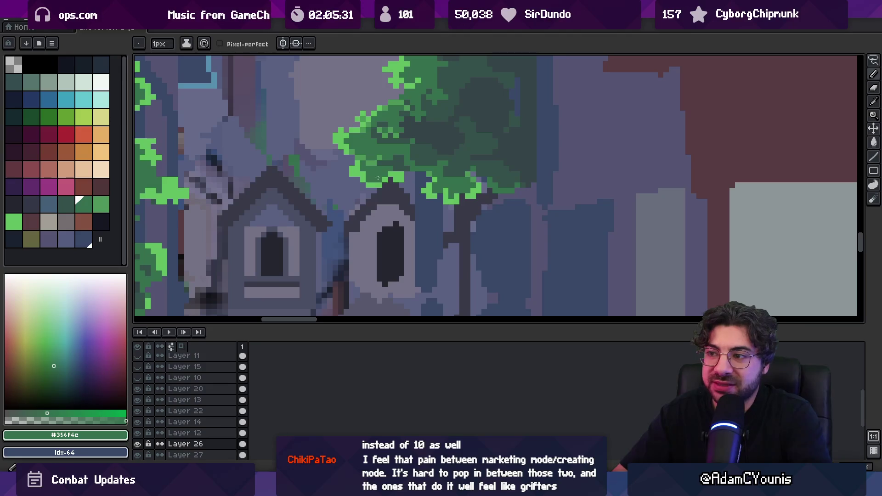
pyautogui.keyDown('alt'); pyautogui.click(396, 175); pyautogui.keyUp('alt')
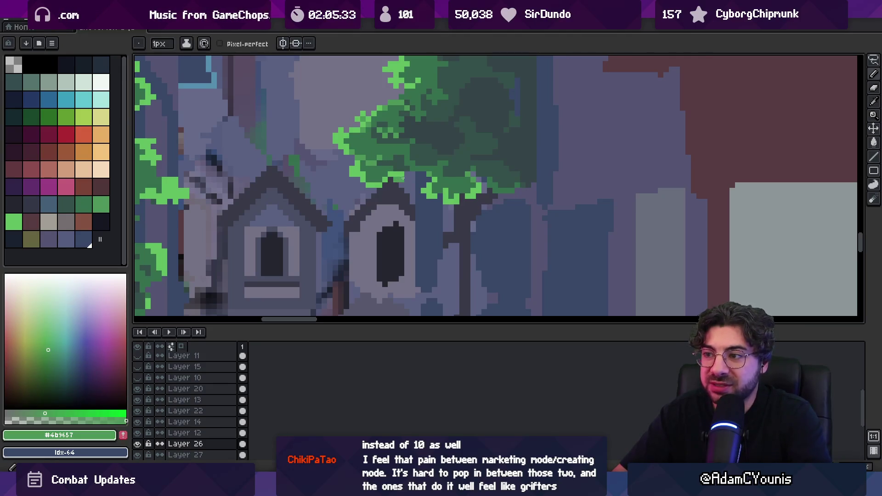
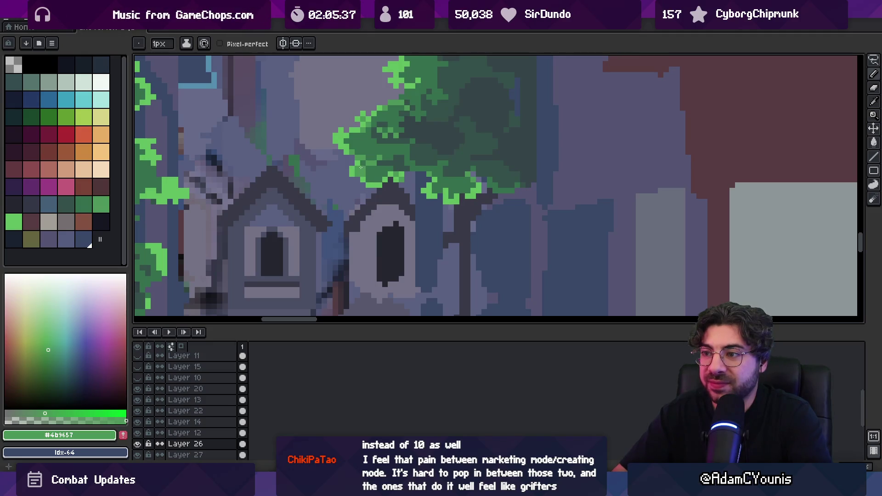
# - Paint dark and light leaf-green clusters into the alley tree's foliage, eyedropping greens from the tree
pyautogui.keyDown('alt'); pyautogui.click(372, 170); pyautogui.keyUp('alt')
pyautogui.scroll(-3, 385, 169)
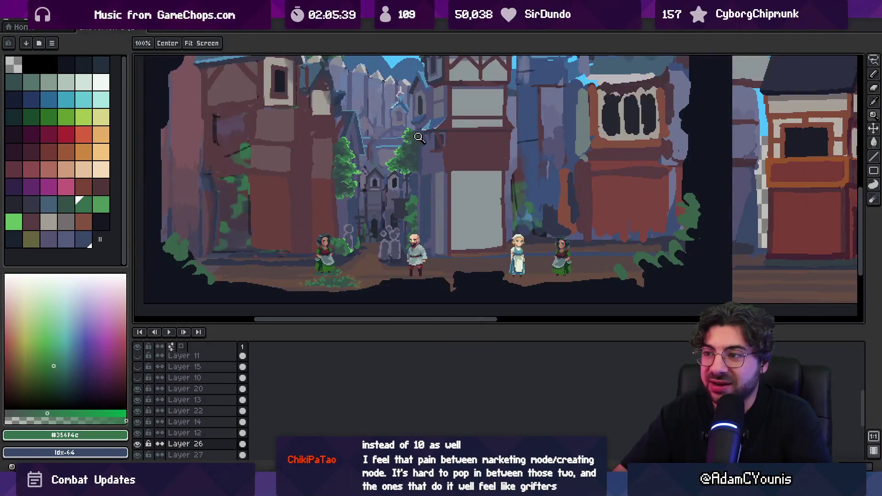
pyautogui.scroll(1, 407, 152)
pyautogui.scroll(1, 413, 133)
pyautogui.scroll(2, 400, 202)
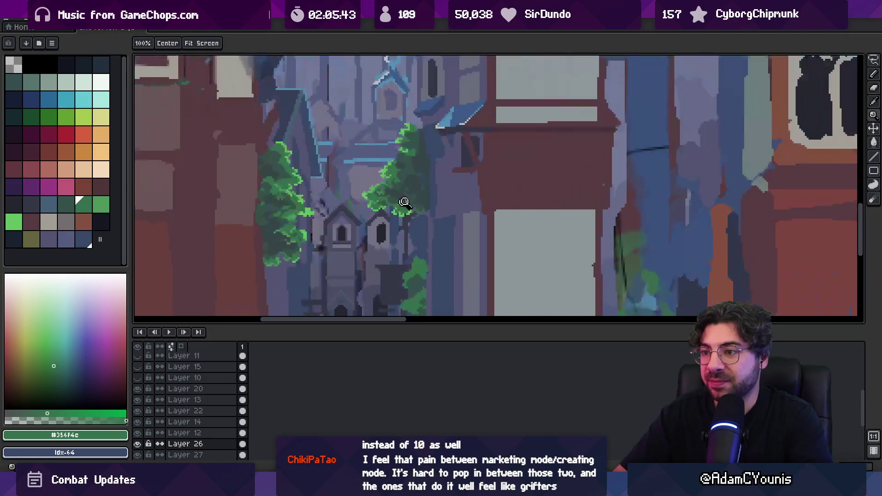
pyautogui.scroll(2, 384, 202)
pyautogui.keyDown('alt'); pyautogui.click(362, 196); pyautogui.keyUp('alt')
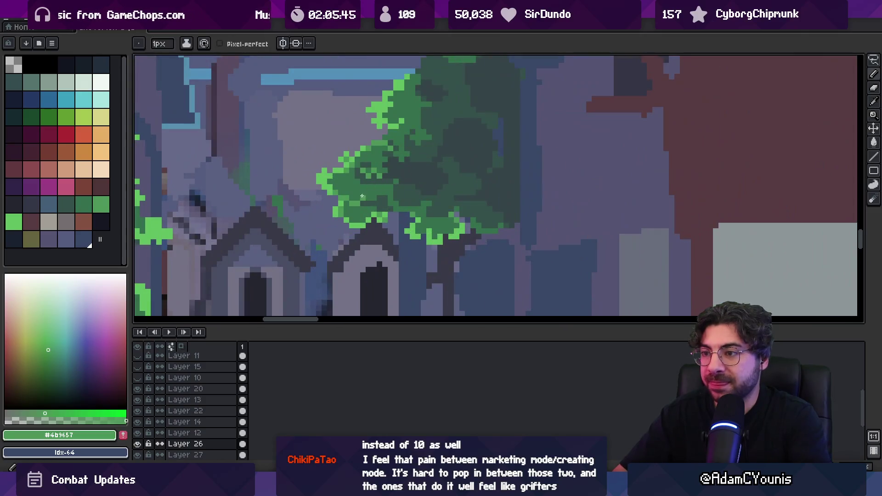
pyautogui.keyDown('alt'); pyautogui.click(397, 183); pyautogui.keyUp('alt')
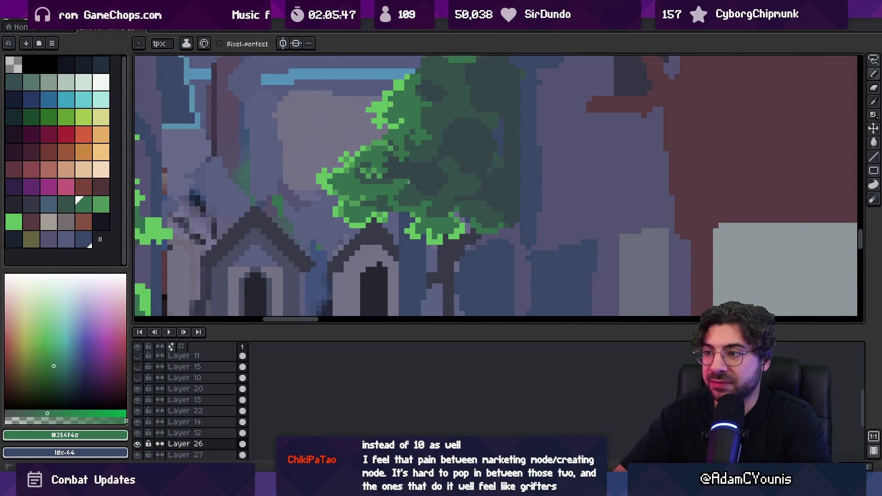
pyautogui.keyDown('alt'); pyautogui.click(379, 168); pyautogui.keyUp('alt')
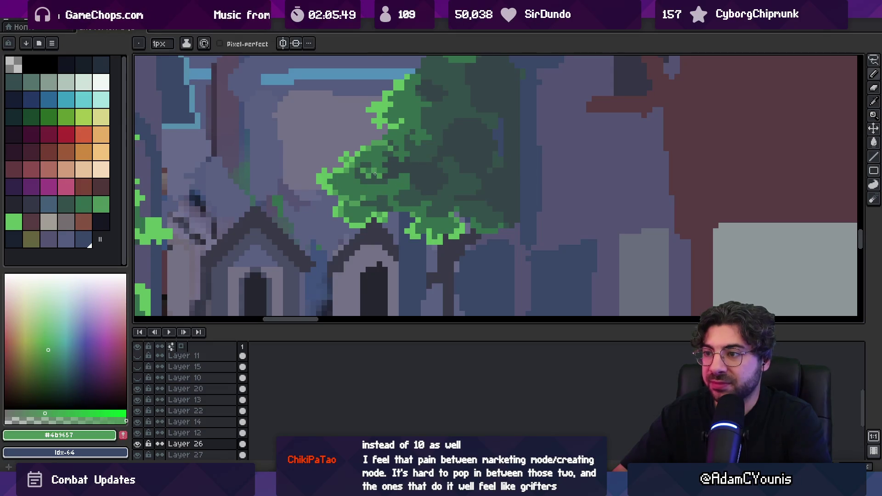
pyautogui.press('alt')
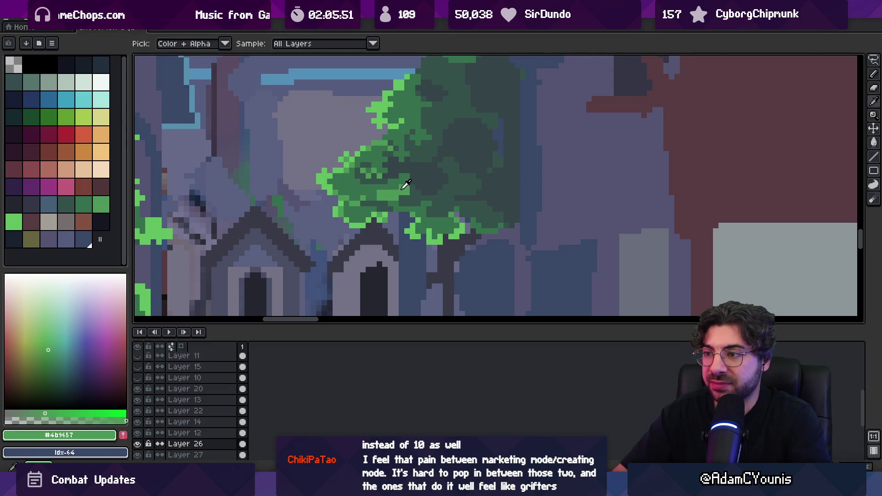
pyautogui.keyDown('alt'); pyautogui.click(391, 200); pyautogui.keyUp('alt')
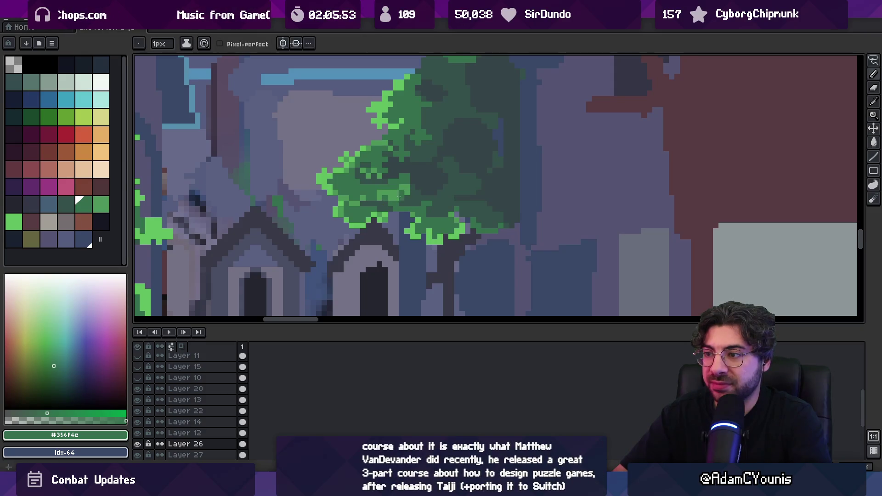
pyautogui.keyDown('alt'); pyautogui.click(410, 184); pyautogui.keyUp('alt')
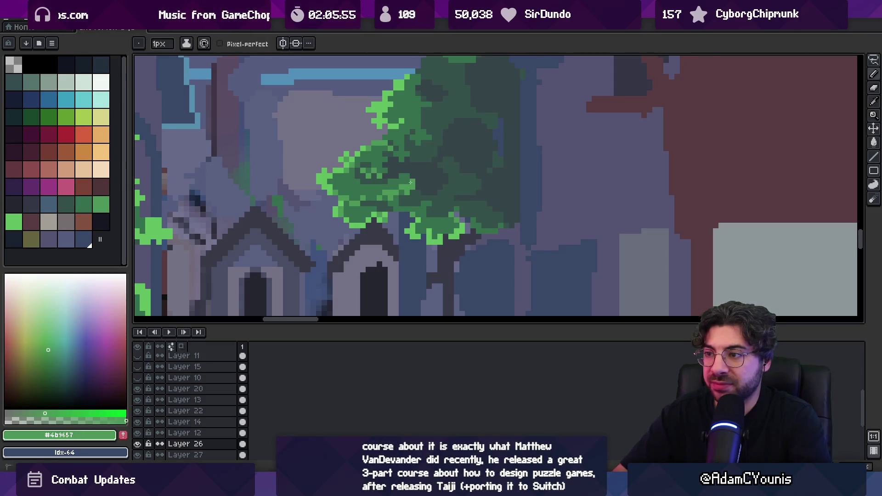
pyautogui.keyDown('alt'); pyautogui.click(408, 179); pyautogui.keyUp('alt')
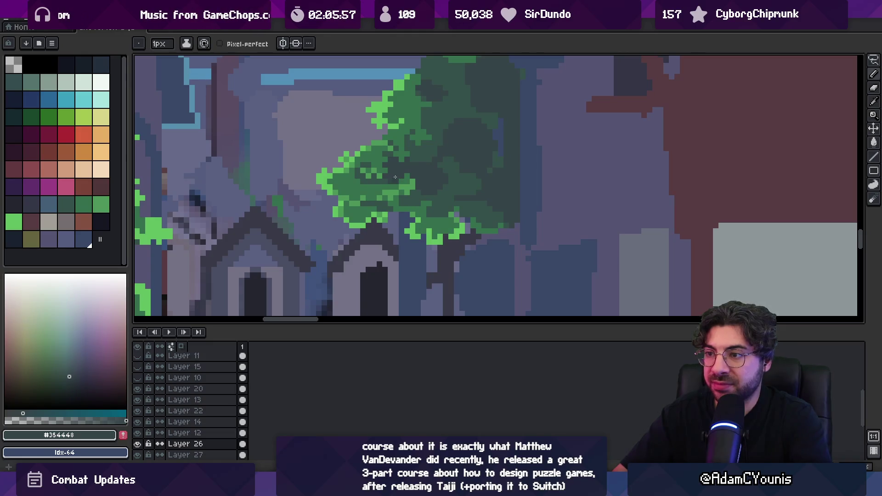
# - Check the whole scene, then add darkest-shade, light-green and darker-green leaf pixels to the tree
pyautogui.press('z')
pyautogui.scroll(-5, 369, 167)
pyautogui.scroll(5, 415, 155)
pyautogui.press('b')
pyautogui.keyDown('alt'); pyautogui.click(394, 173); pyautogui.keyUp('alt')
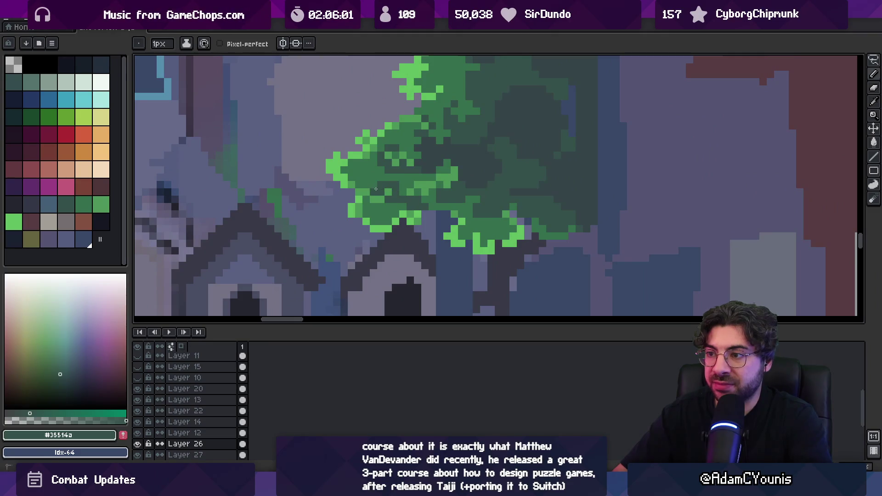
pyautogui.keyDown('alt'); pyautogui.click(379, 189); pyautogui.keyUp('alt')
pyautogui.keyDown('alt'); pyautogui.click(379, 191); pyautogui.keyUp('alt')
pyautogui.keyDown('alt'); pyautogui.click(381, 195); pyautogui.keyUp('alt')
pyautogui.keyDown('alt'); pyautogui.click(388, 196); pyautogui.keyUp('alt')
pyautogui.keyDown('alt'); pyautogui.click(394, 192); pyautogui.keyUp('alt')
pyautogui.press('z')
# - Add light, darker and mid-green highlight clusters to the upper part of the tree
pyautogui.scroll(-5, 348, 208)
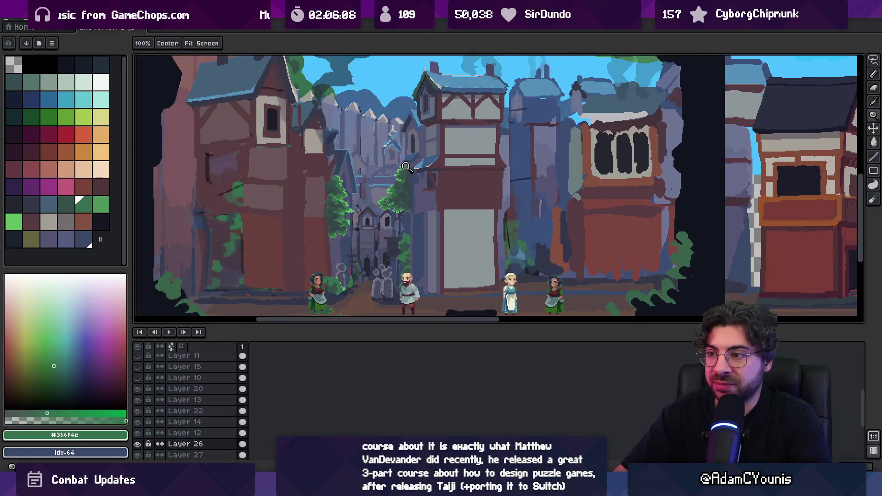
pyautogui.scroll(5, 405, 192)
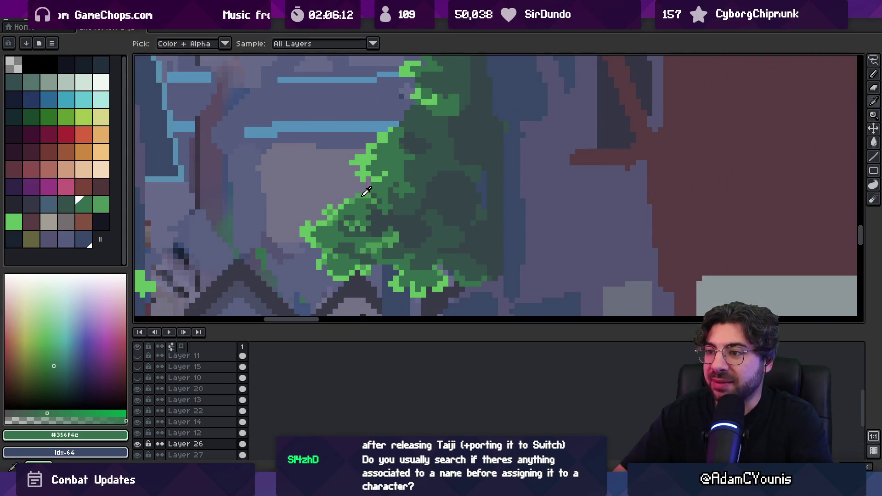
pyautogui.keyDown('alt'); pyautogui.click(363, 195); pyautogui.keyUp('alt')
pyautogui.moveTo(398, 163); pyautogui.dragTo(379, 214)
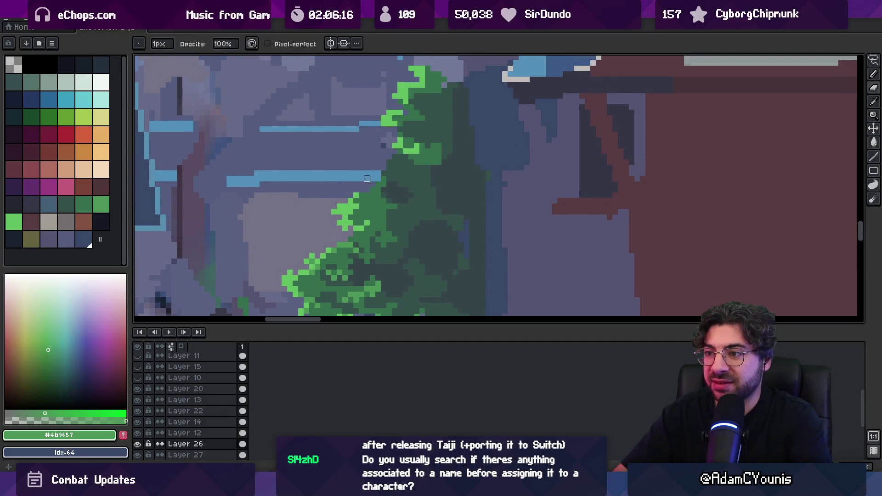
pyautogui.keyDown('alt'); pyautogui.click(384, 172); pyautogui.keyUp('alt')
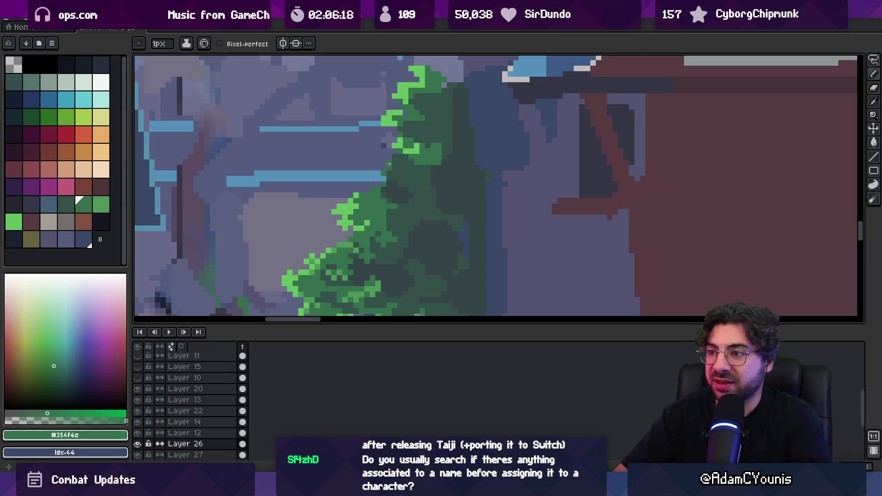
pyautogui.press('alt')
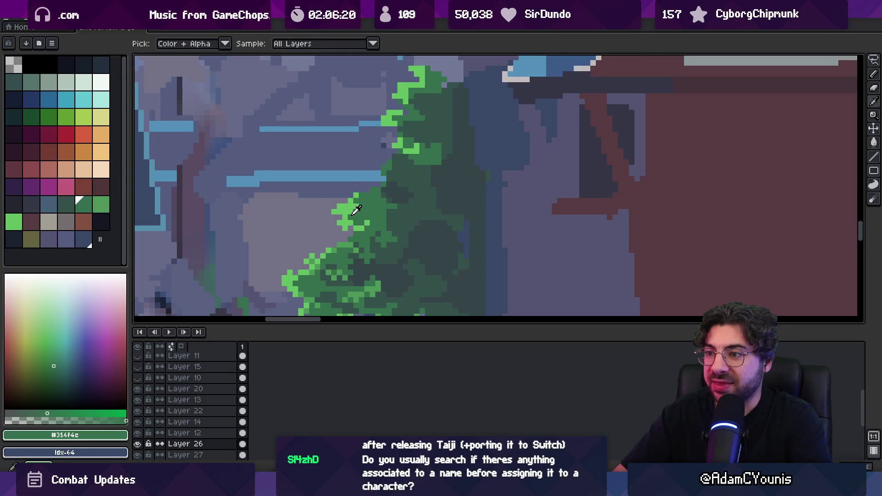
pyautogui.keyDown('alt'); pyautogui.click(339, 248); pyautogui.keyUp('alt')
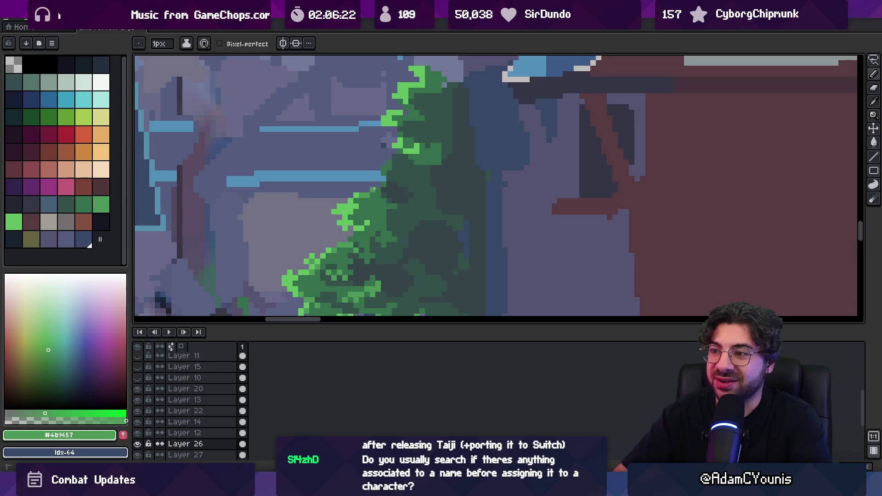
pyautogui.keyDown('alt'); pyautogui.click(384, 172); pyautogui.keyUp('alt')
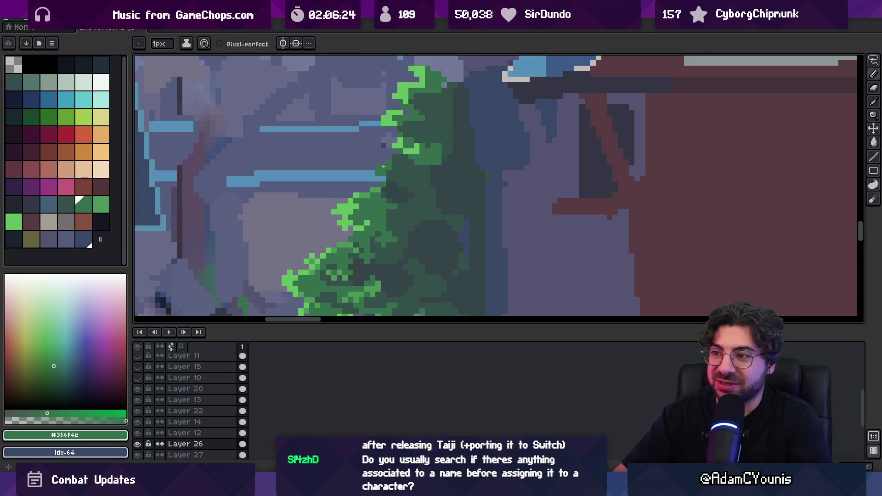
pyautogui.keyDown('alt'); pyautogui.click(393, 165); pyautogui.keyUp('alt')
pyautogui.keyDown('alt'); pyautogui.click(382, 179); pyautogui.keyUp('alt')
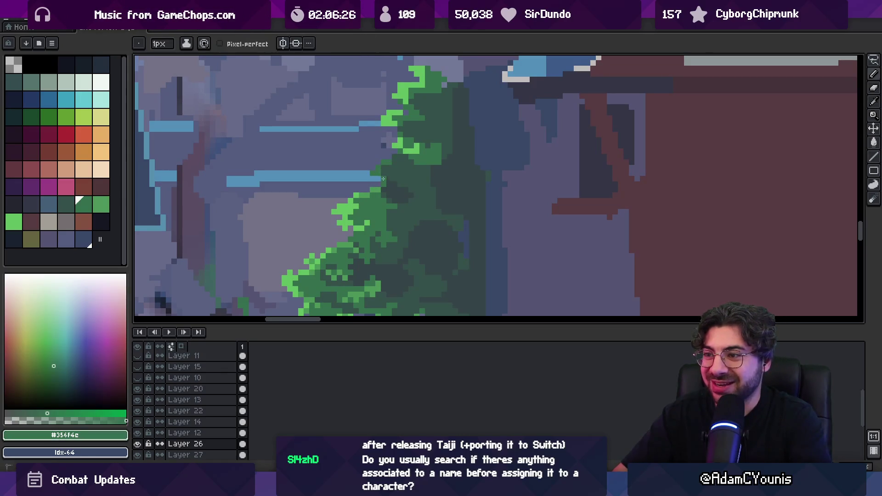
# - Deepen the tree's shadows with the darkest shade and mid green, then review the whole scene
pyautogui.scroll(-3, 390, 181)
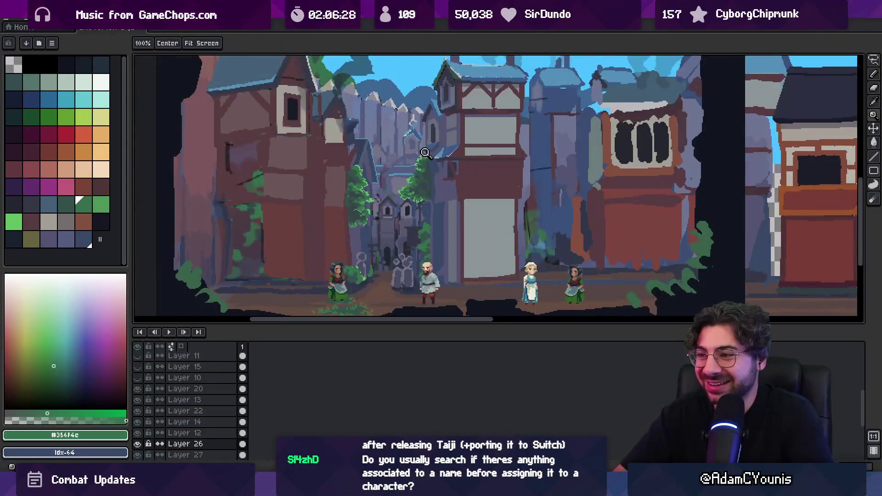
pyautogui.scroll(3, 418, 178)
pyautogui.keyDown('alt'); pyautogui.click(408, 182); pyautogui.keyUp('alt')
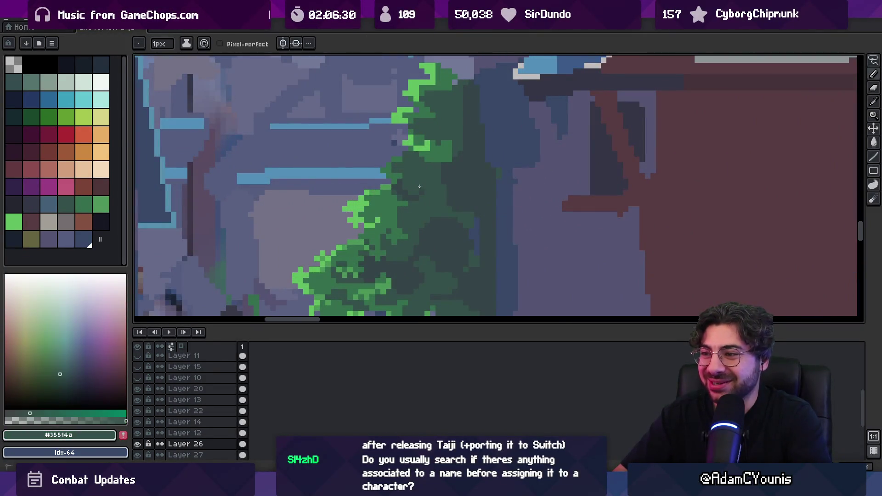
pyautogui.keyDown('alt'); pyautogui.click(394, 201); pyautogui.keyUp('alt')
pyautogui.keyDown('alt'); pyautogui.click(397, 205); pyautogui.keyUp('alt')
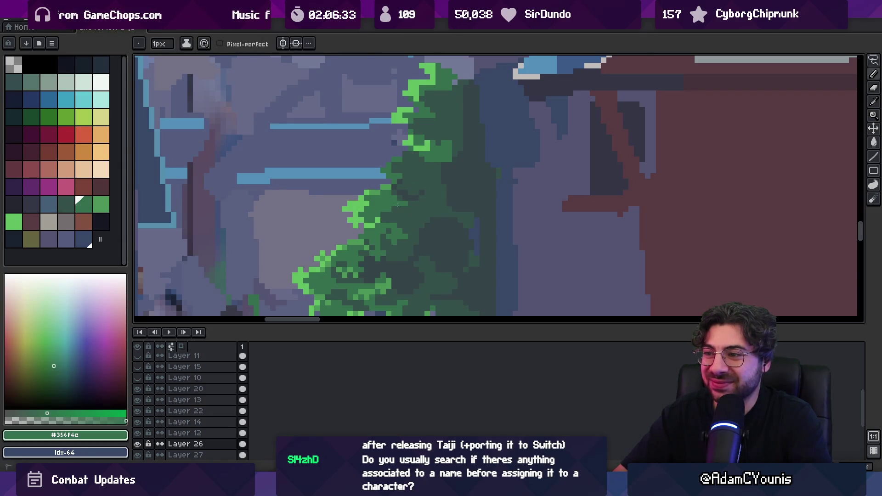
pyautogui.keyDown('alt'); pyautogui.click(414, 195); pyautogui.keyUp('alt')
pyautogui.press('z')
pyautogui.scroll(-3, 429, 170)
pyautogui.moveTo(428, 151); pyautogui.dragTo(409, 135)
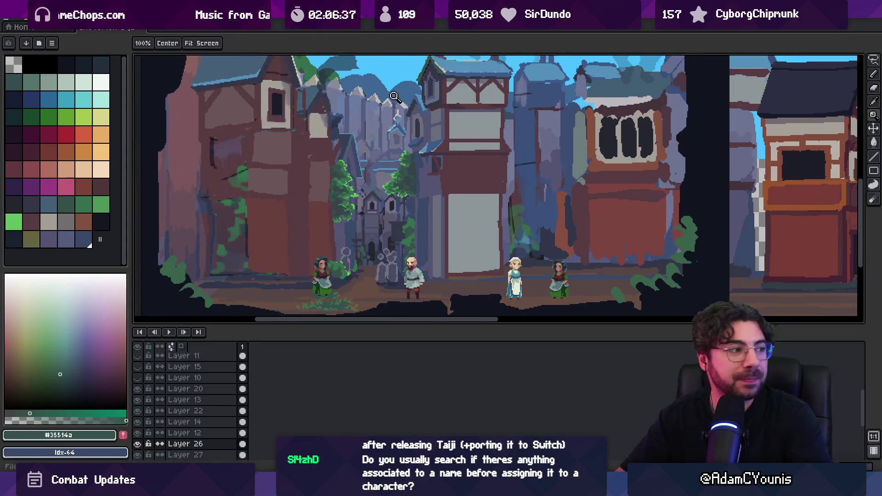
pyautogui.moveTo(385, 178); pyautogui.dragTo(384, 188)
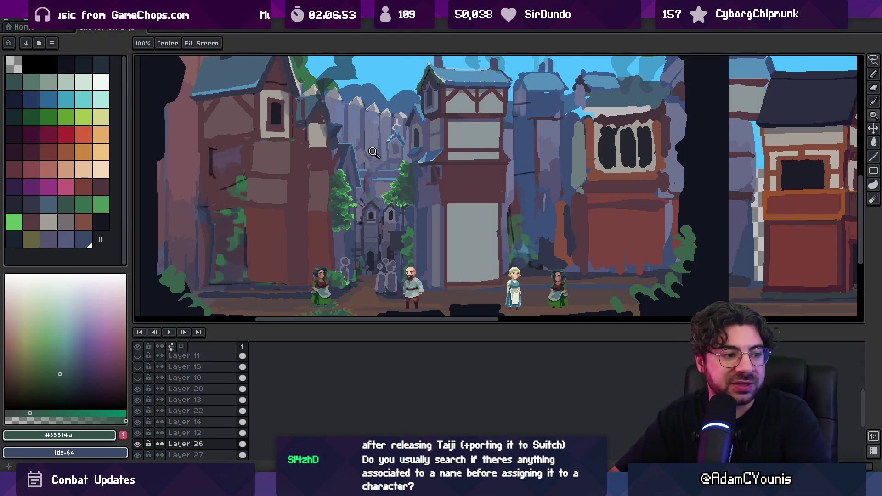
pyautogui.hscroll(-1, 418, 141)
pyautogui.scroll(3, 423, 138)
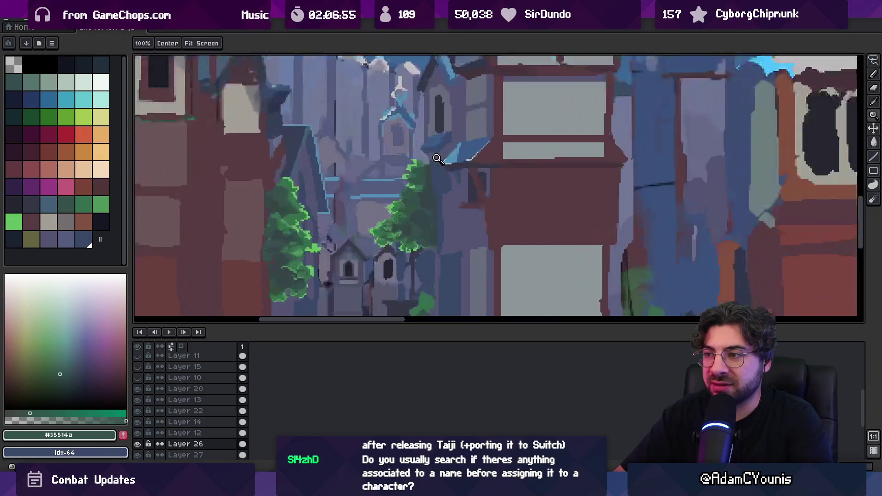
pyautogui.scroll(-3, 421, 129)
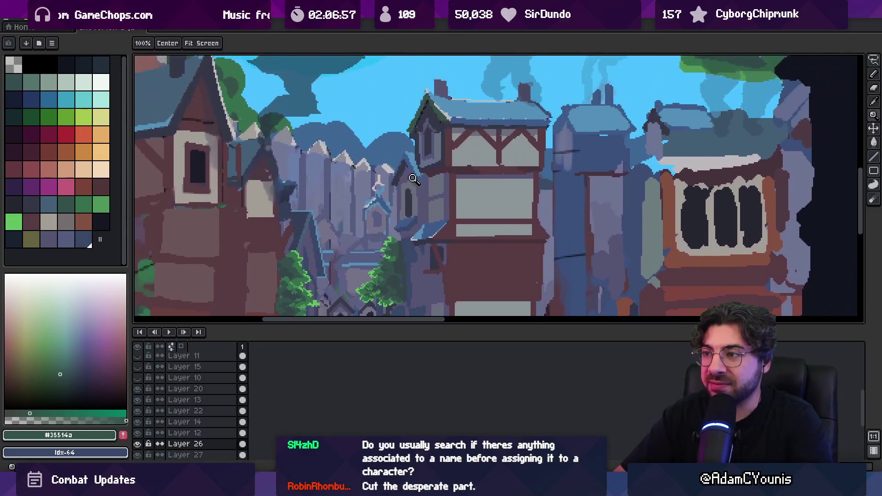
pyautogui.press('m')
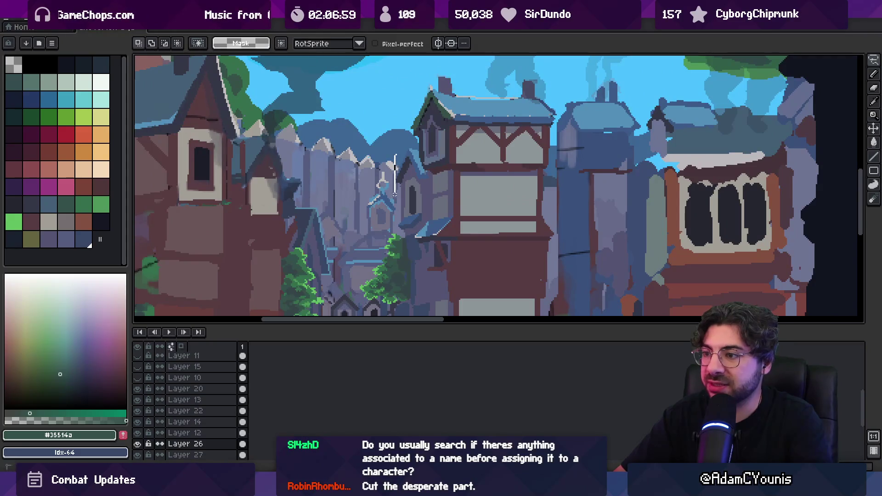
pyautogui.moveTo(414, 197); pyautogui.dragTo(399, 153)
pyautogui.click(399, 153)
pyautogui.moveTo(391, 197)
pyautogui.mouseDown()
pyautogui.moveTo(407, 181)
pyautogui.moveTo(400, 217)
pyautogui.mouseUp()
pyautogui.click(399, 146)
pyautogui.click(400, 217)
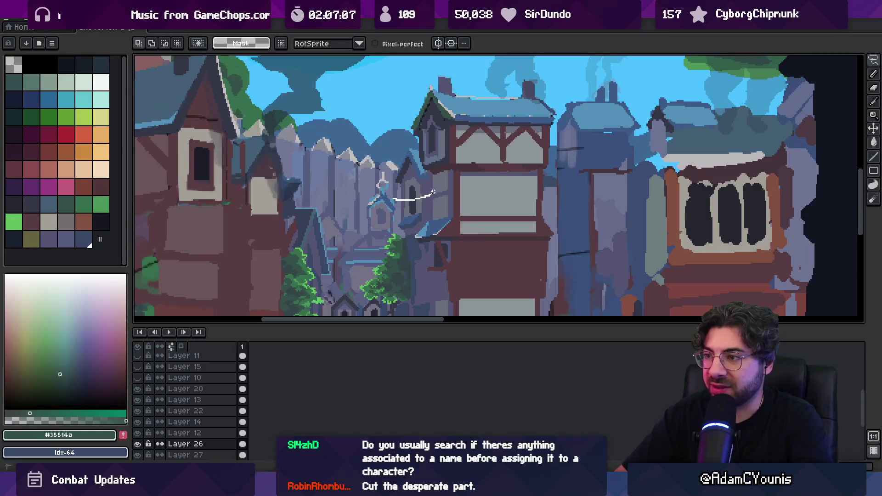
pyautogui.moveTo(435, 176); pyautogui.dragTo(393, 196)
pyautogui.click(394, 196)
pyautogui.moveTo(476, 189); pyautogui.dragTo(391, 196)
pyautogui.click(423, 181)
pyautogui.click(393, 164)
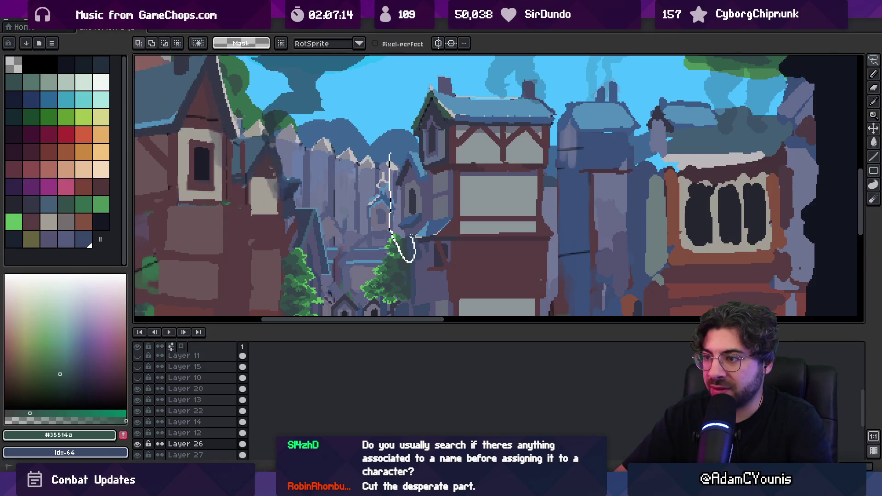
pyautogui.moveTo(409, 165); pyautogui.dragTo(404, 147)
pyautogui.press('z')
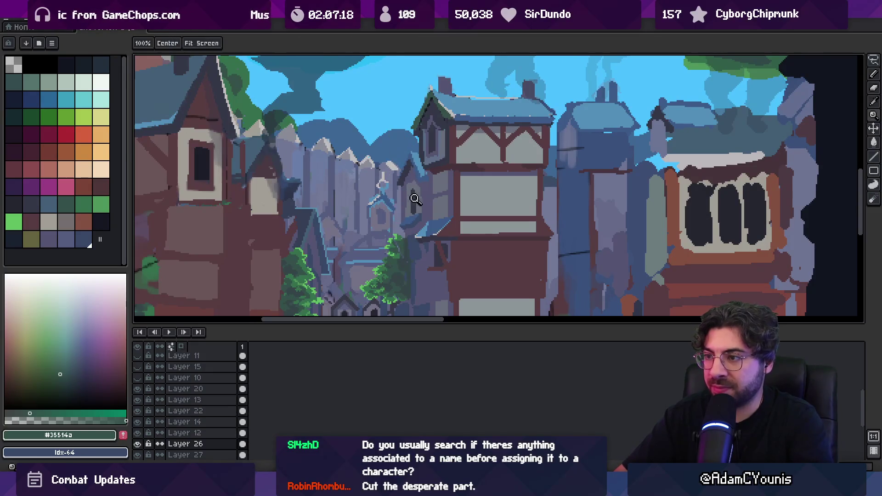
pyautogui.click(414, 199)
# - Repaint the window slot's right edge with the neighbouring wall grey
pyautogui.press('b')
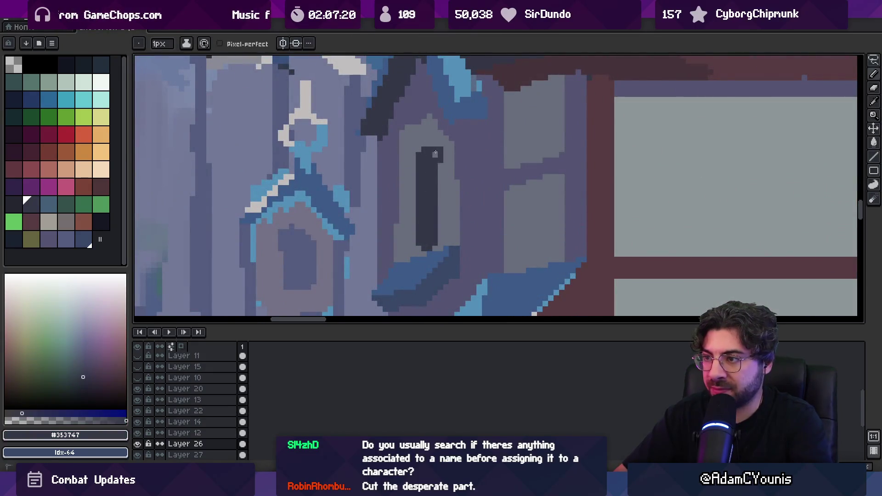
pyautogui.keyDown('alt'); pyautogui.click(435, 153); pyautogui.keyUp('alt')
pyautogui.click(440, 154)
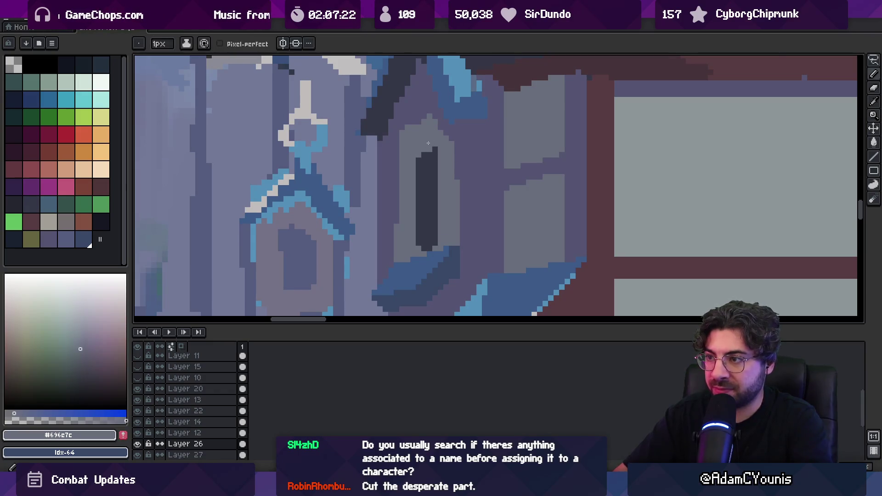
# - Shift the background building layer slightly to the left
pyautogui.press('z')
pyautogui.scroll(-5, 433, 133)
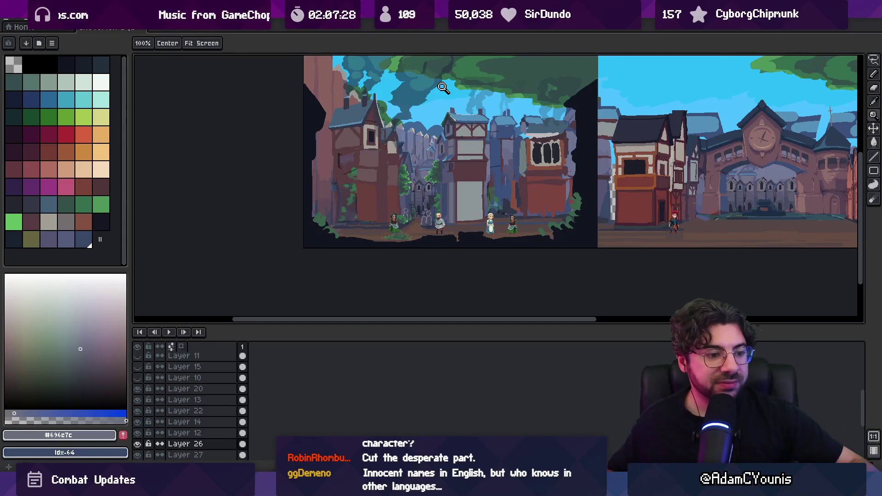
pyautogui.moveTo(397, 197); pyautogui.dragTo(374, 207)
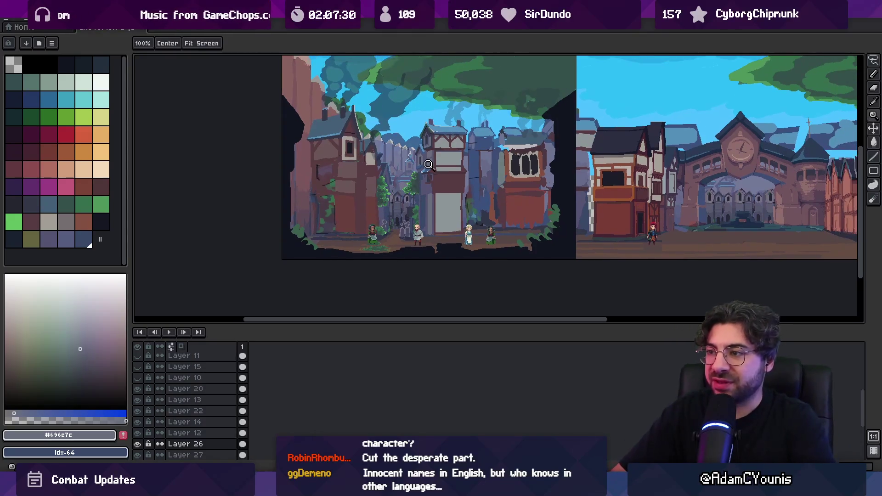
pyautogui.scroll(2, 419, 177)
pyautogui.moveTo(427, 166); pyautogui.dragTo(420, 168)
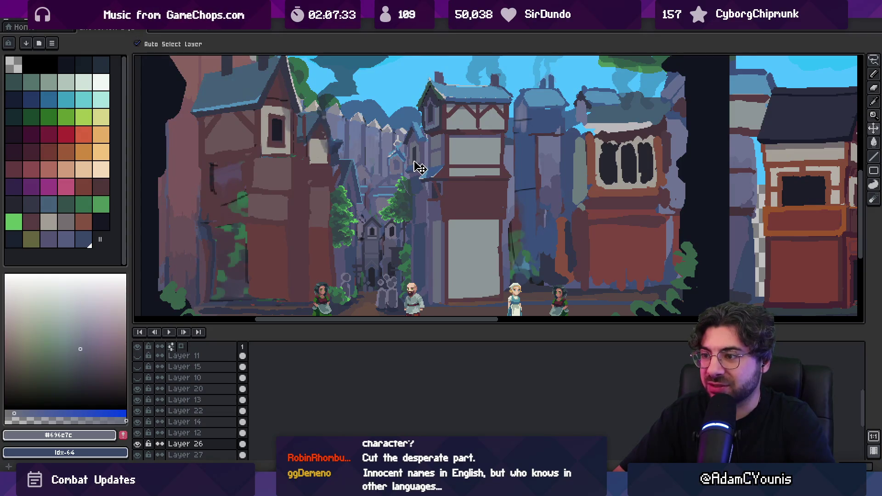
# - Sample the dark blue #384867 and light blue #5390b9 from the painting
pyautogui.press('b')
pyautogui.scroll(2, 418, 179)
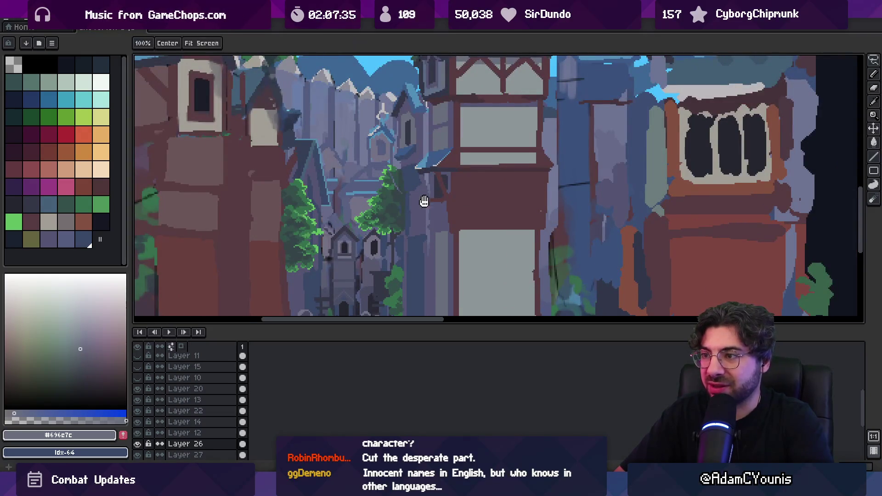
pyautogui.moveTo(417, 223)
pyautogui.mouseDown()
pyautogui.moveTo(418, 179)
pyautogui.moveTo(421, 210)
pyautogui.moveTo(405, 214)
pyautogui.mouseUp()
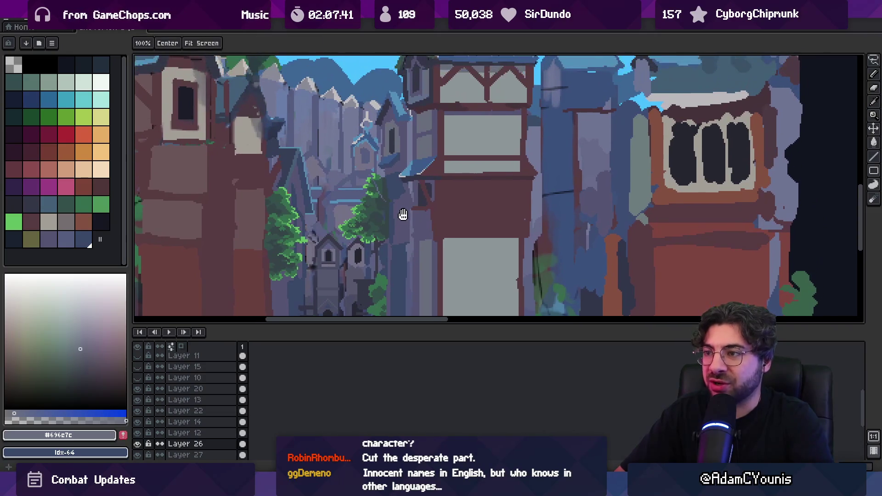
pyautogui.keyDown('alt'); pyautogui.click(363, 168); pyautogui.keyUp('alt')
pyautogui.press('b')
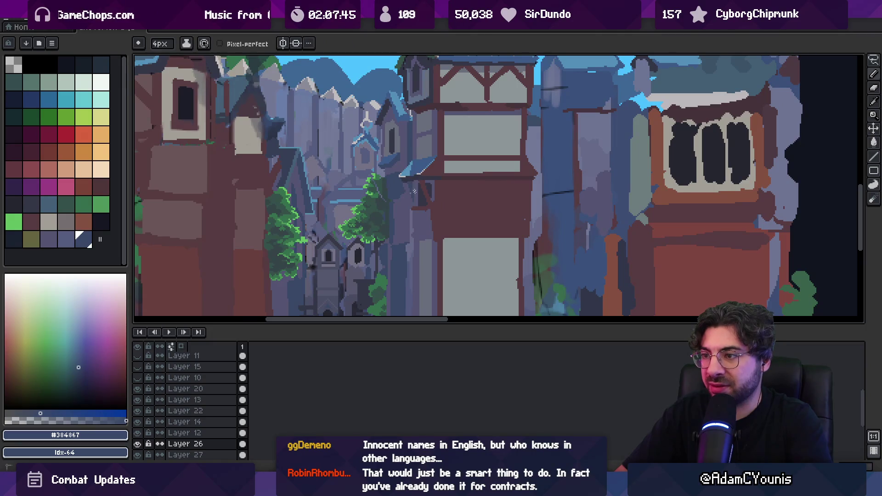
pyautogui.scroll(-3, 413, 216)
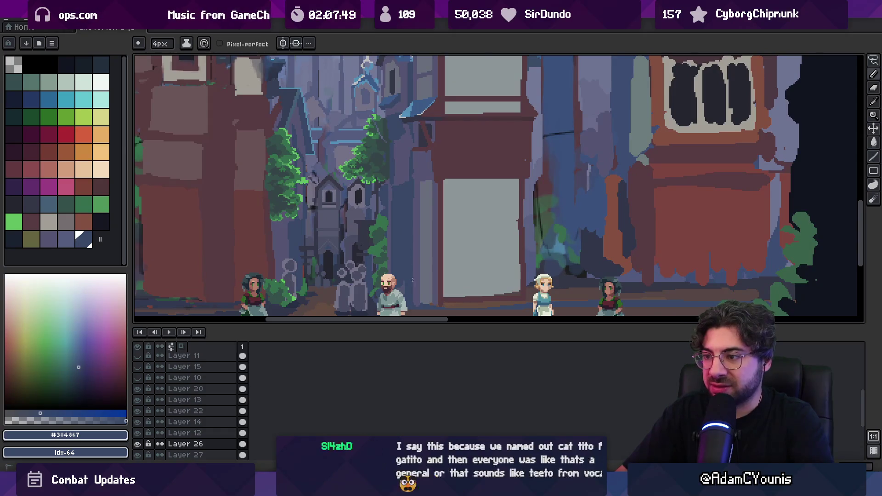
pyautogui.press('v')
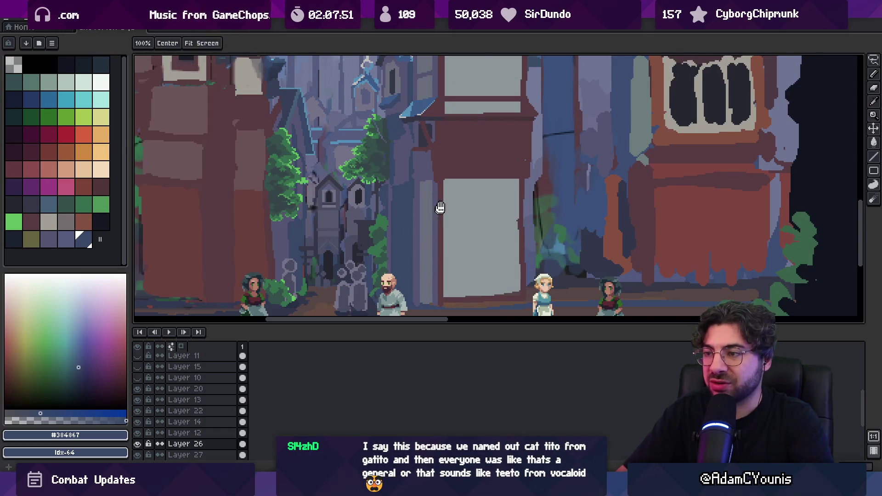
pyautogui.scroll(-3, 404, 216)
pyautogui.scroll(1, 402, 200)
pyautogui.press('b')
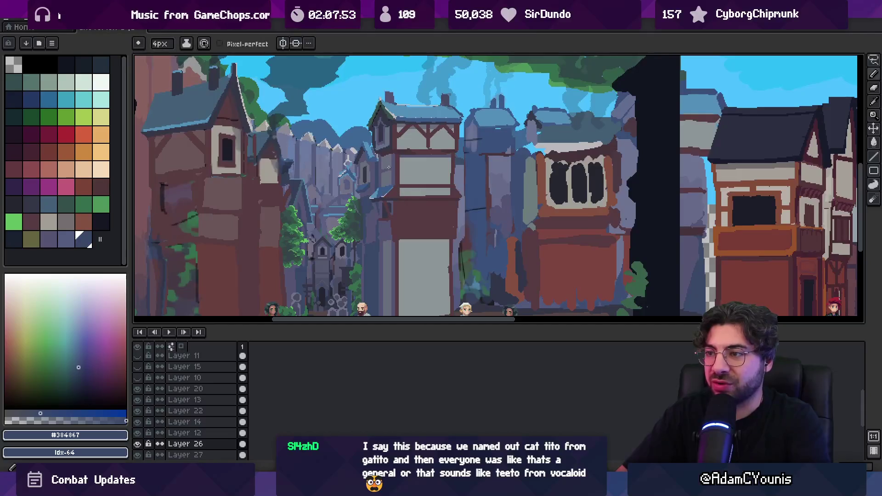
pyautogui.keyDown('alt'); pyautogui.click(385, 159); pyautogui.keyUp('alt')
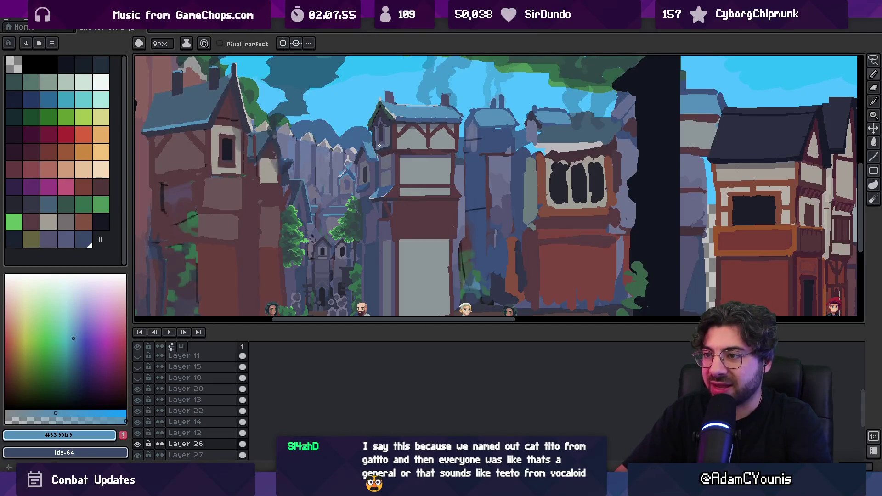
# - Sample roof blue #3d5b88, near-black #353848 and fence grey-purple #555471 from the canvas
pyautogui.scroll(2, 378, 146)
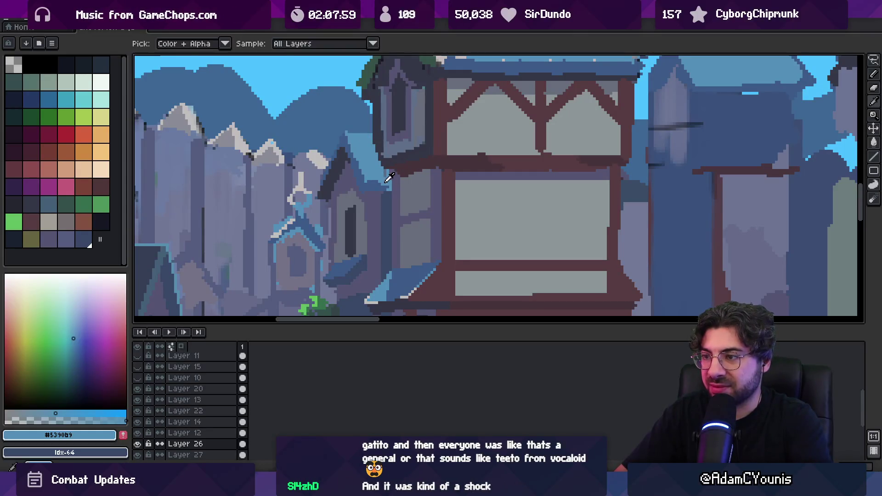
pyautogui.keyDown('alt'); pyautogui.click(410, 183); pyautogui.keyUp('alt')
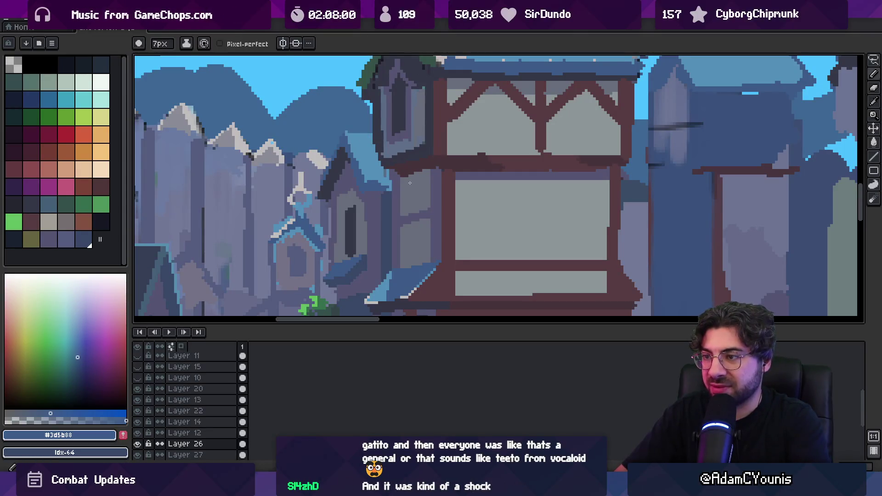
pyautogui.keyDown('alt'); pyautogui.click(386, 180); pyautogui.keyUp('alt')
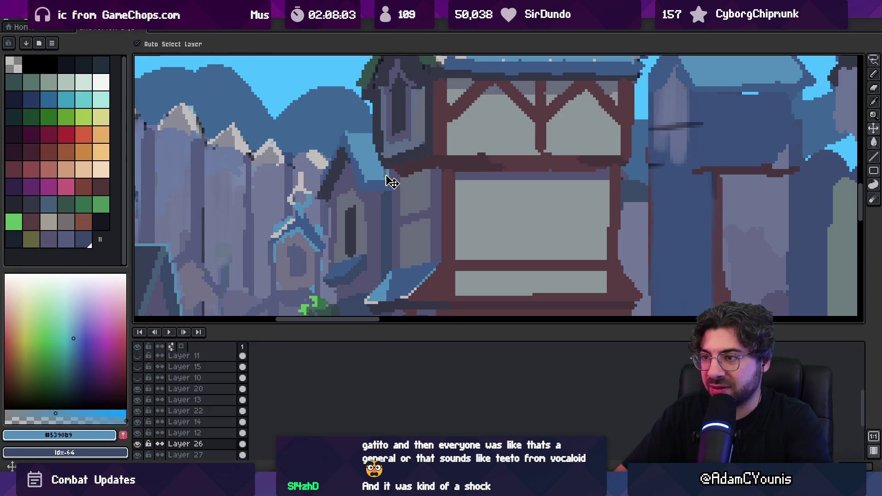
pyautogui.scroll(-2, 379, 197)
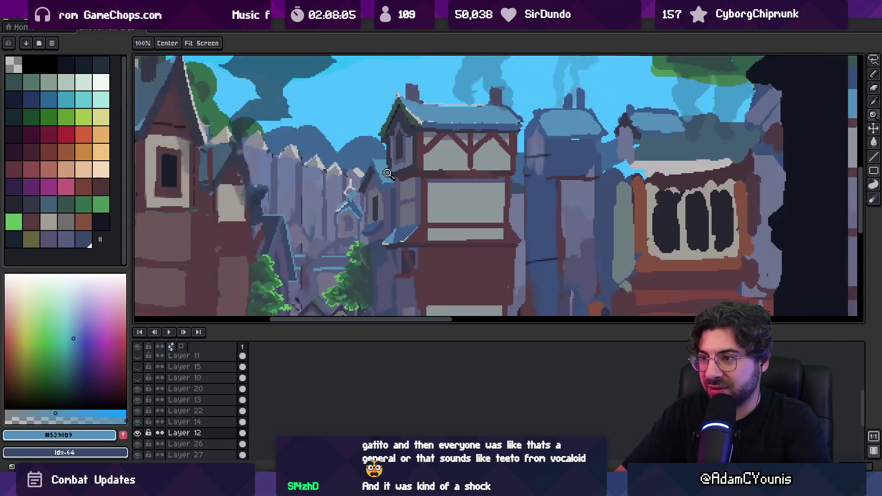
pyautogui.scroll(3, 379, 190)
pyautogui.keyDown('alt'); pyautogui.click(378, 187); pyautogui.keyUp('alt')
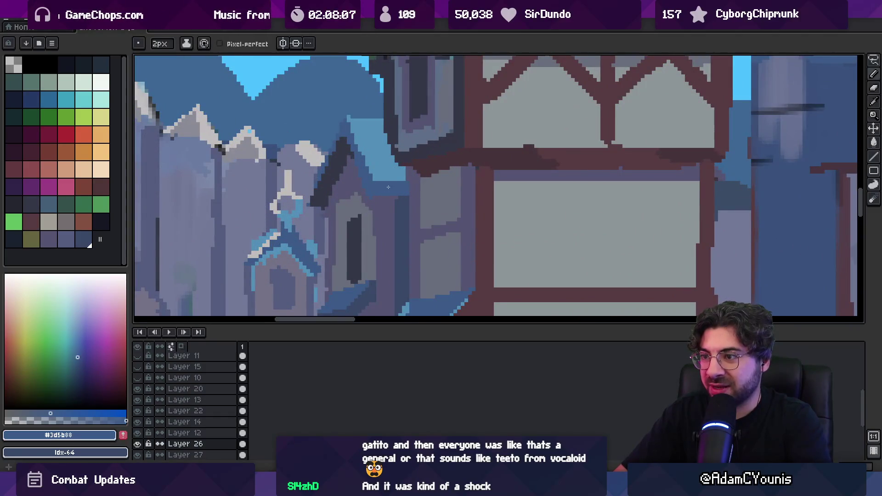
pyautogui.press('alt')
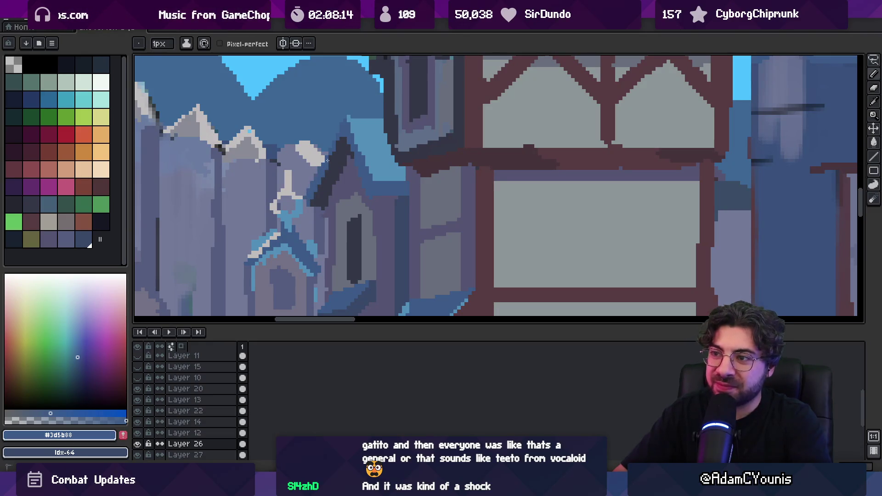
pyautogui.scroll(-2, 344, 147)
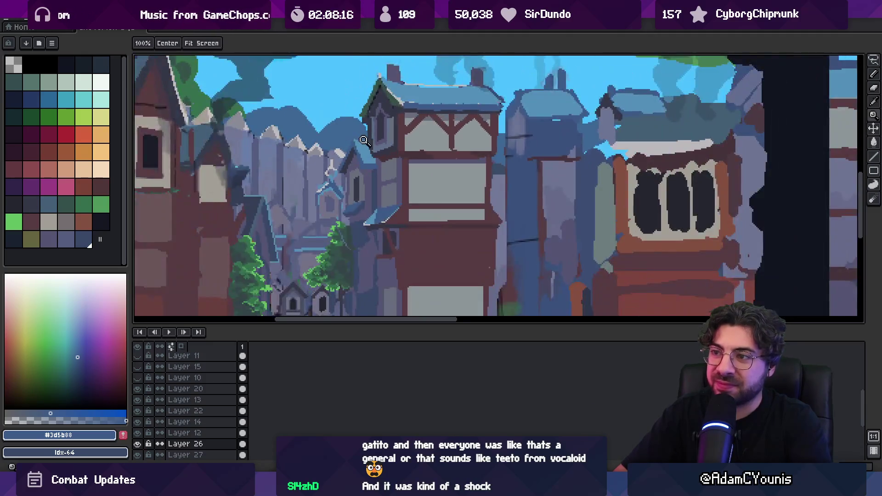
pyautogui.scroll(2, 345, 152)
pyautogui.keyDown('alt'); pyautogui.click(344, 173); pyautogui.keyUp('alt')
pyautogui.press('alt')
pyautogui.press('alt')
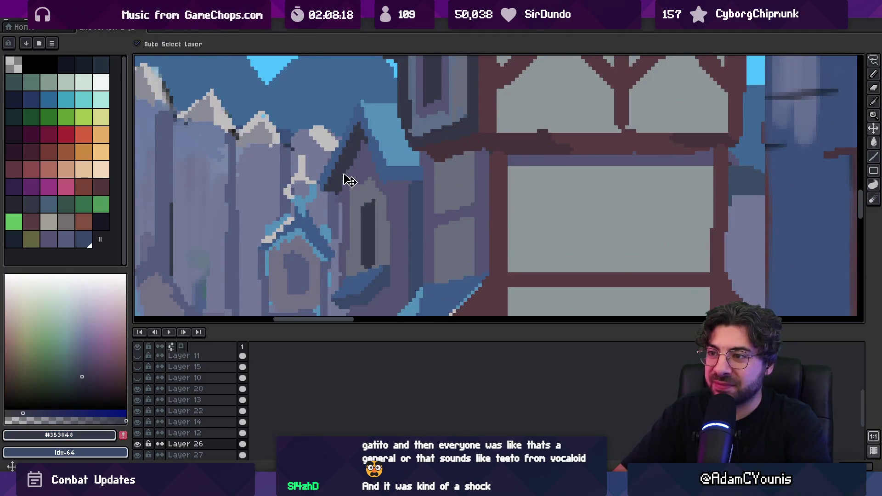
pyautogui.click(354, 179)
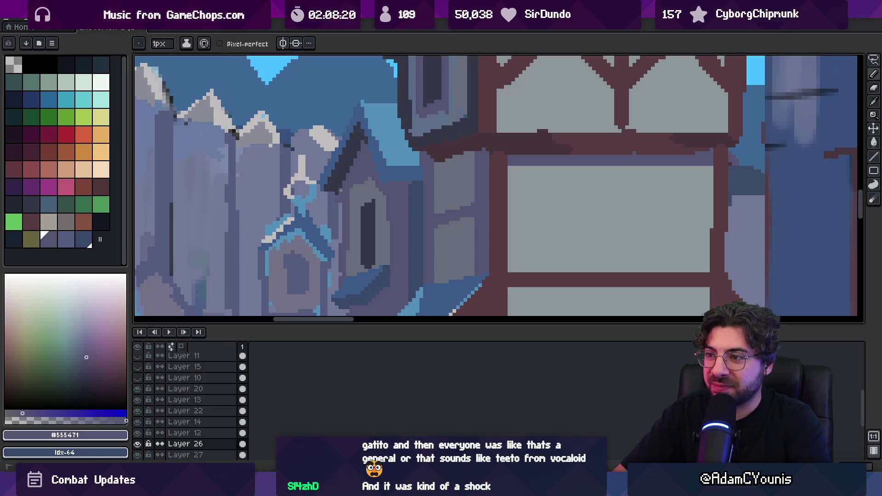
pyautogui.scroll(-2, 382, 147)
# - Zoom in on the small chapel roof and adjust the pencil brush size
pyautogui.click(387, 139)
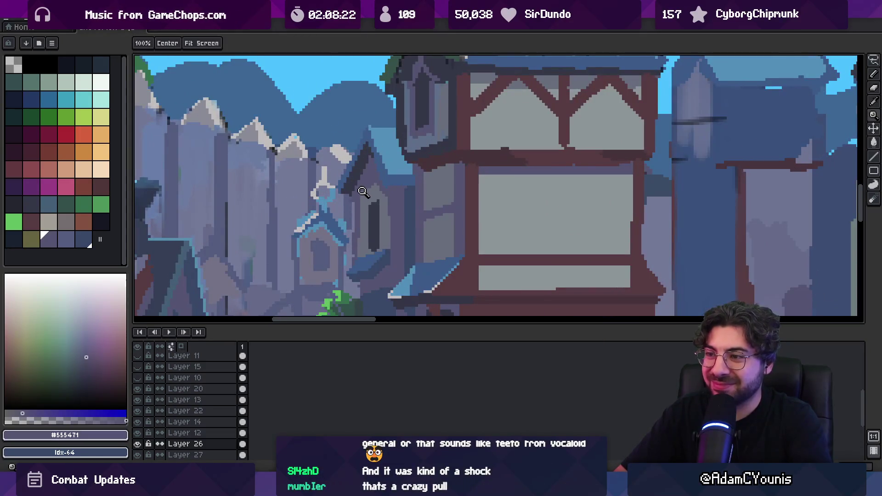
pyautogui.press('b')
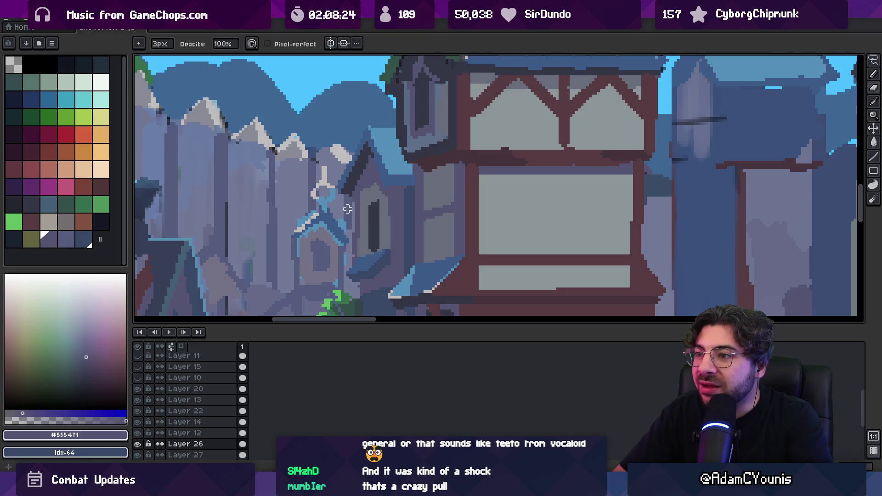
pyautogui.scroll(-2, 348, 222)
pyautogui.scroll(4, 401, 199)
pyautogui.press('e')
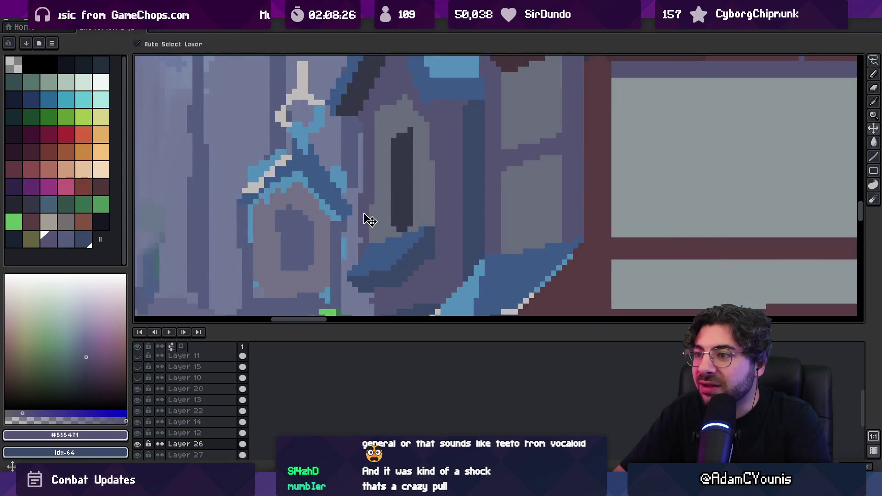
pyautogui.press('b')
pyautogui.press('z')
pyautogui.scroll(-4, 370, 195)
pyautogui.scroll(4, 407, 205)
# - Paint dark #353848 pixels along the small gabled roof edge
pyautogui.press('b')
pyautogui.keyDown('alt'); pyautogui.click(400, 189); pyautogui.keyUp('alt')
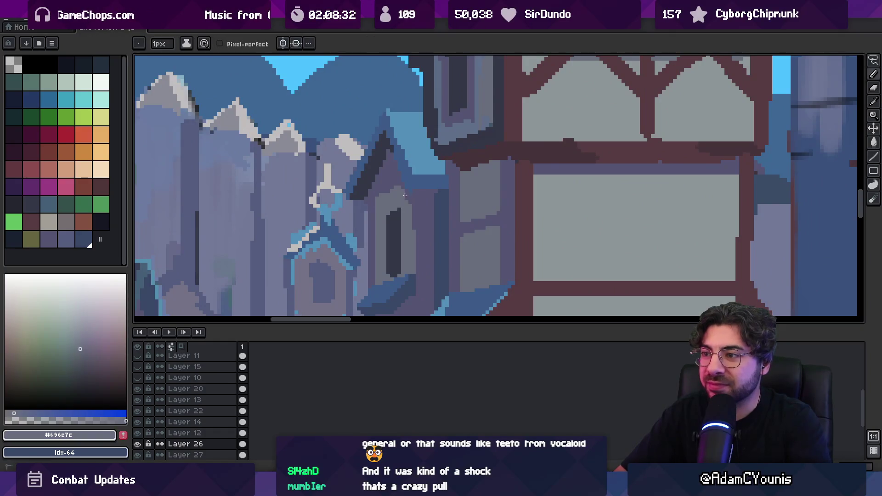
pyautogui.press('z')
pyautogui.scroll(-4, 372, 183)
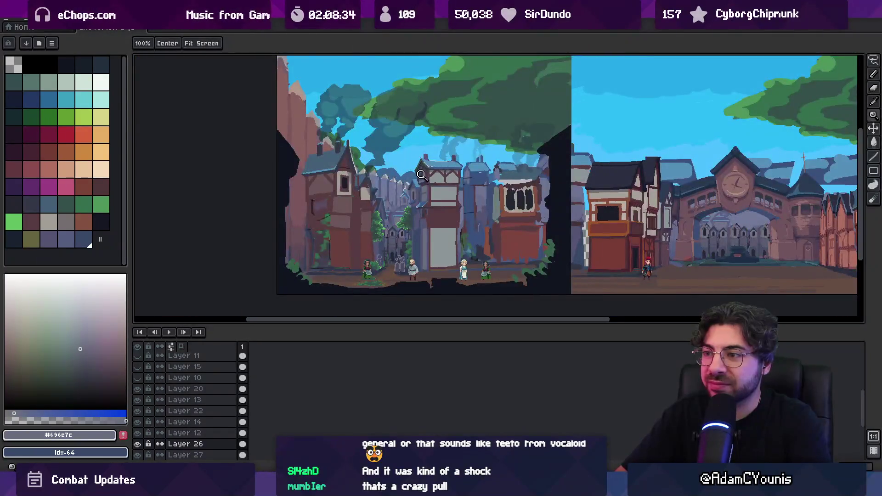
pyautogui.scroll(4, 420, 171)
pyautogui.press('b')
pyautogui.keyDown('alt'); pyautogui.click(407, 197); pyautogui.keyUp('alt')
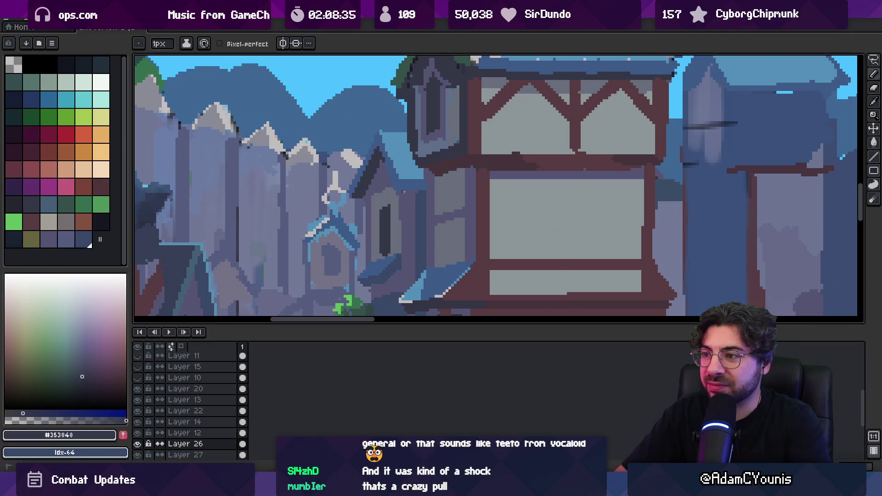
pyautogui.moveTo(408, 190); pyautogui.dragTo(425, 196)
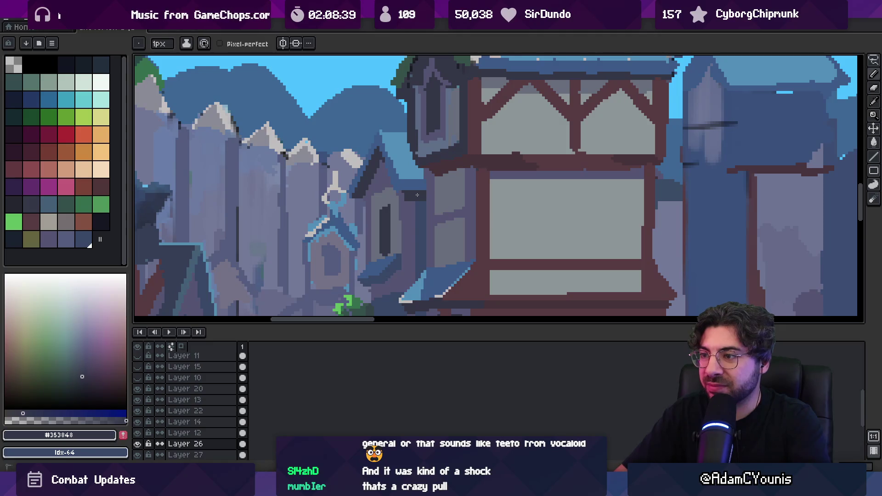
pyautogui.press('z')
pyautogui.scroll(-4, 417, 195)
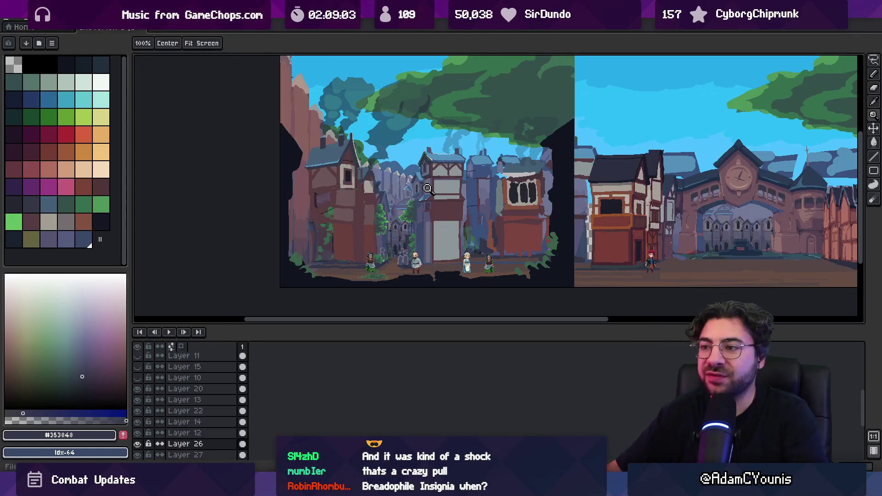
pyautogui.click(423, 189)
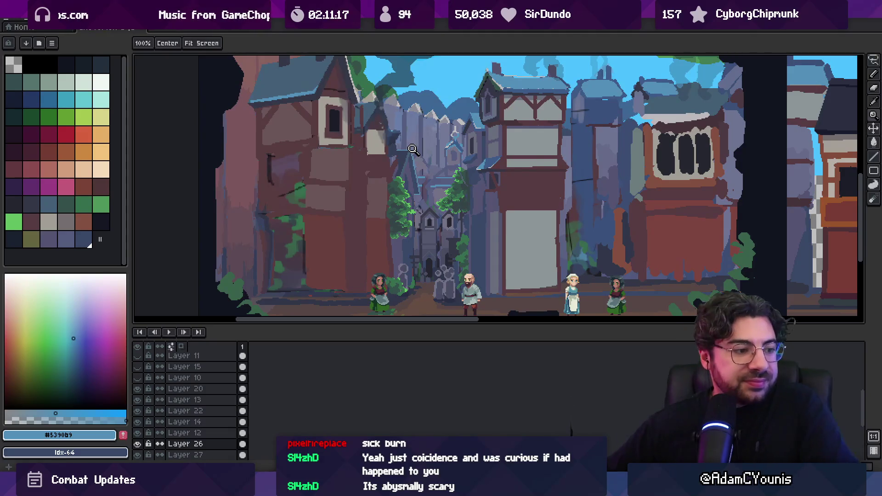
# - Test a dark-swatch bucket fill on the tree's right side, undoing the first attempt
pyautogui.scroll(-1, 413, 150)
pyautogui.scroll(1, 410, 223)
pyautogui.scroll(2, 410, 223)
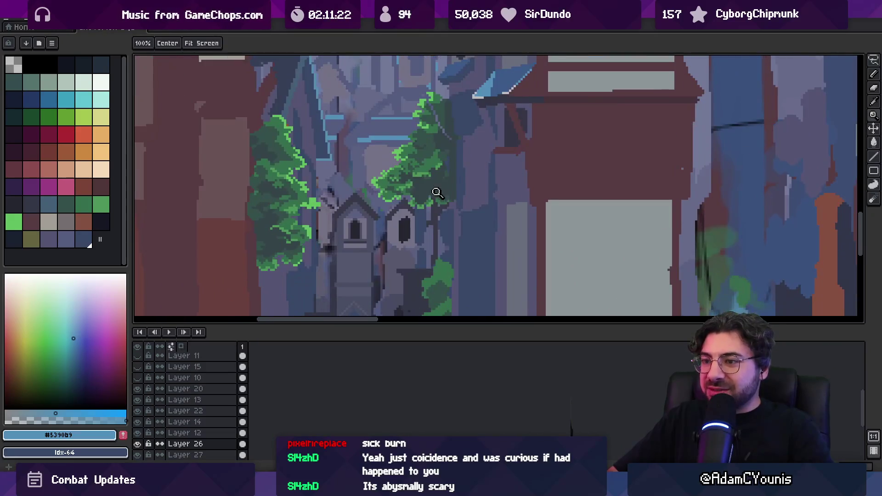
pyautogui.press('v')
pyautogui.click(13, 112)
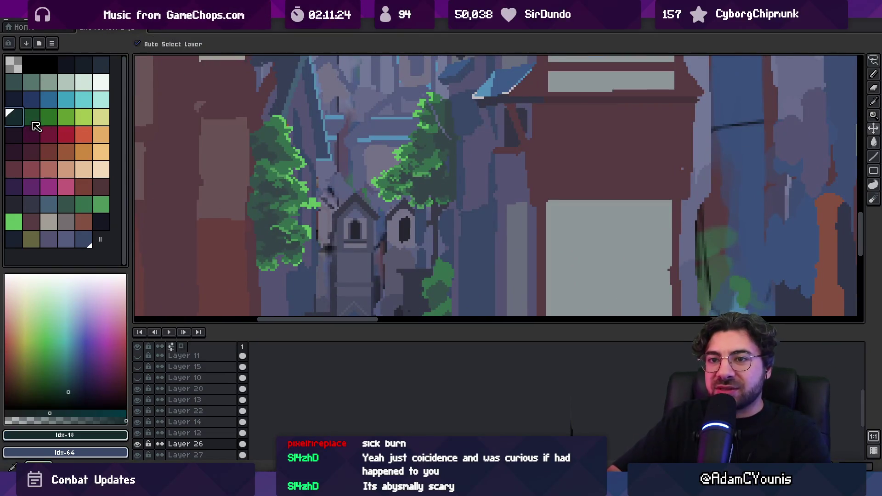
pyautogui.press('g')
pyautogui.click(433, 193)
pyautogui.hotkey('ctrl', 'z')
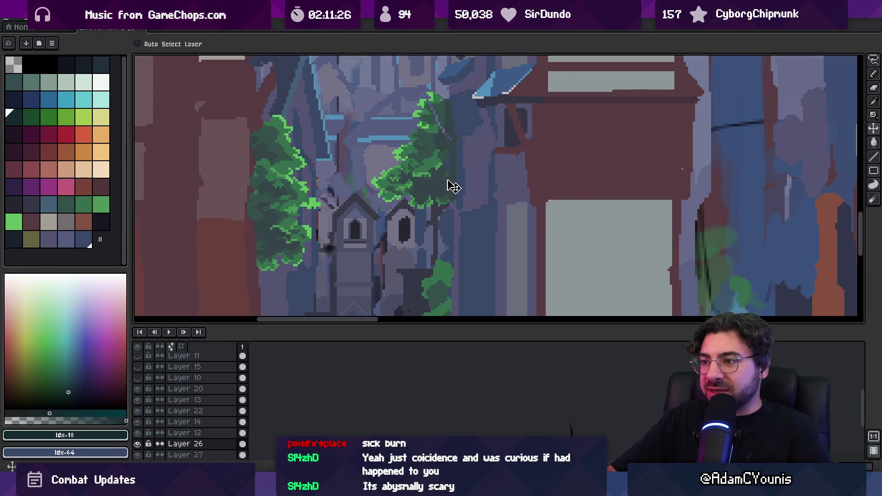
pyautogui.press('b')
pyautogui.press('g')
pyautogui.click(437, 197)
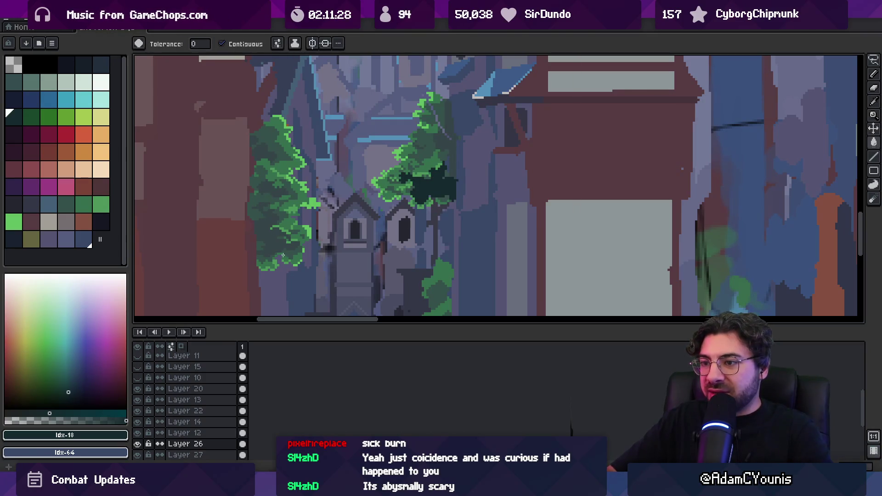
pyautogui.press('b')
pyautogui.press('g')
pyautogui.keyDown('ctrl'); pyautogui.click(279, 252); pyautogui.keyUp('ctrl')
# - Sample the dark teal-grey #354448 from the tree, add it to the palette and move it to slot 51
pyautogui.press('z')
pyautogui.scroll(-3, 361, 190)
pyautogui.keyDown('ctrl'); pyautogui.click(384, 156); pyautogui.keyUp('ctrl')
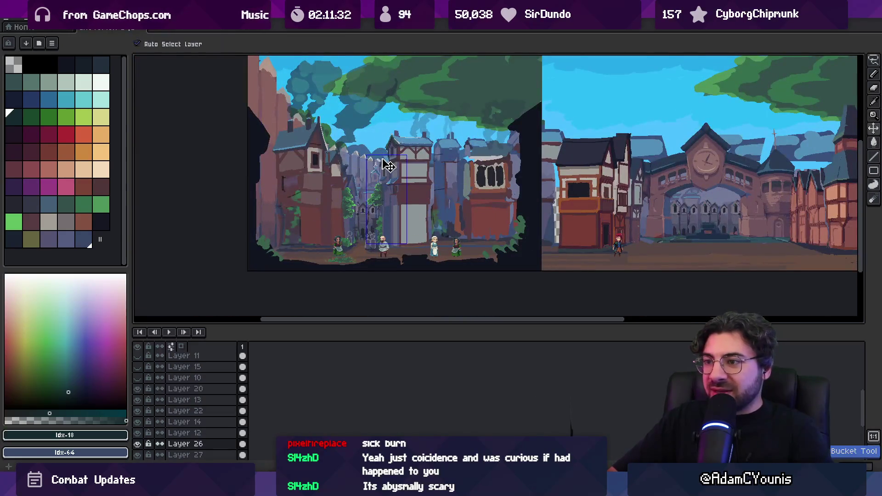
pyautogui.scroll(5, 400, 184)
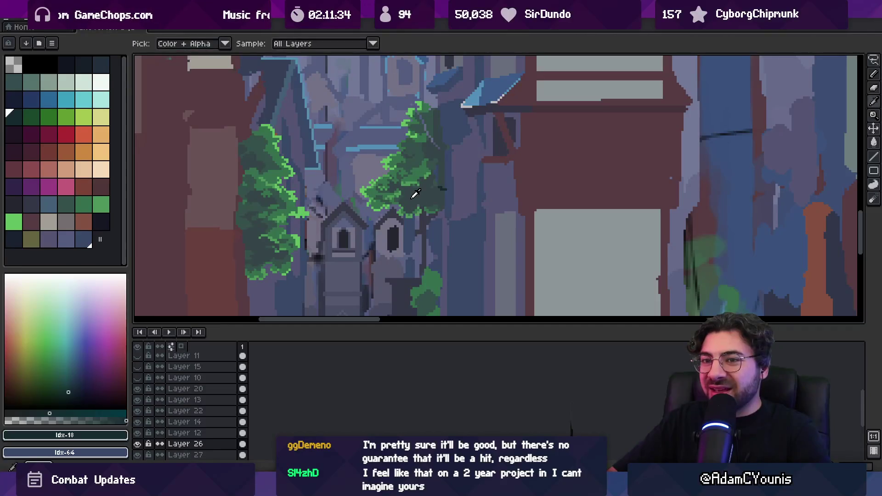
pyautogui.keyDown('alt'); pyautogui.click(403, 204); pyautogui.keyUp('alt')
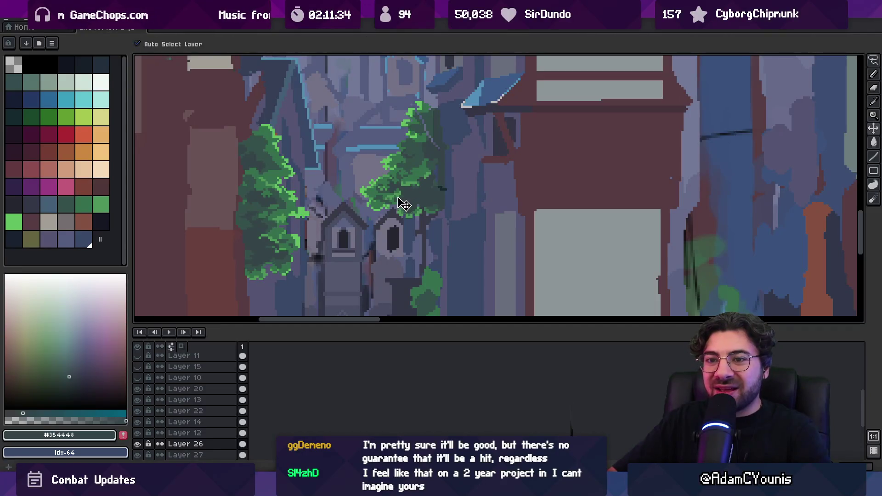
pyautogui.click(70, 209)
pyautogui.press('g')
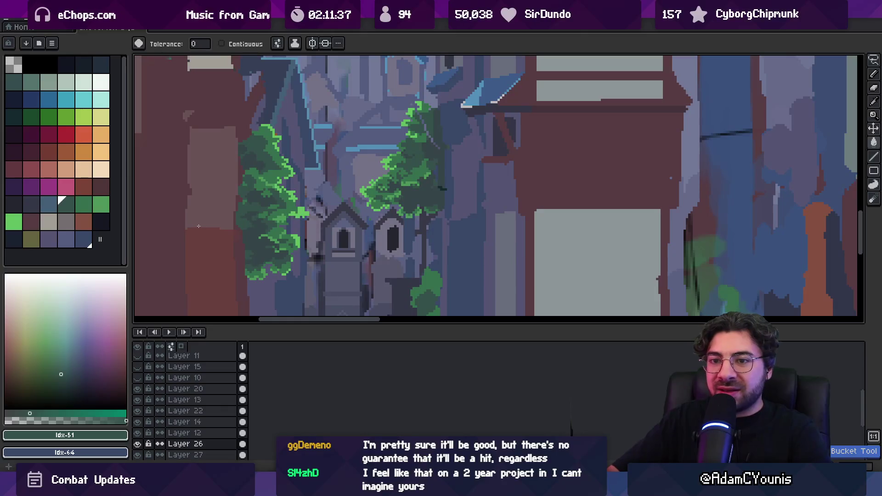
pyautogui.keyDown('alt'); pyautogui.click(137, 257); pyautogui.keyUp('alt')
pyautogui.click(123, 434)
pyautogui.moveTo(106, 237); pyautogui.dragTo(64, 206)
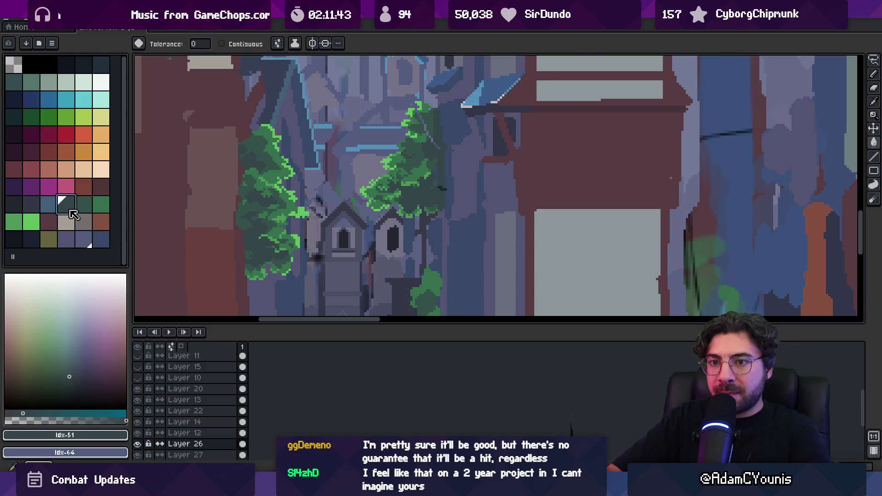
# - Test new shades as a bucket fill on the right tree, undo it, and select Layer 20
pyautogui.click(69, 377)
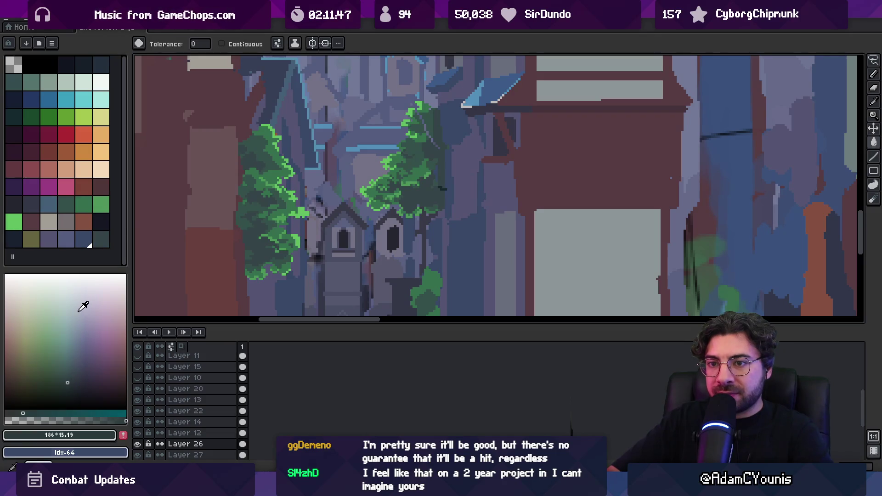
pyautogui.hotkey('ctrl', 'z')
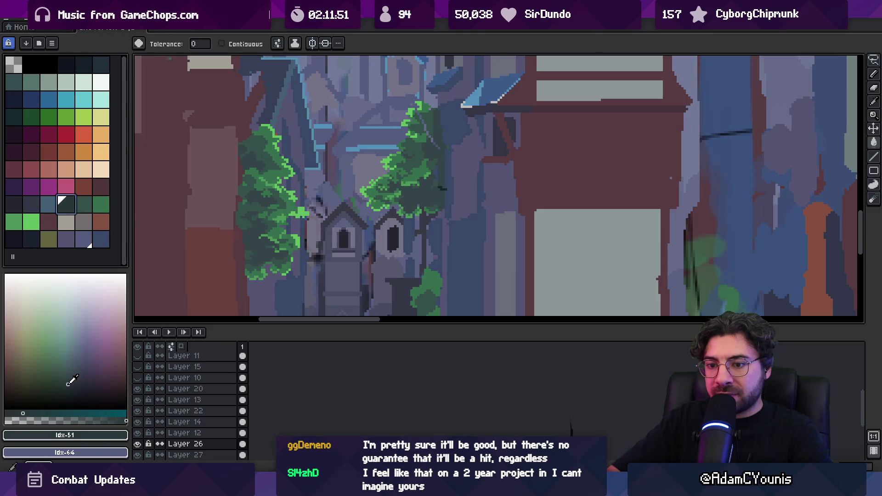
pyautogui.click(30, 413)
pyautogui.click(413, 201)
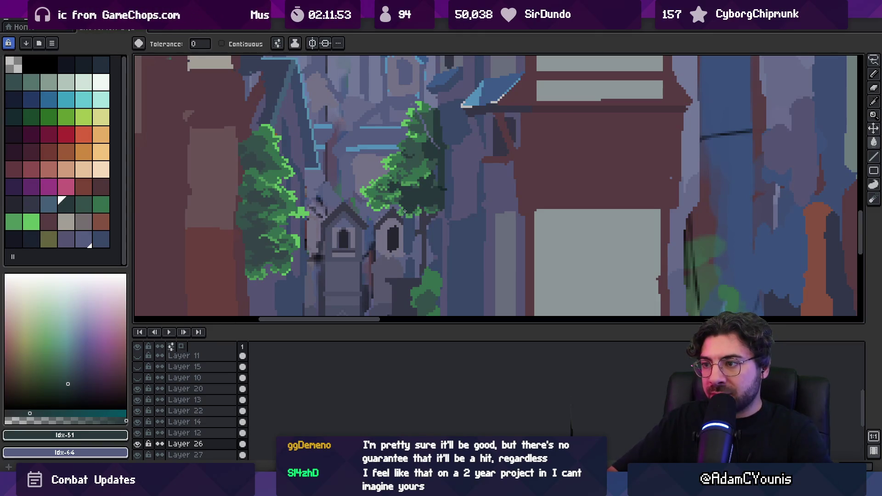
pyautogui.hotkey('ctrl', 'z')
pyautogui.click(66, 378)
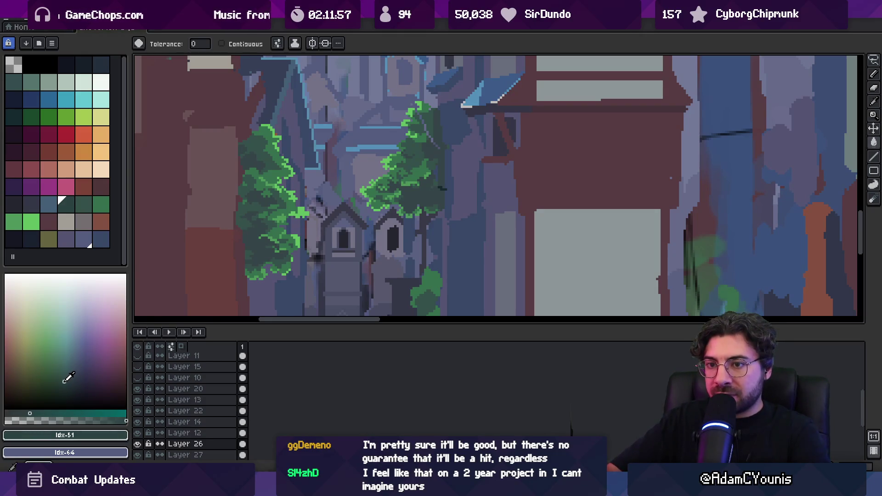
pyautogui.press('g')
pyautogui.keyDown('ctrl'); pyautogui.click(261, 251); pyautogui.keyUp('ctrl')
pyautogui.press('z')
pyautogui.scroll(-3, 271, 239)
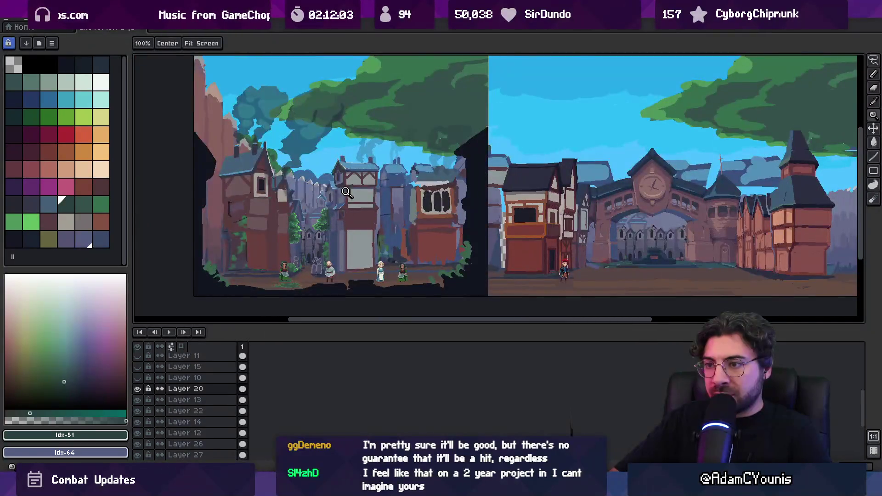
# - Sample the tree's dark green, try filling the gap between the trees, then undo it
pyautogui.scroll(2, 308, 230)
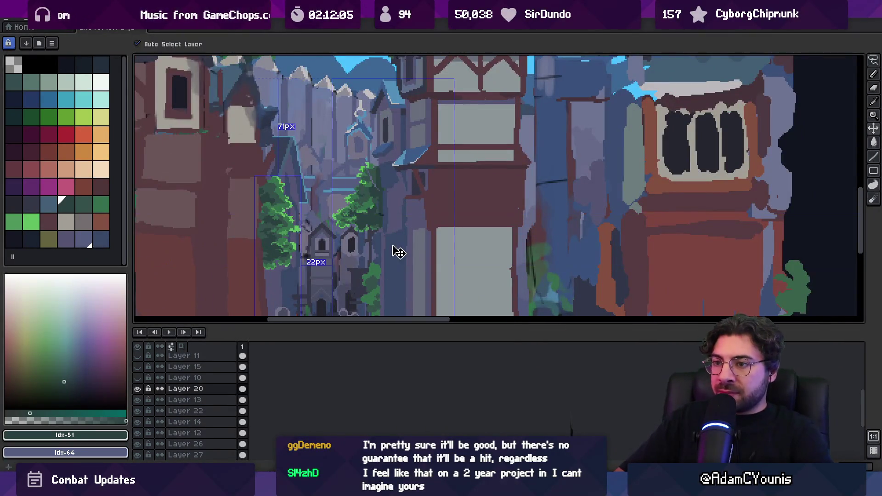
pyautogui.scroll(1, 374, 216)
pyautogui.keyDown('alt'); pyautogui.click(386, 217); pyautogui.keyUp('alt')
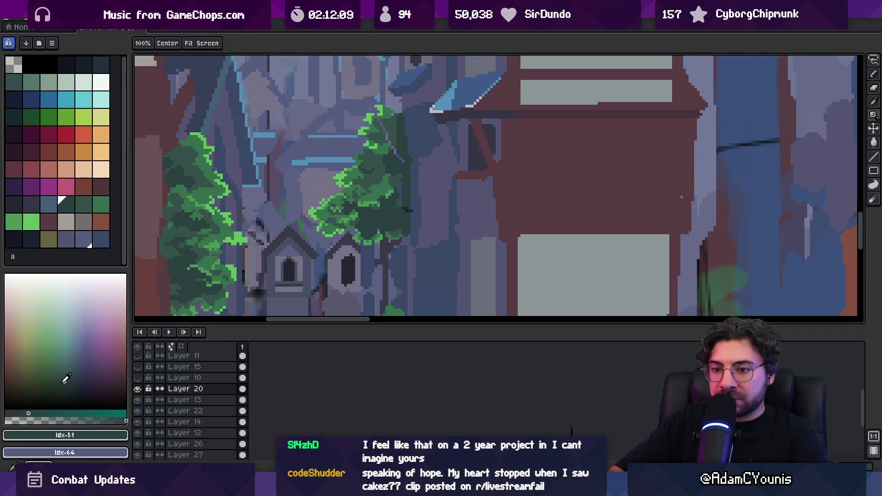
pyautogui.press('g')
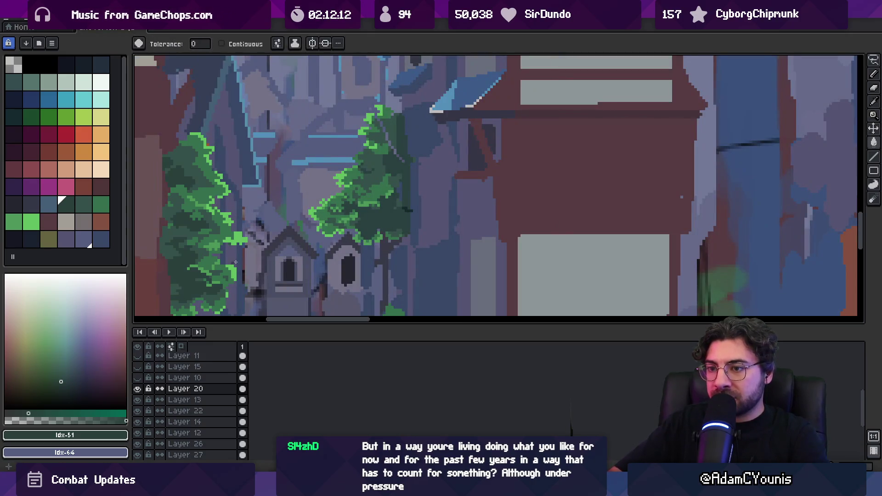
pyautogui.keyDown('ctrl'); pyautogui.click(386, 219); pyautogui.keyUp('ctrl')
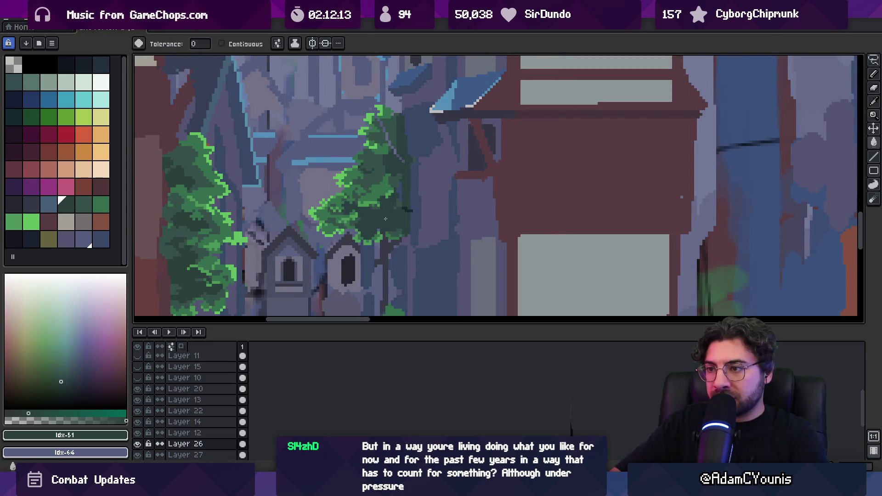
pyautogui.press('i')
pyautogui.click(214, 257)
pyautogui.click(207, 257)
pyautogui.click(207, 258)
pyautogui.press('g')
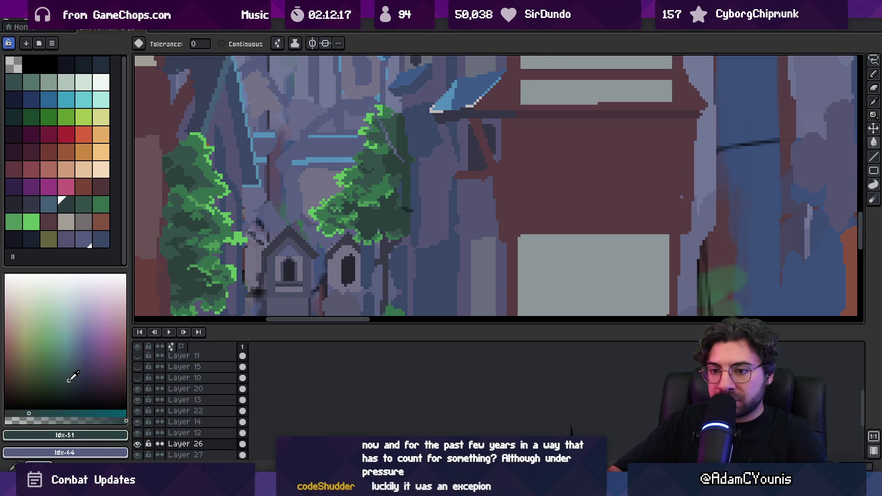
pyautogui.click(191, 279)
pyautogui.hotkey('ctrl', 'z')
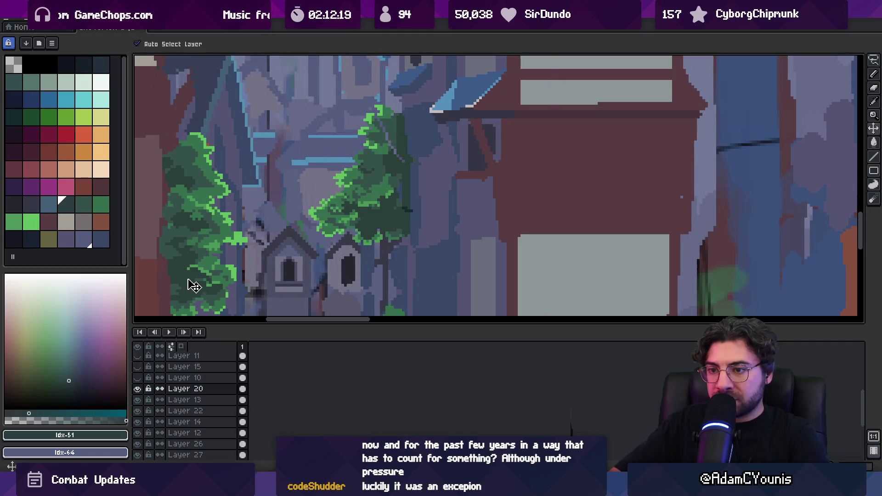
# - Bring the alley trees back into view, switch between Layers 20 and 26, and sample the mid green
pyautogui.scroll(-3, 380, 217)
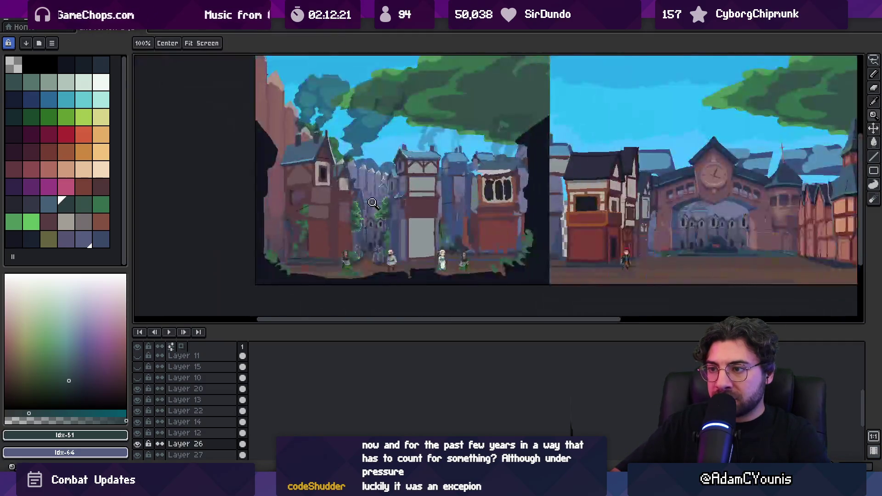
pyautogui.scroll(3, 380, 207)
pyautogui.moveTo(285, 221)
pyautogui.mouseDown()
pyautogui.moveTo(353, 259)
pyautogui.moveTo(347, 225)
pyautogui.mouseUp()
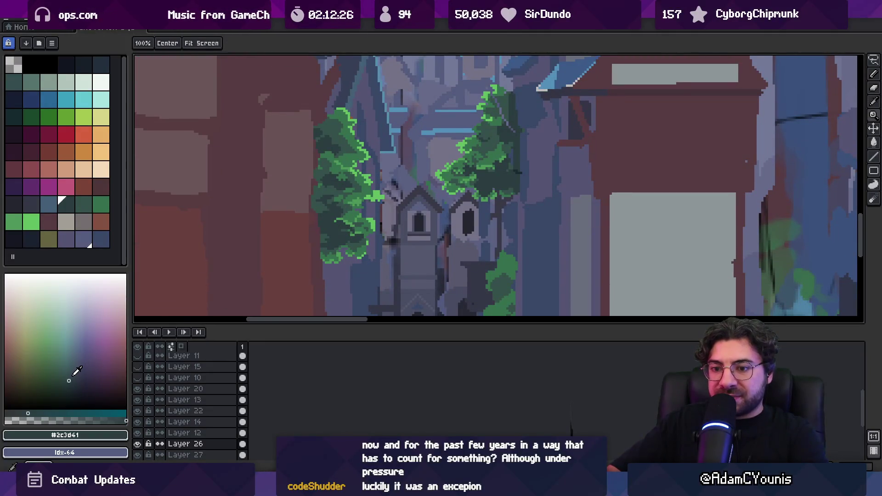
pyautogui.press('g')
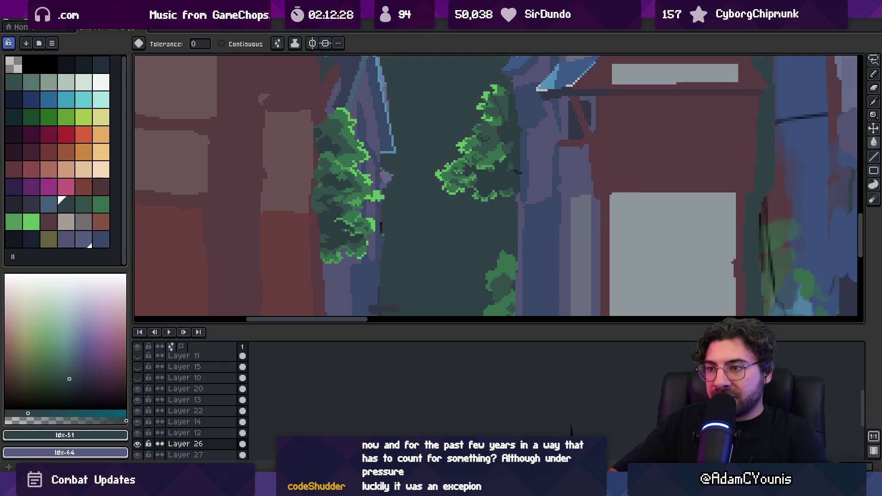
pyautogui.keyDown('ctrl'); pyautogui.click(353, 228); pyautogui.keyUp('ctrl')
pyautogui.keyDown('ctrl'); pyautogui.click(492, 193); pyautogui.keyUp('ctrl')
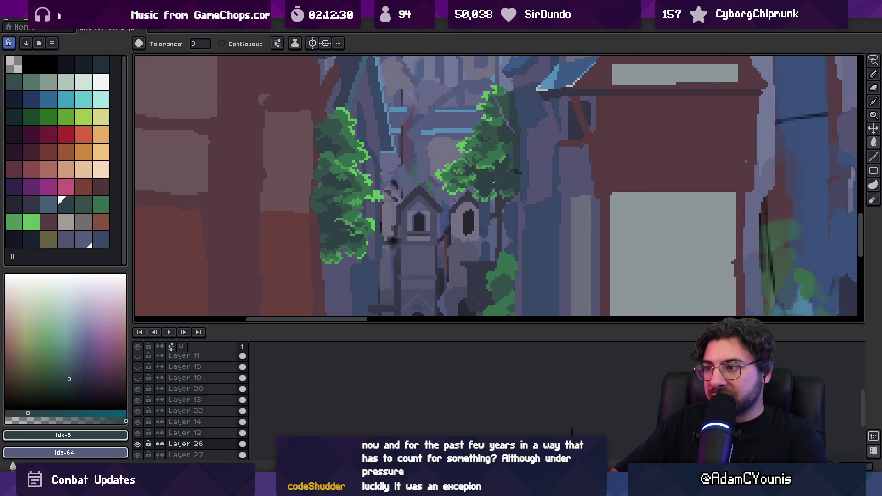
pyautogui.press('z')
pyautogui.scroll(-4, 401, 219)
pyautogui.scroll(3, 401, 219)
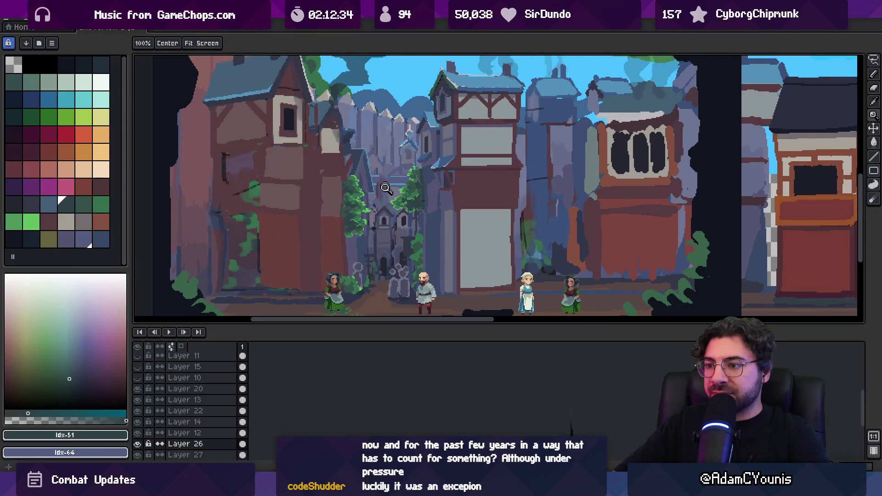
pyautogui.hscroll(1, 386, 185)
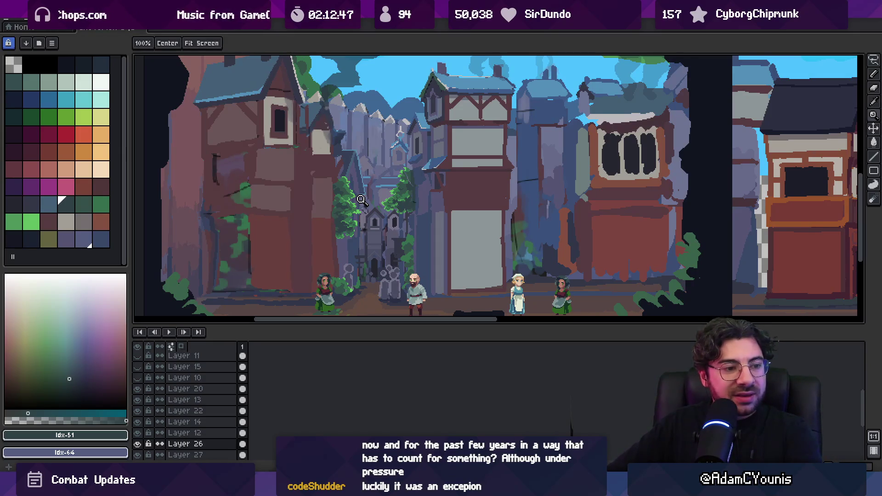
pyautogui.scroll(3, 403, 208)
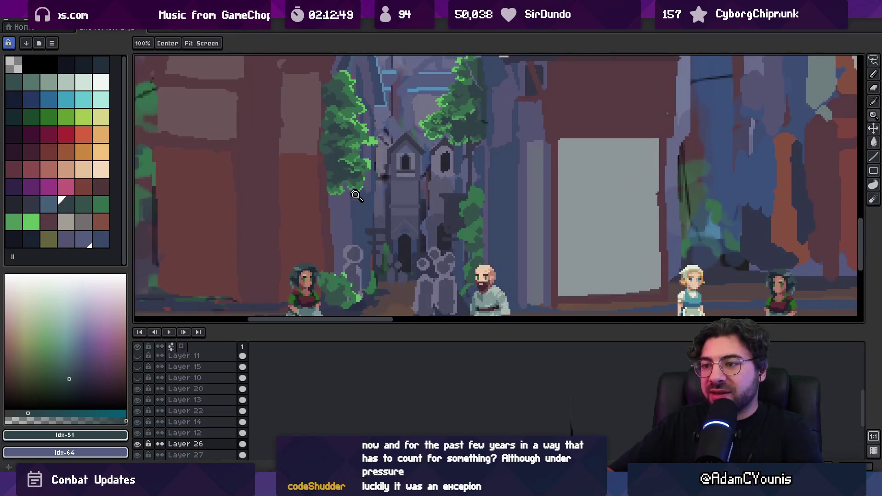
pyautogui.keyDown('alt'); pyautogui.click(340, 161); pyautogui.keyUp('alt')
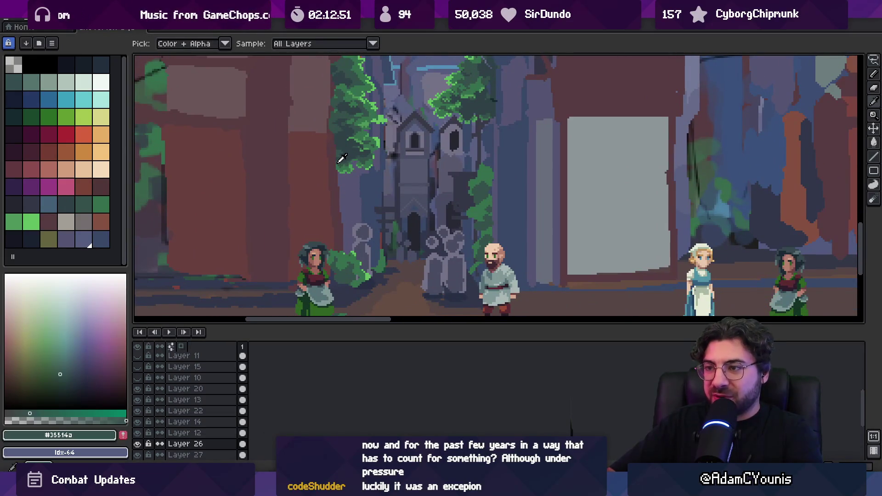
# - Shift Layer 20's foliage right and nudge the alley tree on Layer 26 down
pyautogui.press('v')
pyautogui.moveTo(340, 165); pyautogui.dragTo(362, 170)
pyautogui.scroll(-3, 395, 179)
pyautogui.click(429, 185)
pyautogui.moveTo(429, 185); pyautogui.dragTo(429, 196)
pyautogui.hotkey('ctrl', 't')
pyautogui.press('Return')
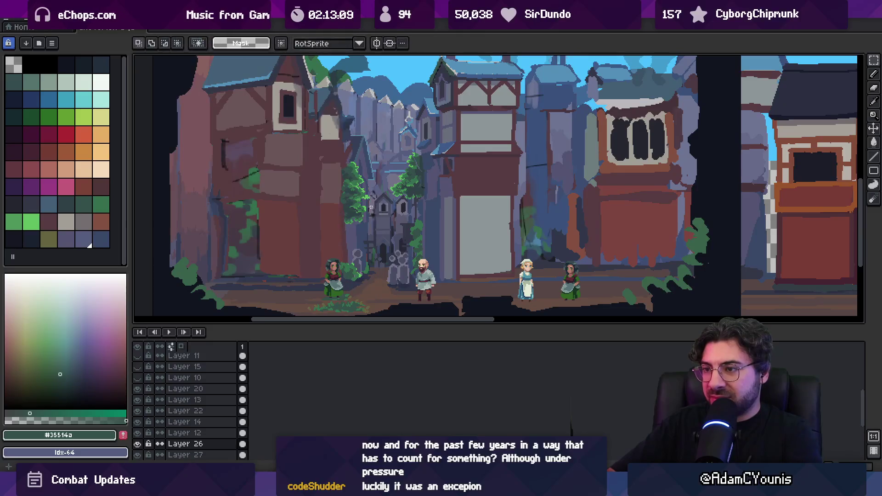
# - Find the left tree's layer, lasso the alley tree, and cut it onto new Layer 28
pyautogui.click(355, 212)
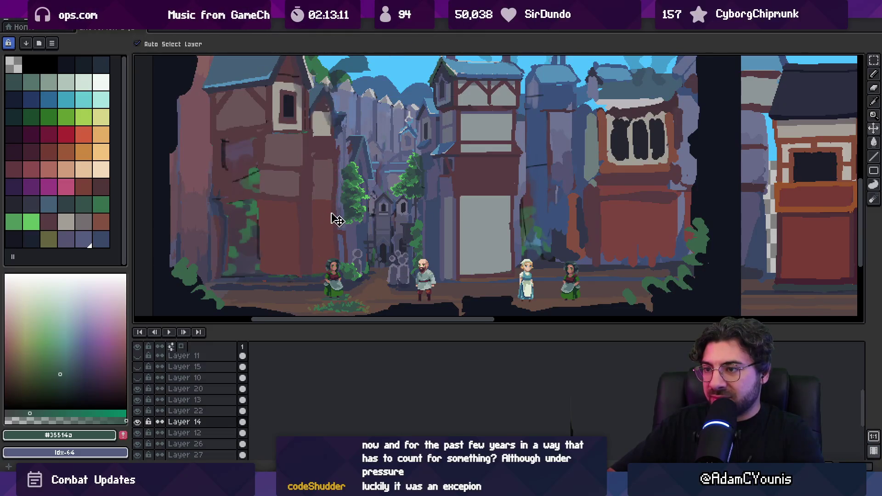
pyautogui.click(400, 191)
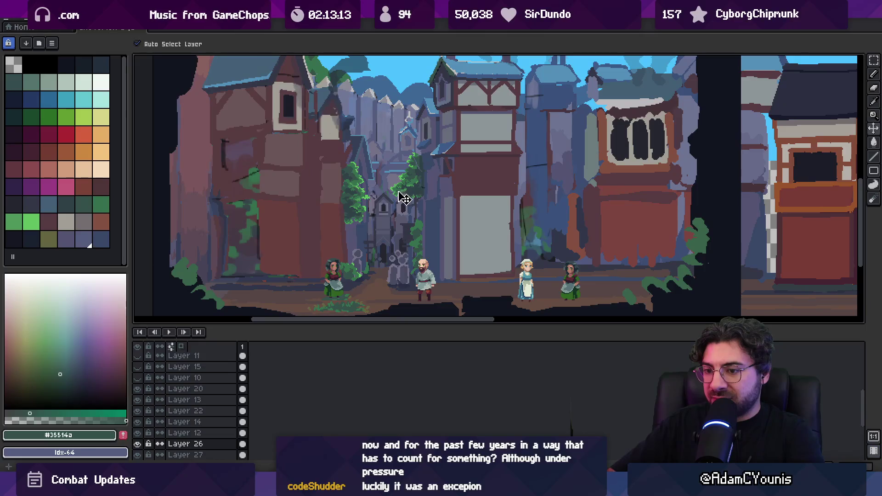
pyautogui.click(360, 209)
pyautogui.click(403, 197)
pyautogui.click(362, 199)
pyautogui.press('q')
pyautogui.moveTo(356, 148)
pyautogui.mouseDown()
pyautogui.moveTo(371, 198)
pyautogui.moveTo(363, 152)
pyautogui.mouseUp()
pyautogui.click(404, 197)
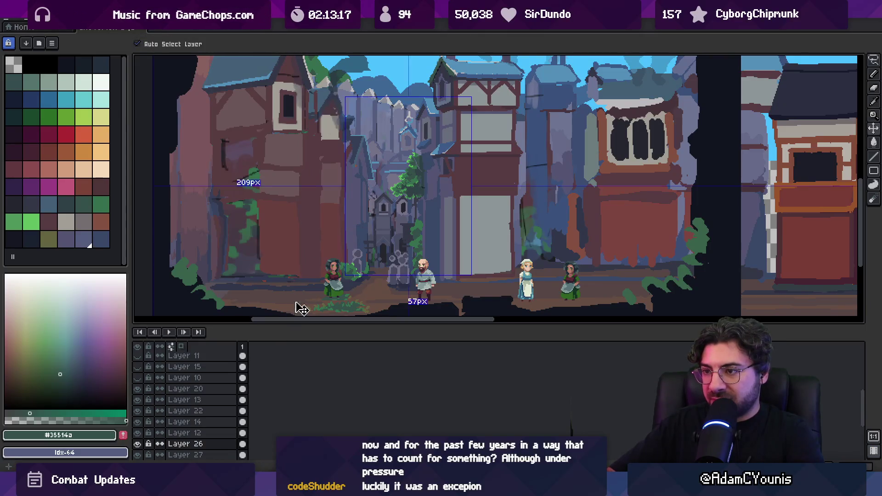
pyautogui.hotkey('ctrl', 'd')
pyautogui.press('v')
pyautogui.hotkey('ctrl', 'z')
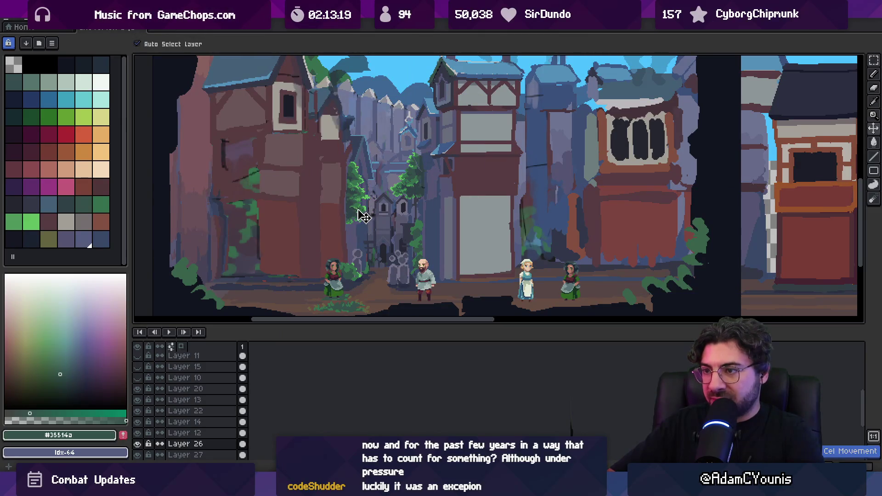
pyautogui.hotkey('ctrl', 'j')
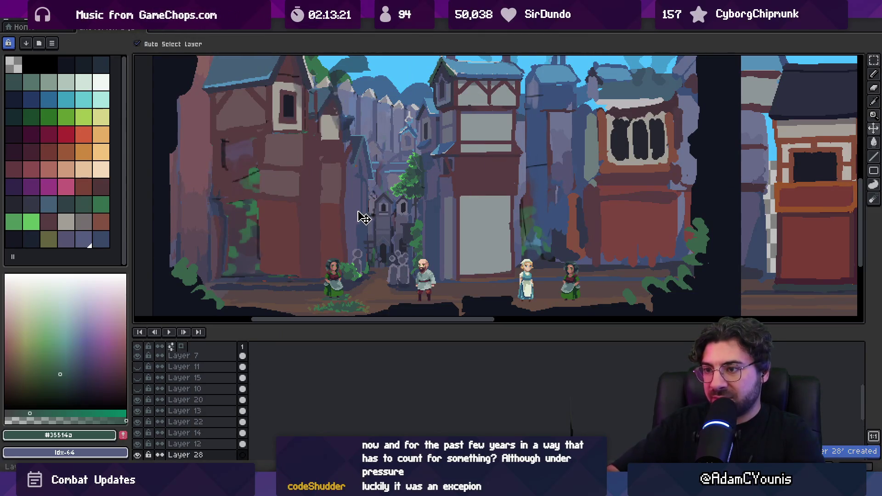
# - Drop the tree selection, then lasso and commit a reshaped section of the central alley
pyautogui.press('Return')
pyautogui.hotkey('ctrl', 'd')
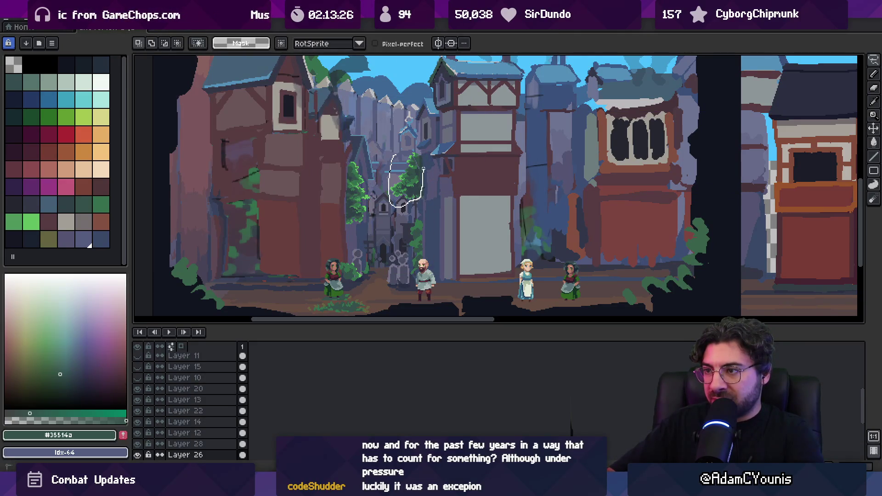
pyautogui.press('Delete')
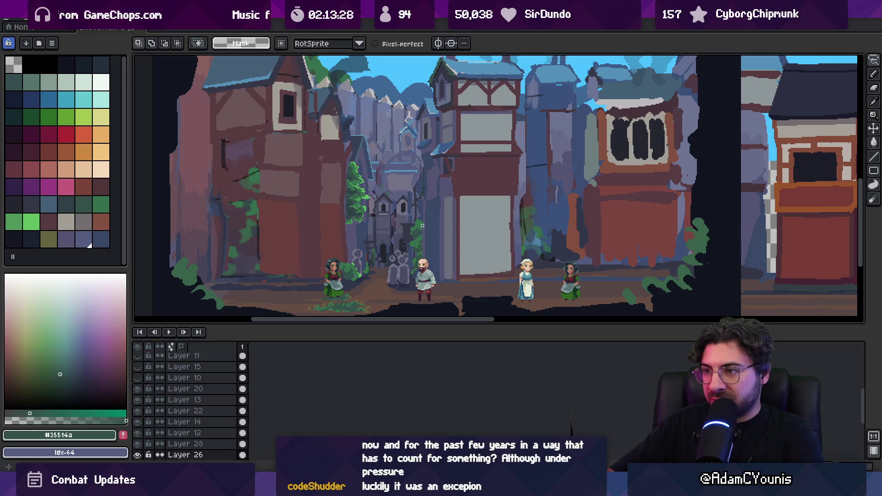
pyautogui.hotkey('ctrl', 'z')
pyautogui.moveTo(414, 218); pyautogui.dragTo(402, 269)
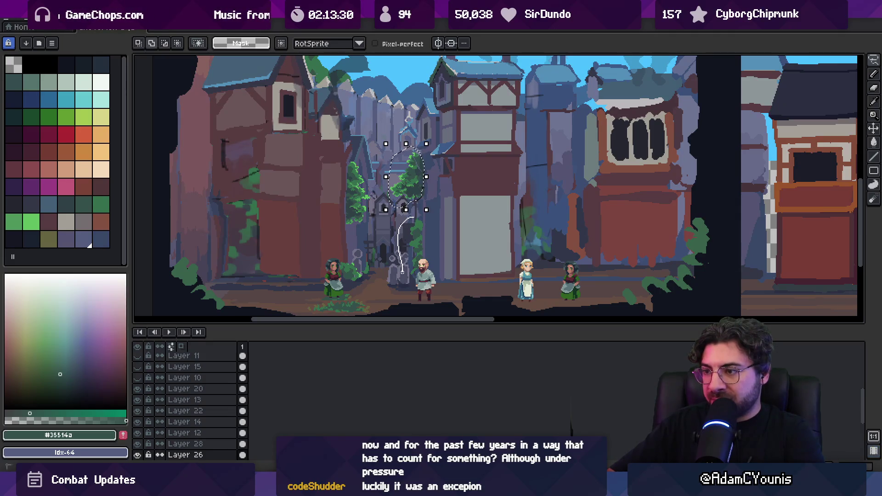
pyautogui.moveTo(422, 228); pyautogui.dragTo(422, 225)
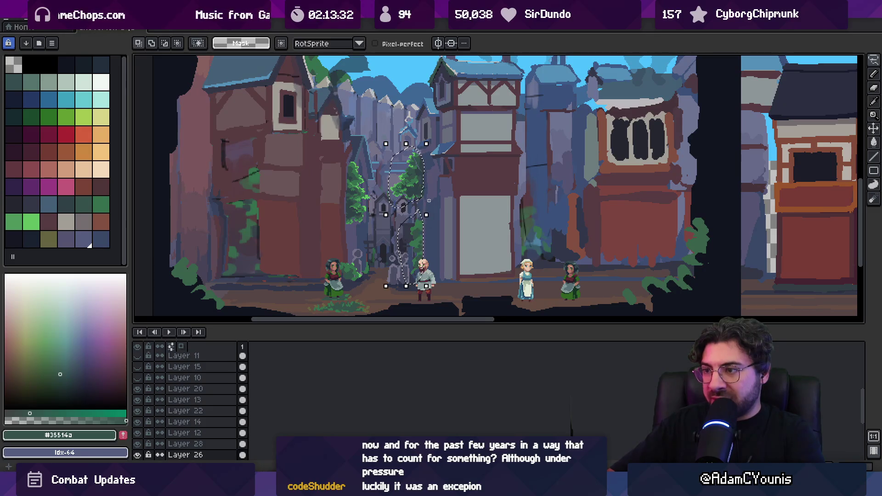
pyautogui.press('Return')
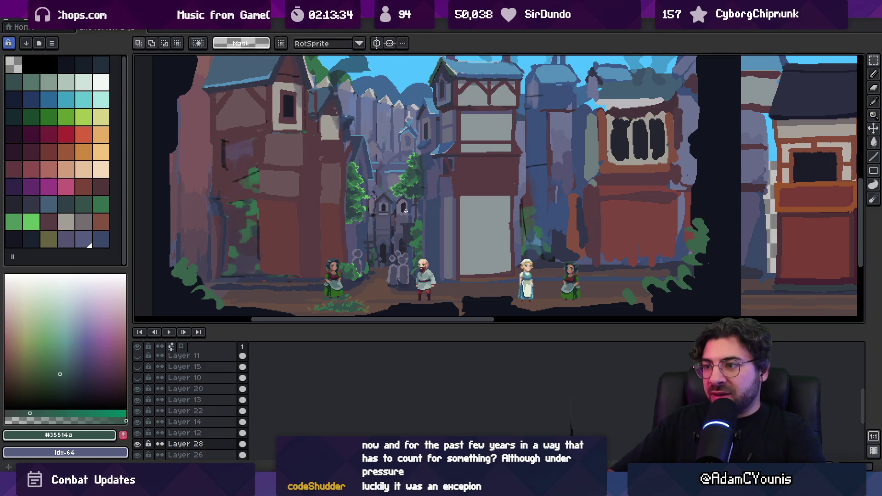
# - Sample light green #4b9657, then the dark foliage green #356f4c from the trees
pyautogui.scroll(3, 375, 204)
pyautogui.moveTo(382, 205); pyautogui.dragTo(389, 193)
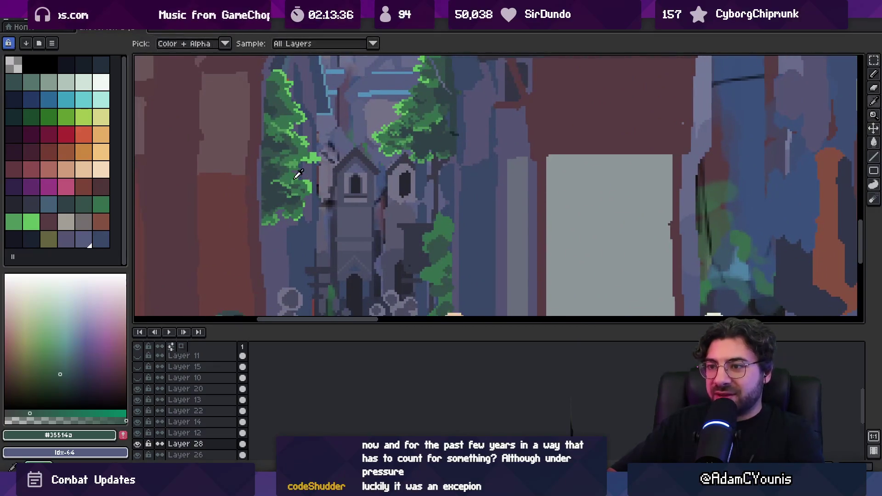
pyautogui.keyDown('alt'); pyautogui.click(449, 238); pyautogui.keyUp('alt')
pyautogui.press('b')
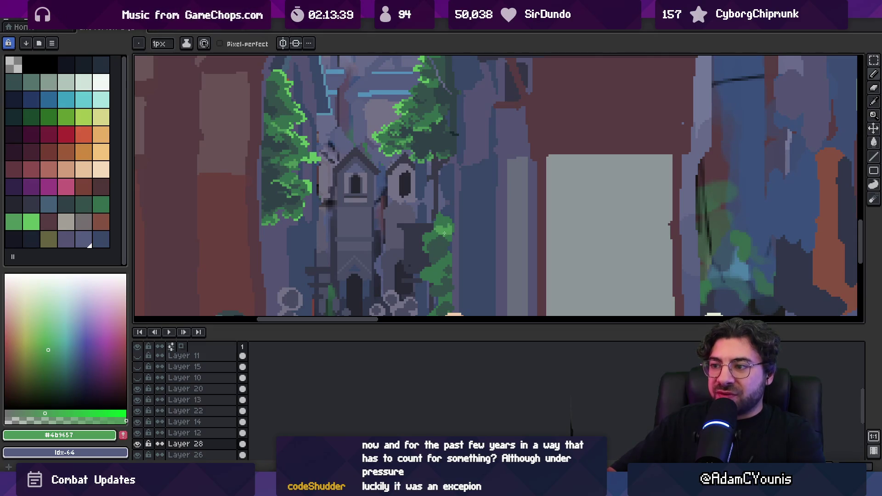
pyautogui.moveTo(435, 251); pyautogui.dragTo(445, 179)
pyautogui.press('b')
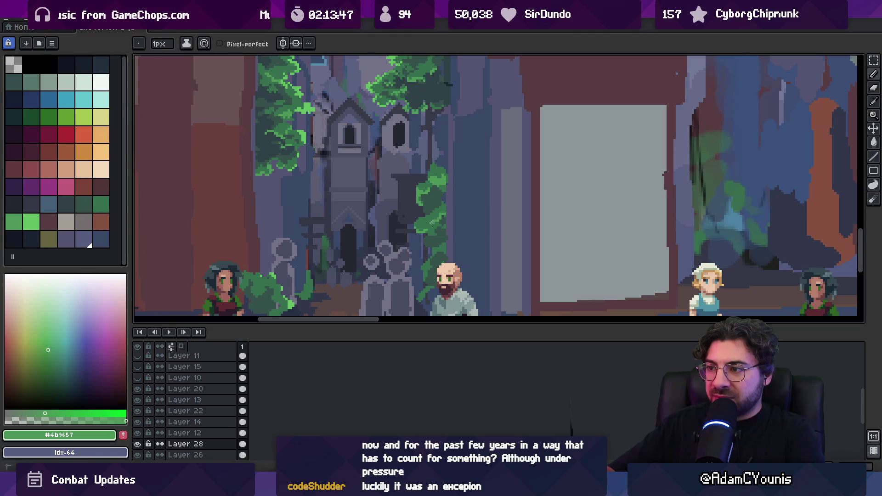
pyautogui.press('z')
pyautogui.scroll(-4, 441, 202)
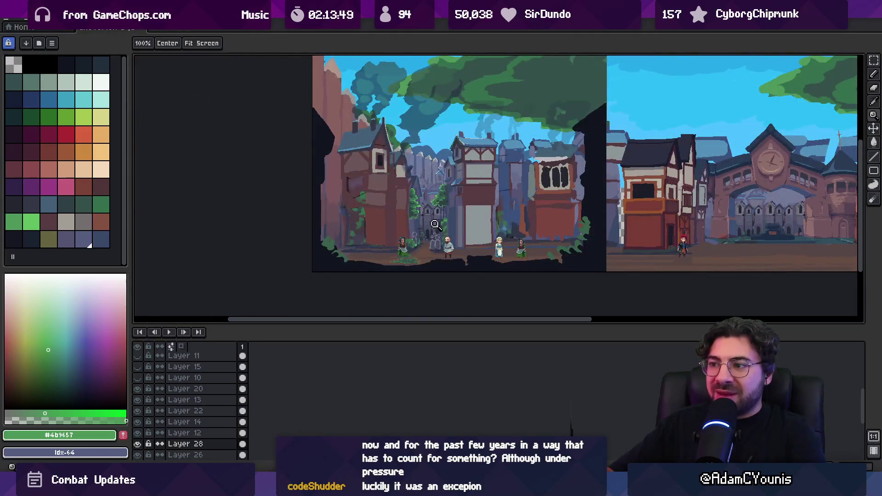
pyautogui.scroll(4, 435, 223)
pyautogui.press('i')
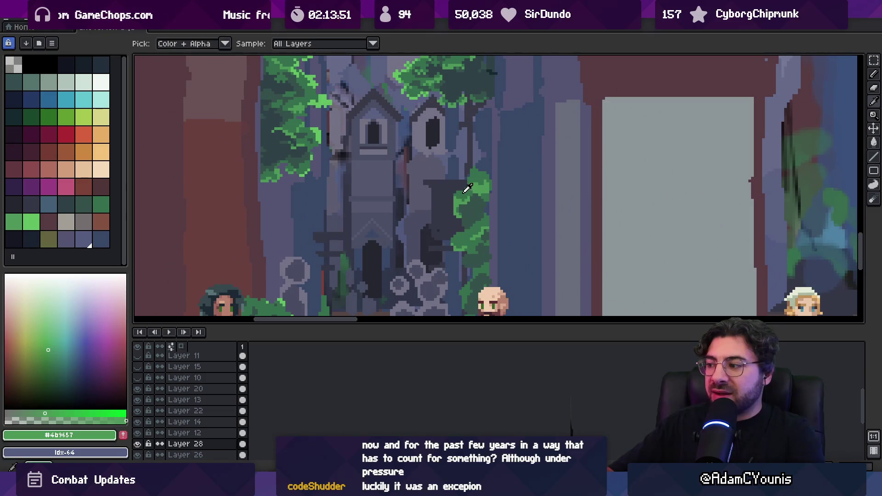
pyautogui.click(463, 192)
pyautogui.press('b')
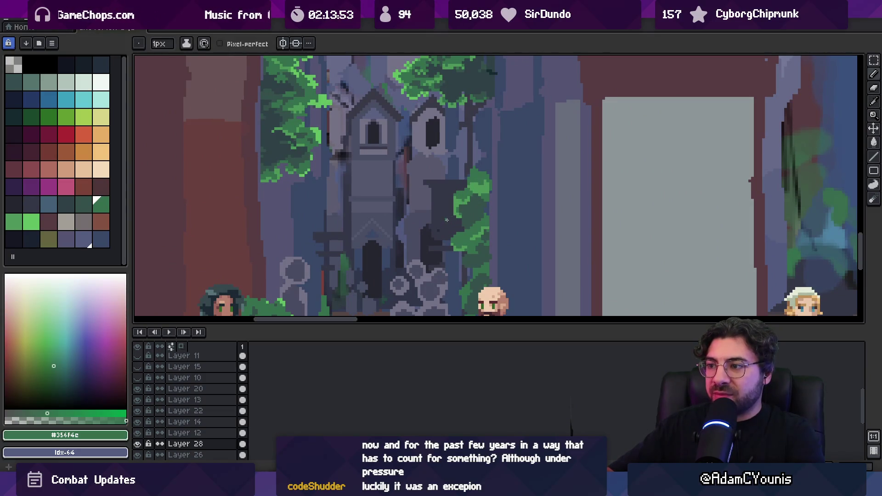
# - Shift the dark stone block beside the spire slightly left
pyautogui.scroll(-2, 451, 220)
pyautogui.scroll(1, 473, 219)
pyautogui.press('v')
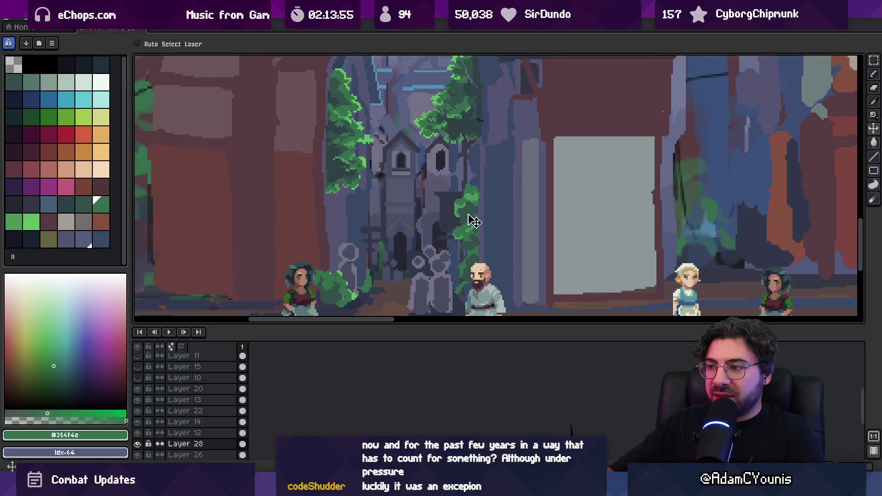
pyautogui.moveTo(453, 205); pyautogui.dragTo(446, 206)
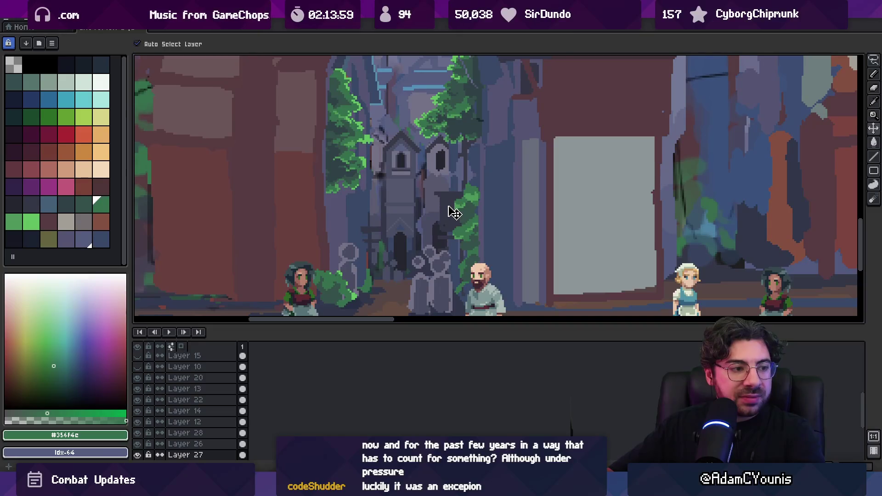
# - Hide Layer 28, then magic-wand and delete the dark block on Layer 27 beside the spire
pyautogui.click(466, 212)
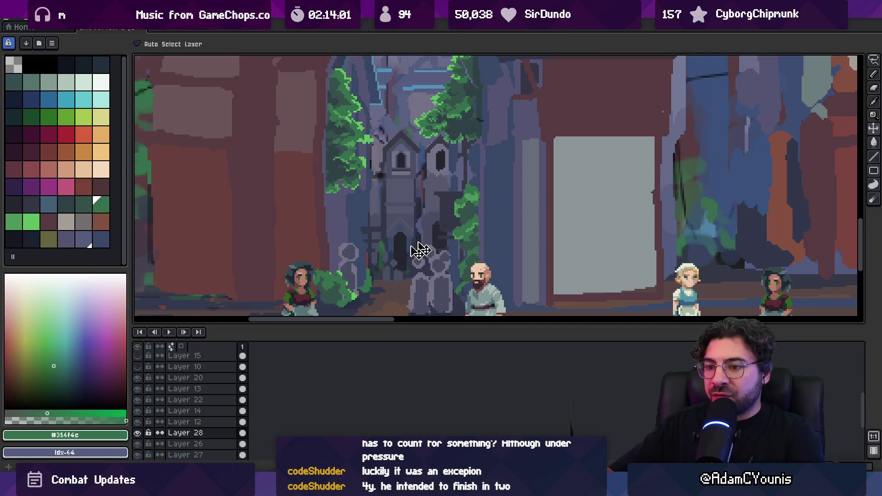
pyautogui.click(137, 433)
pyautogui.click(463, 210)
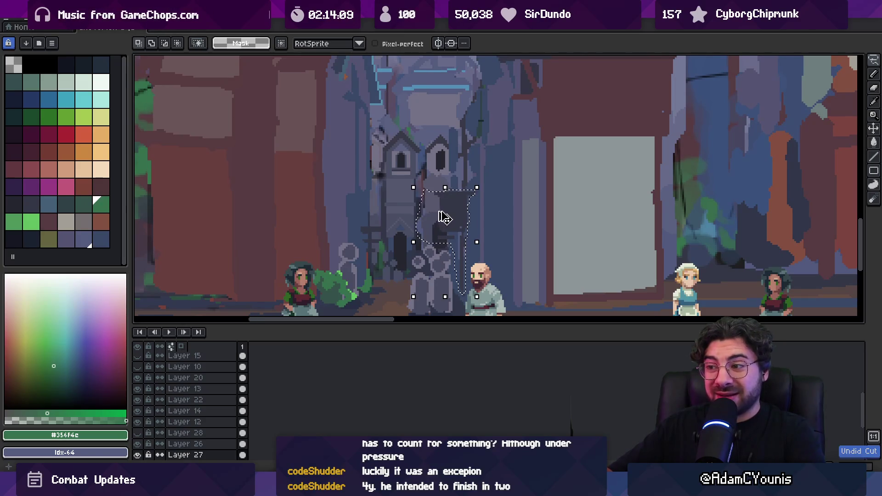
pyautogui.press('w')
pyautogui.click(455, 214)
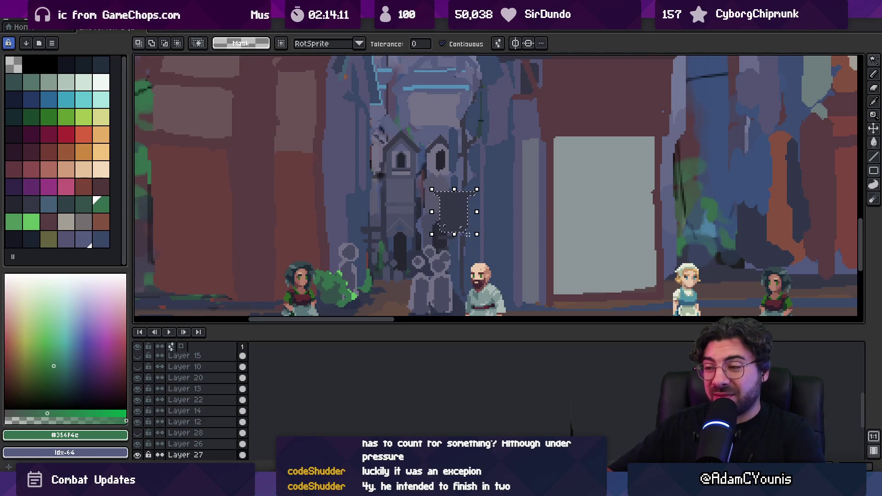
pyautogui.press('Delete')
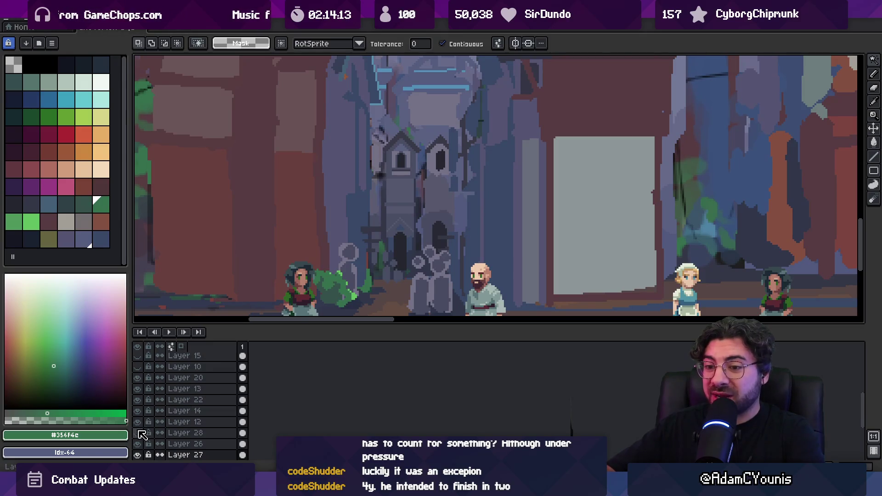
# - Show Layer 28's foliage and Layer 10's half-timbered house again
pyautogui.click(138, 433)
pyautogui.click(138, 367)
pyautogui.click(138, 367)
pyautogui.click(138, 367)
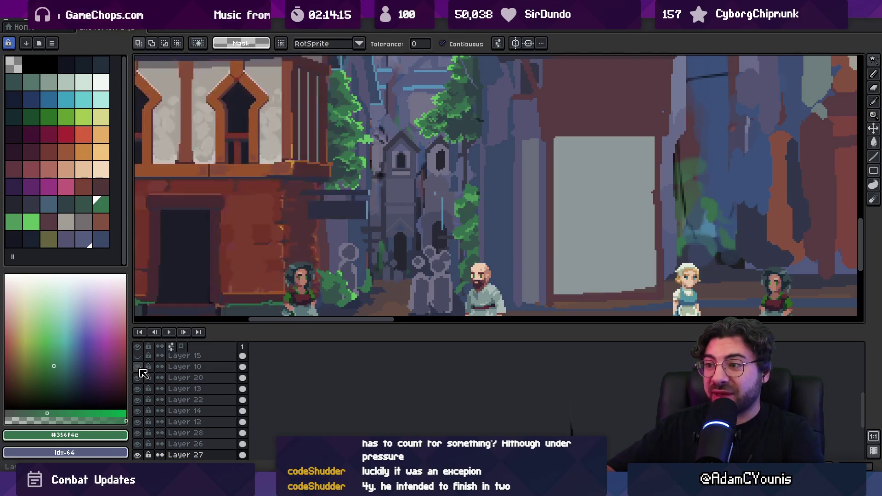
# - Nudge the small dark piece on Layer 26 from 202 px to 204 px, then zoom out
pyautogui.press('v')
pyautogui.click(448, 218)
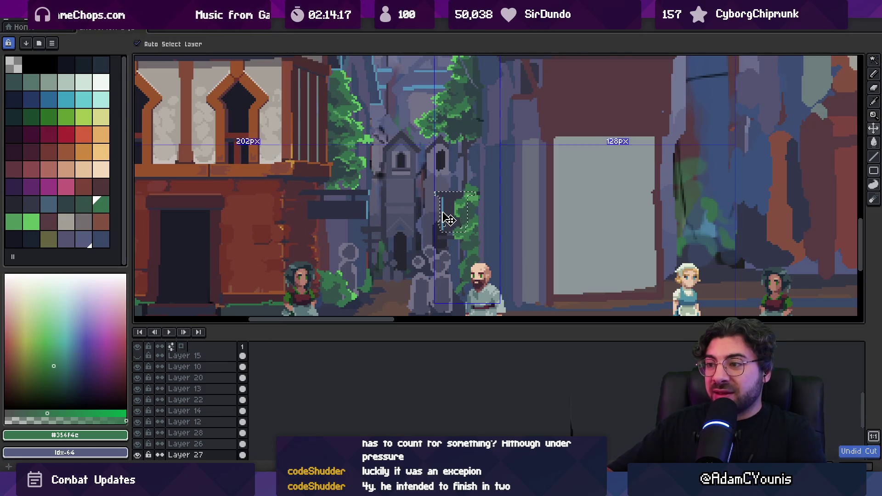
pyautogui.click(445, 217)
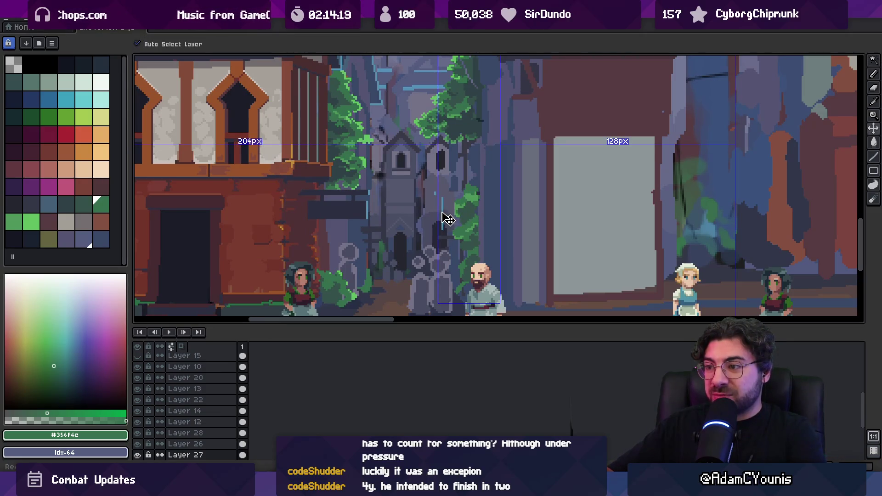
pyautogui.click(488, 204)
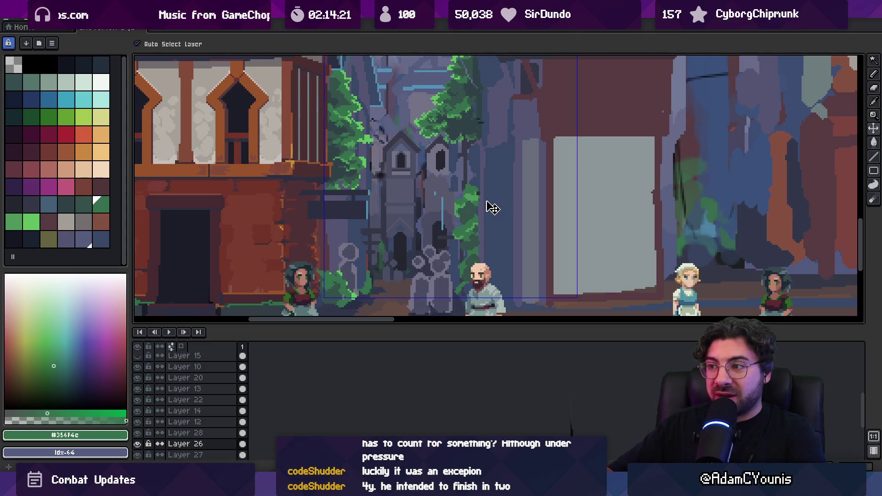
pyautogui.hotkey('ctrl', 't')
pyautogui.press('Return')
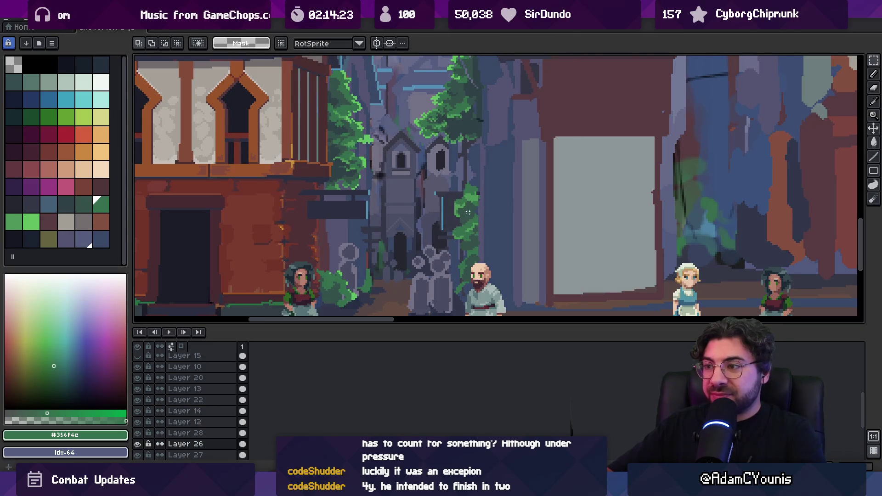
pyautogui.press('ctrl')
pyautogui.keyDown('ctrl'); pyautogui.click(478, 219); pyautogui.keyUp('ctrl')
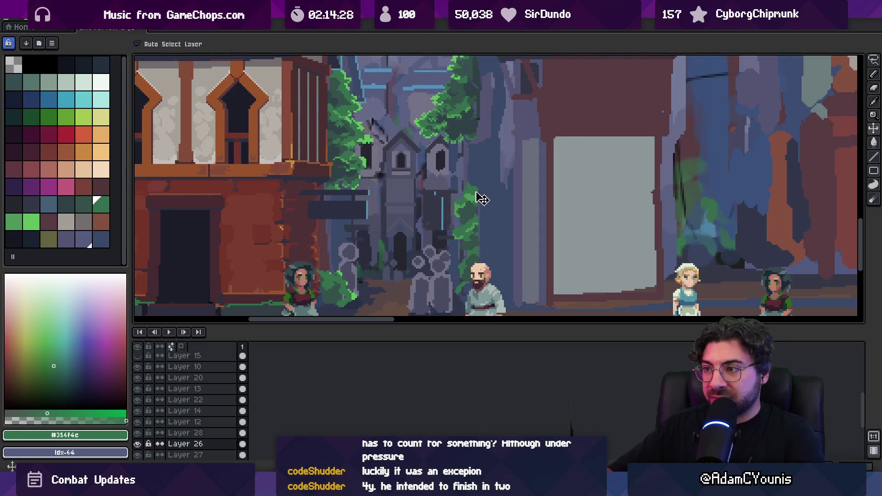
pyautogui.keyDown('ctrl'); pyautogui.click(447, 165); pyautogui.keyUp('ctrl')
pyautogui.press('z')
pyautogui.rightClick(489, 191)
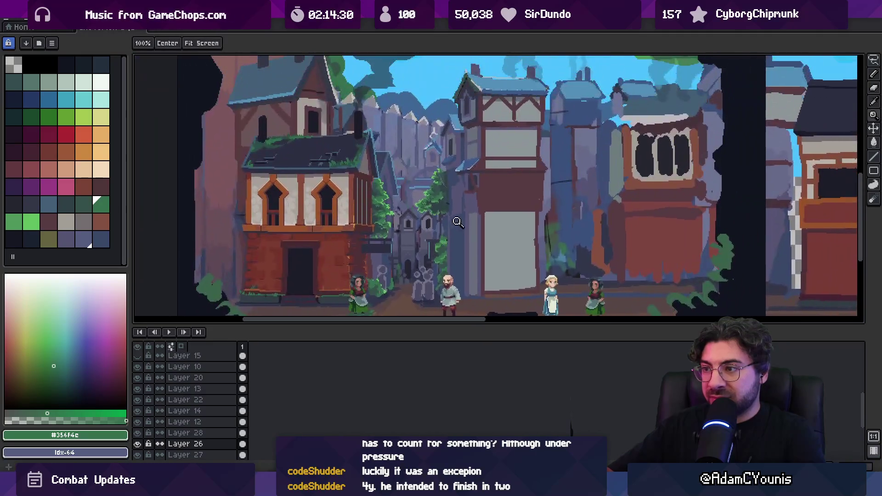
# - Pick Layers 12 and 26 from the canvas, trial-select the distant towers, then deselect
pyautogui.keyDown('ctrl'); pyautogui.click(496, 221); pyautogui.keyUp('ctrl')
pyautogui.keyDown('ctrl'); pyautogui.click(469, 224); pyautogui.keyUp('ctrl')
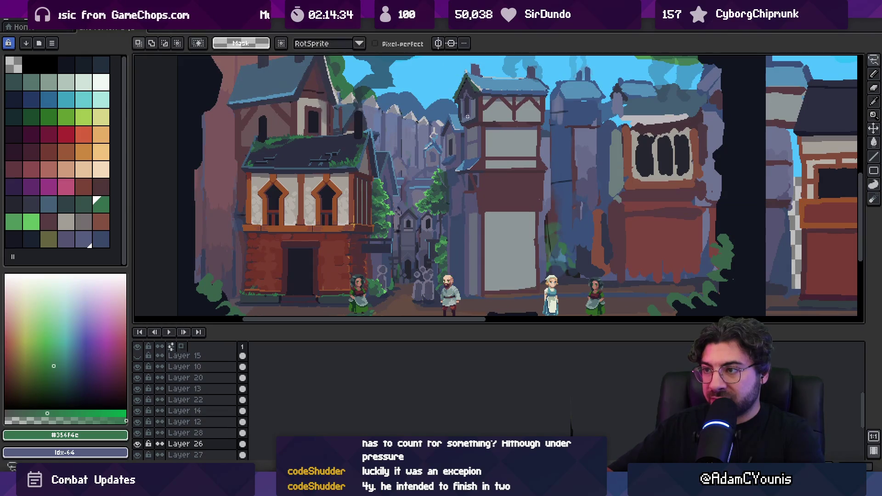
pyautogui.moveTo(416, 216); pyautogui.dragTo(417, 273)
pyautogui.scroll(2, 420, 164)
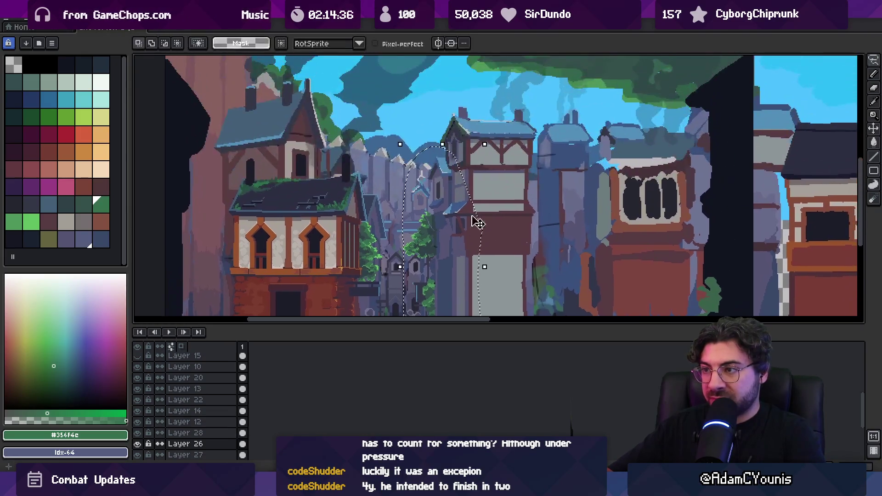
pyautogui.hotkey('ctrl', 'd')
pyautogui.scroll(-3, 460, 197)
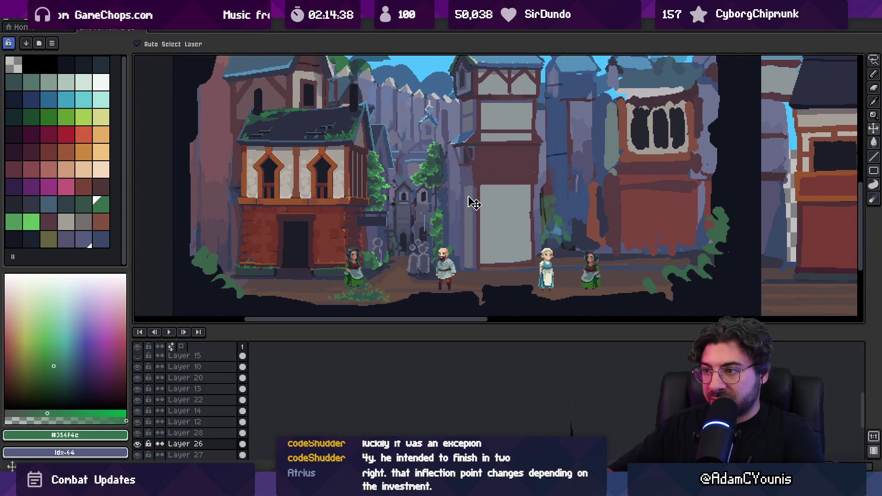
pyautogui.keyDown('ctrl'); pyautogui.click(466, 211); pyautogui.keyUp('ctrl')
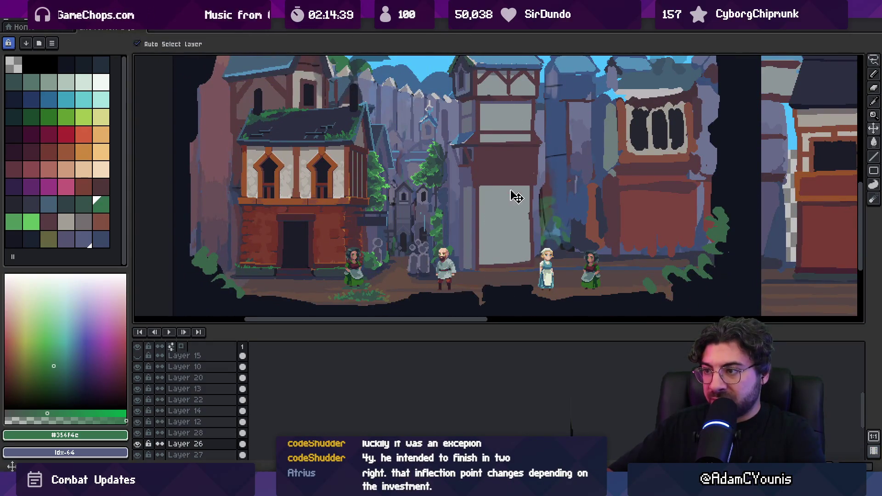
# - Add a new layer above Layer 28 and copy-paste a lassoed area beside the alley spire
pyautogui.click(229, 433)
pyautogui.hotkey('shift', 'n')
pyautogui.press('m')
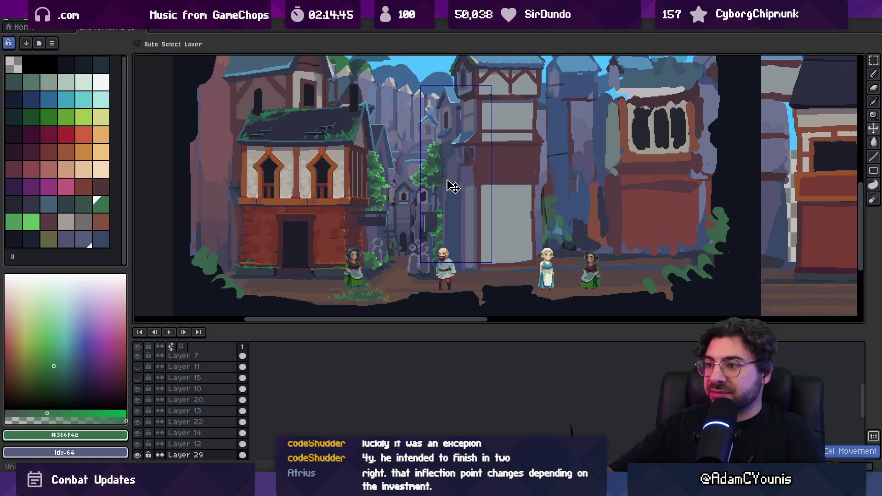
pyautogui.press('z')
pyautogui.click(432, 205)
pyautogui.keyDown('ctrl'); pyautogui.click(427, 236); pyautogui.keyUp('ctrl')
pyautogui.press('q')
pyautogui.moveTo(425, 187)
pyautogui.mouseDown()
pyautogui.moveTo(519, 243)
pyautogui.moveTo(453, 232)
pyautogui.mouseUp()
pyautogui.hotkey('ctrl', 'c')
pyautogui.hotkey('ctrl', 'v')
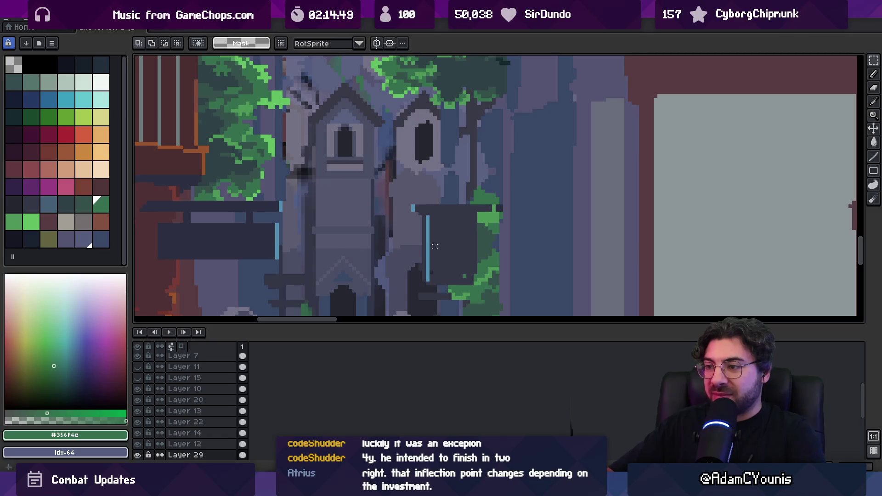
pyautogui.press('z')
pyautogui.scroll(-2, 452, 232)
pyautogui.scroll(-2, 452, 232)
# - Lasso along the alley tree's edges and sample the blue-grey #384867 from the wall
pyautogui.press('v')
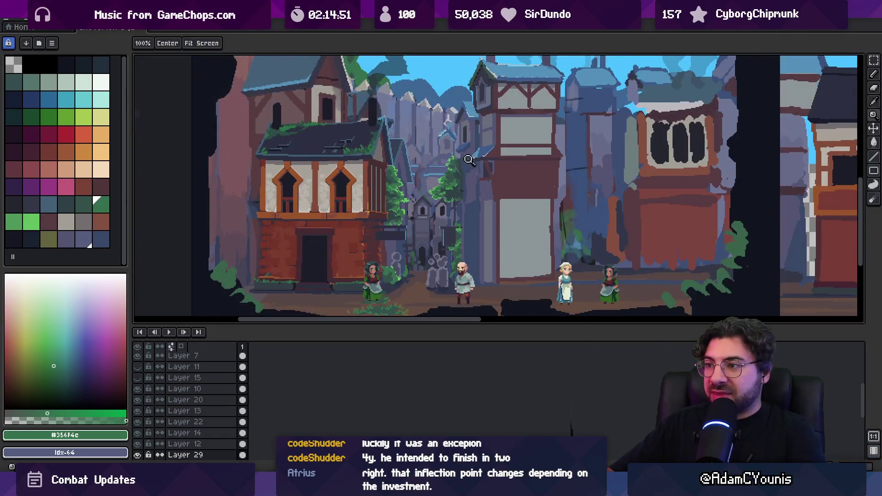
pyautogui.scroll(5, 467, 181)
pyautogui.press('q')
pyautogui.moveTo(430, 104); pyautogui.dragTo(426, 138)
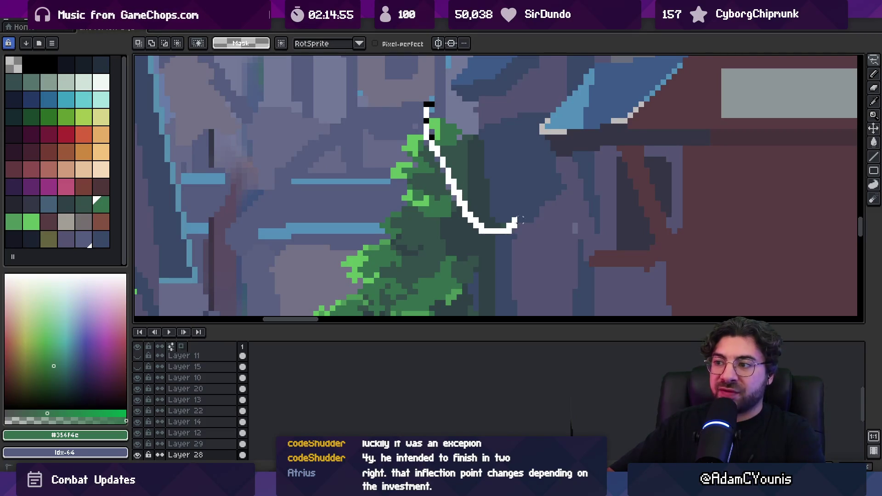
pyautogui.moveTo(514, 224); pyautogui.dragTo(475, 170)
pyautogui.press('v')
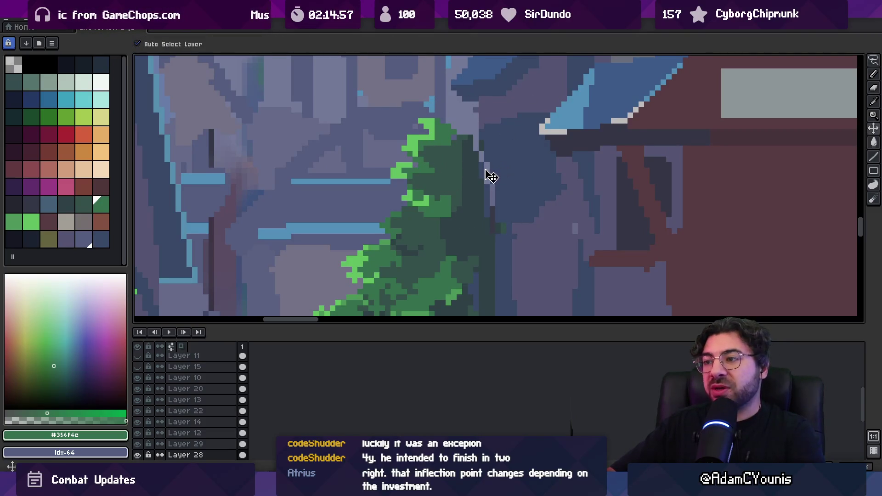
pyautogui.press('b')
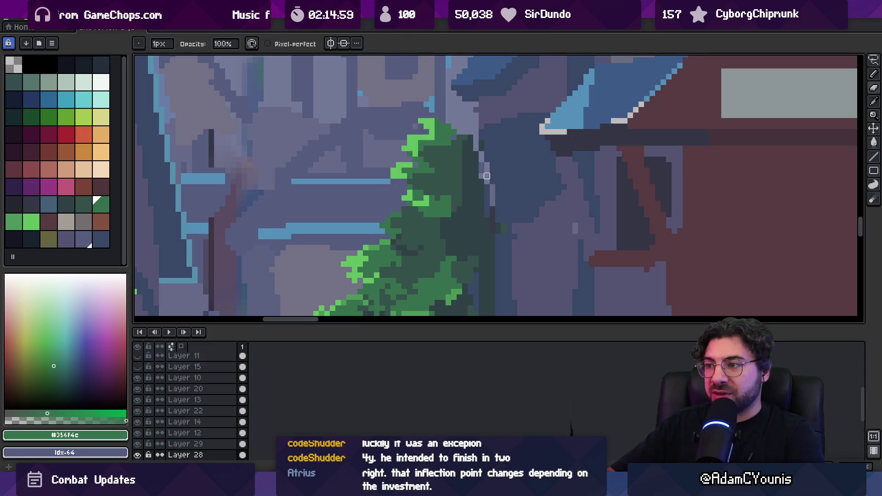
pyautogui.keyDown('alt'); pyautogui.click(505, 163); pyautogui.keyUp('alt')
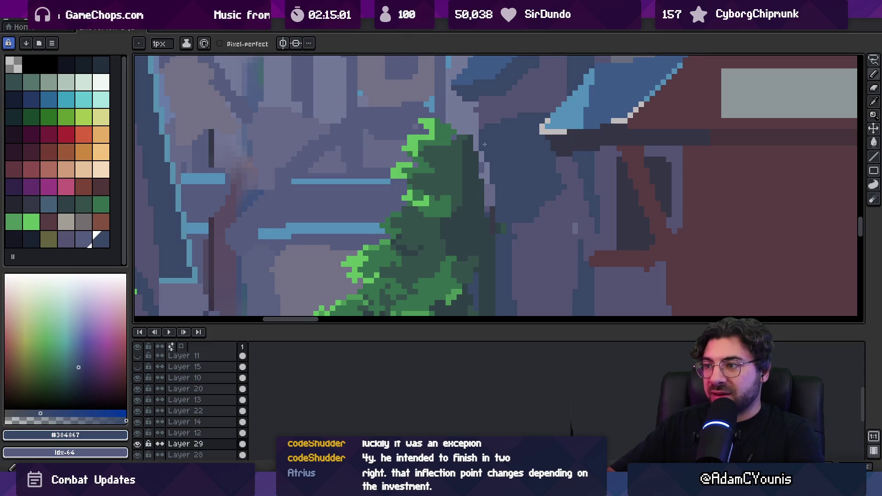
# - Sample the dark blue-green and dark green from the alley tree, checking the scene at 100% and 400%
pyautogui.keyDown('alt'); pyautogui.click(484, 218); pyautogui.keyUp('alt')
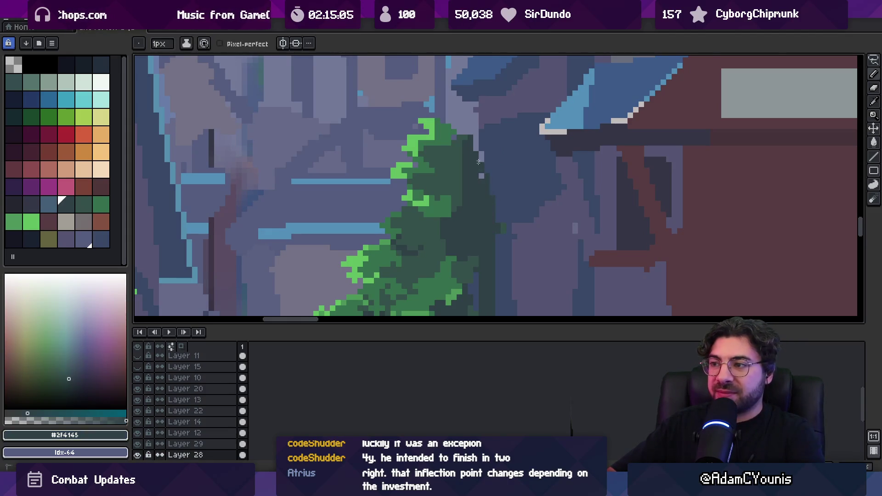
pyautogui.press('z')
pyautogui.press('1')
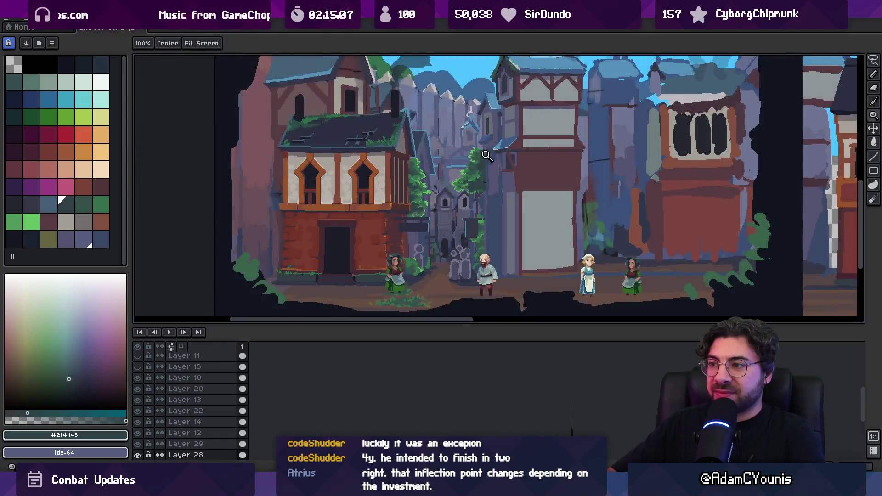
pyautogui.press('4')
pyautogui.press('b')
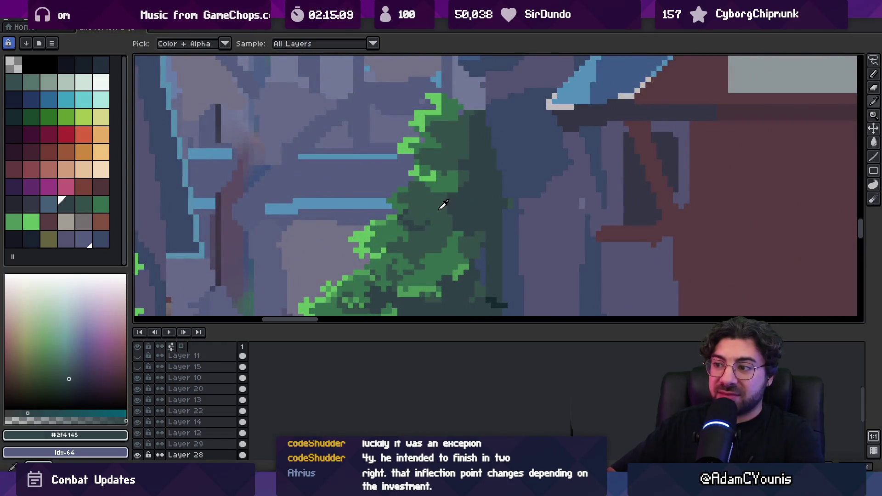
pyautogui.keyDown('alt'); pyautogui.click(456, 213); pyautogui.keyUp('alt')
pyautogui.press('z')
pyautogui.press('1')
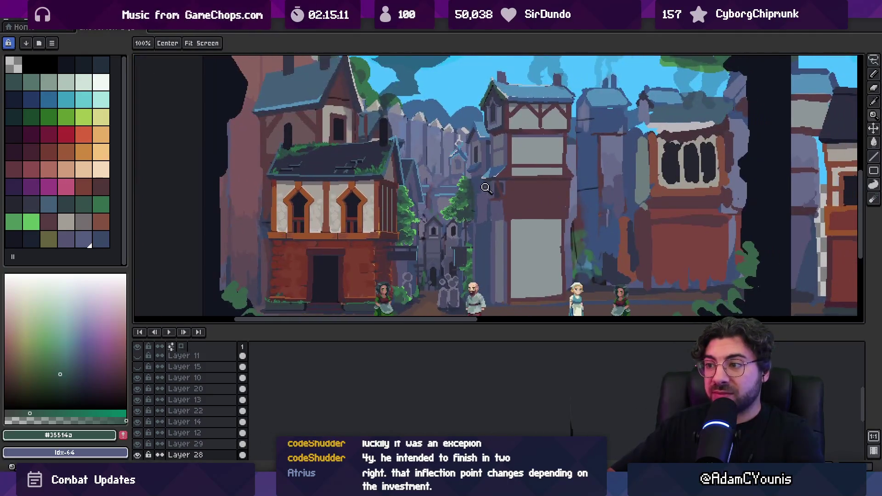
pyautogui.press('4')
pyautogui.press('alt')
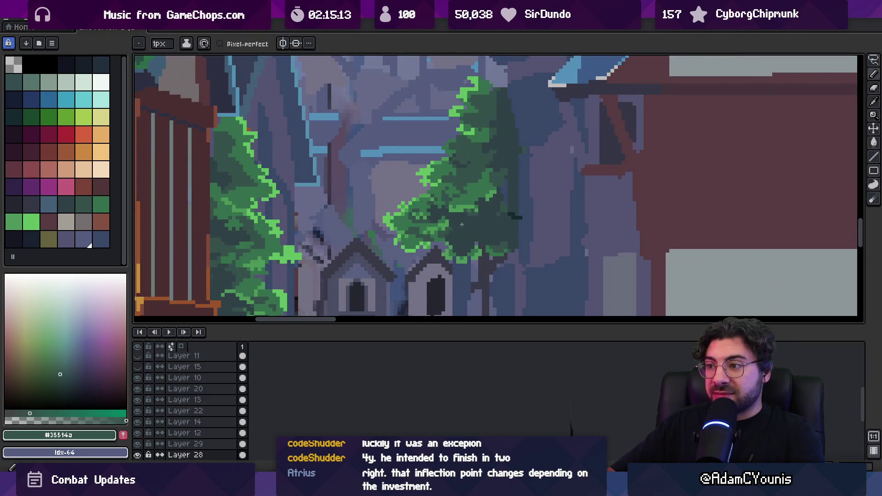
# - Zoom into the alley tree and pick its mid and darker greens for the shadowed right side
pyautogui.press('z')
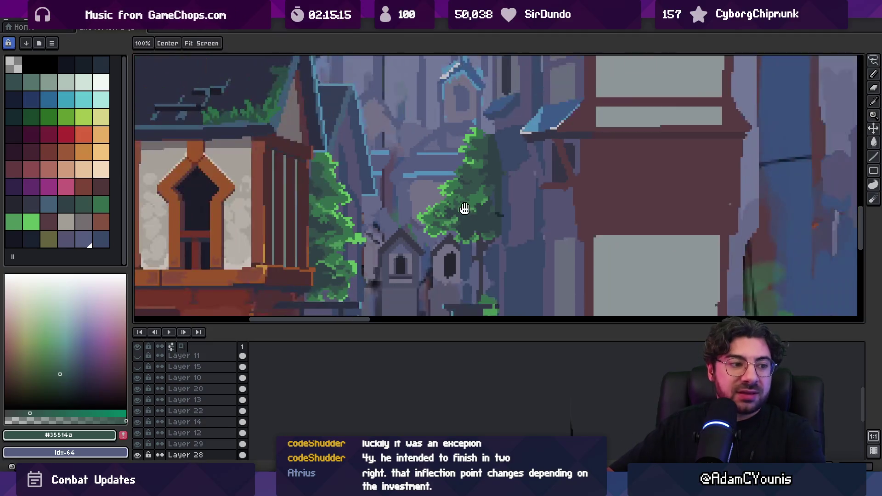
pyautogui.scroll(-2, 473, 205)
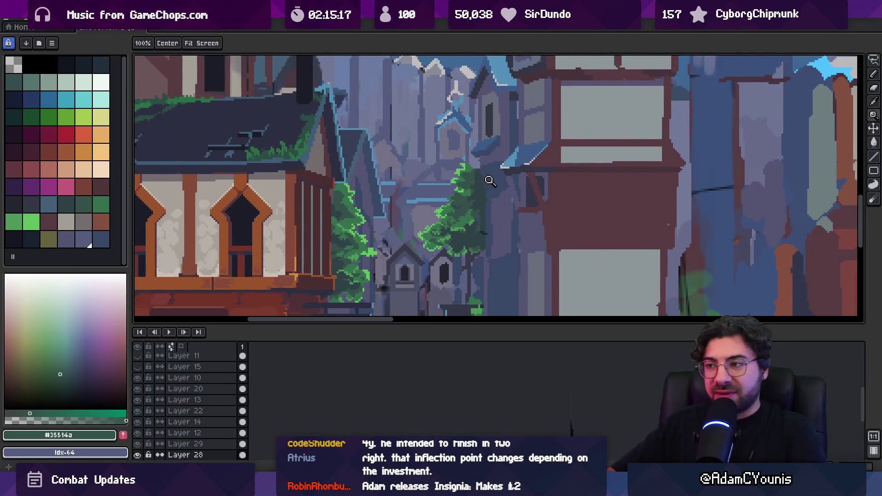
pyautogui.scroll(-1, 485, 181)
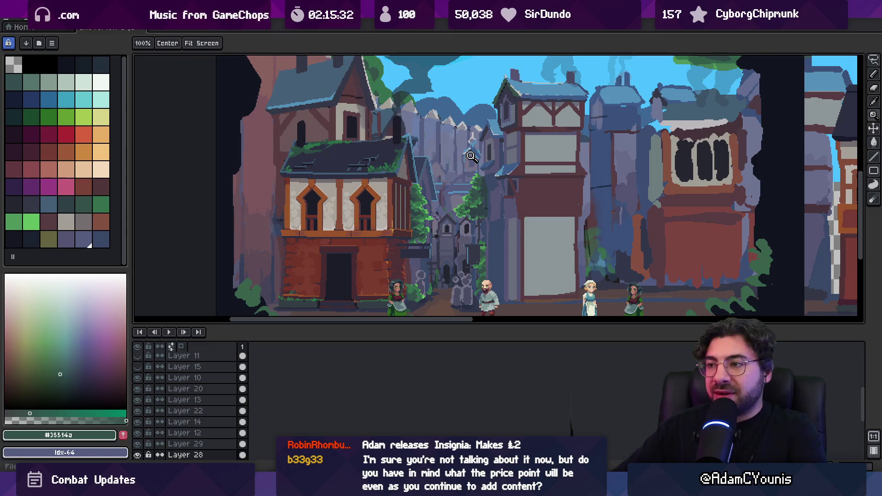
pyautogui.click(469, 193)
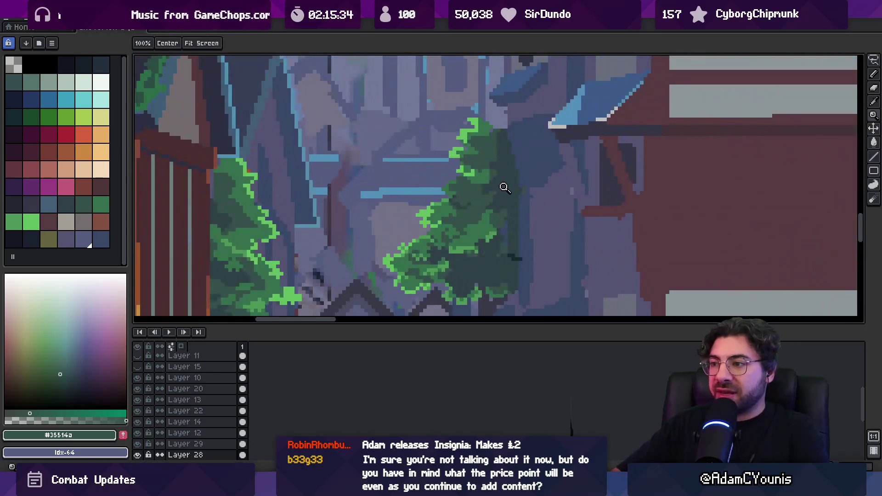
pyautogui.press('o')
pyautogui.click(501, 191)
pyautogui.press('b')
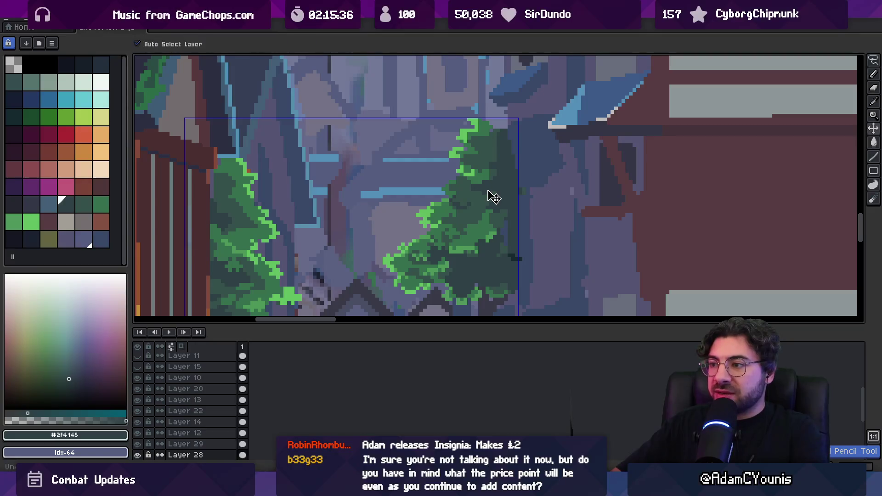
pyautogui.press('alt')
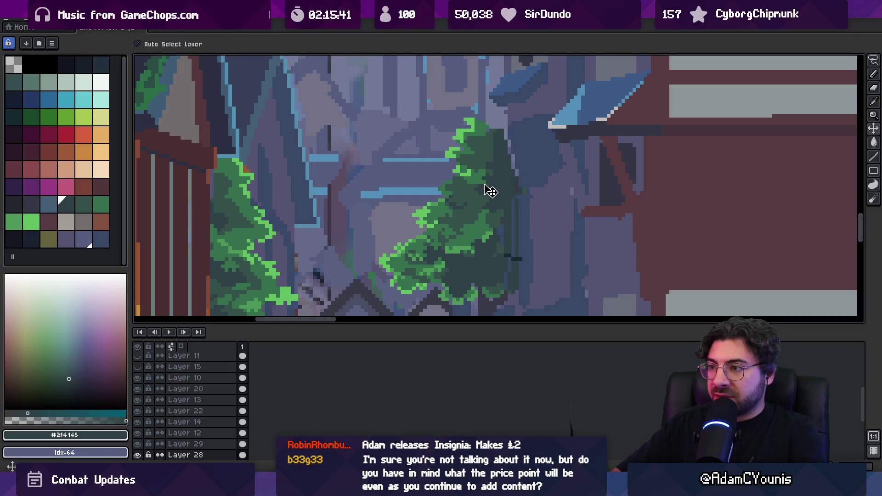
pyautogui.keyDown('alt'); pyautogui.click(488, 186); pyautogui.keyUp('alt')
pyautogui.keyDown('alt'); pyautogui.click(490, 172); pyautogui.keyUp('alt')
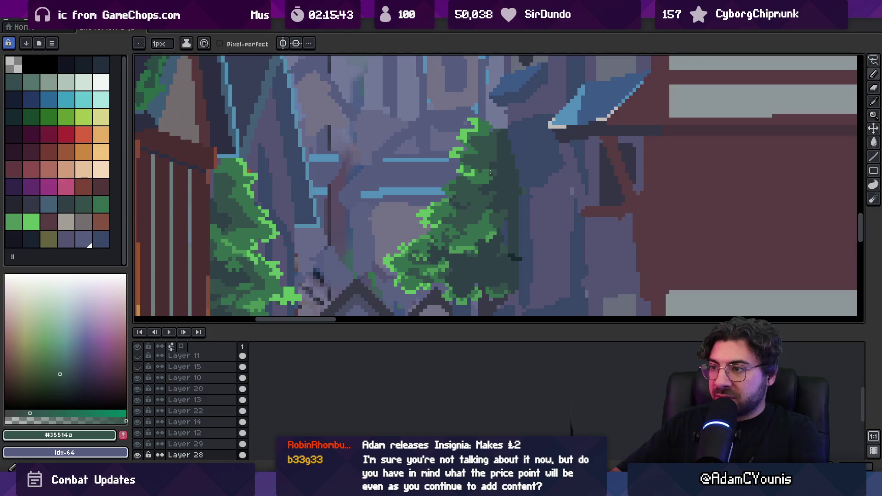
pyautogui.press('alt')
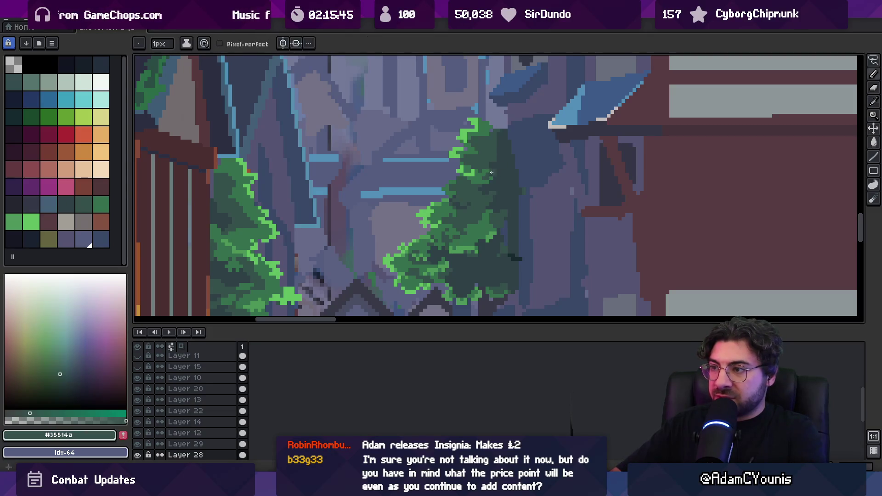
# - Review the darkened tree at overview zoom, leaving dark green-grey #35514a as the active colour
pyautogui.press('z')
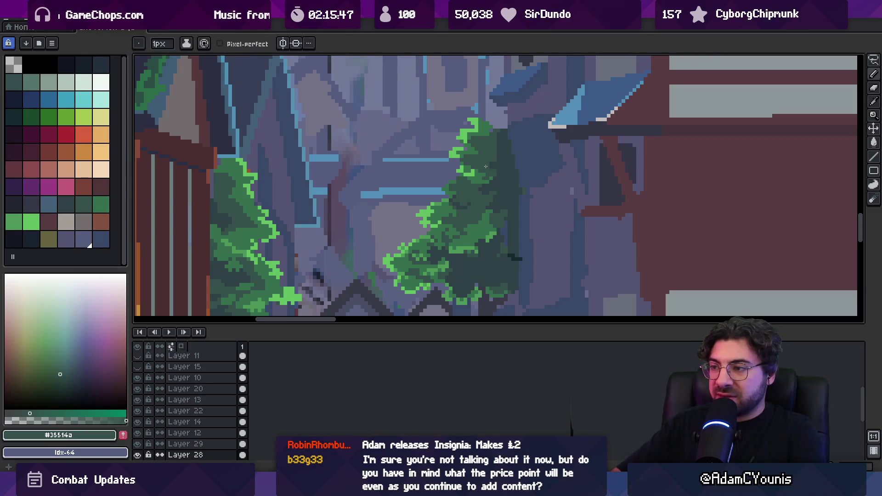
pyautogui.scroll(-4, 466, 180)
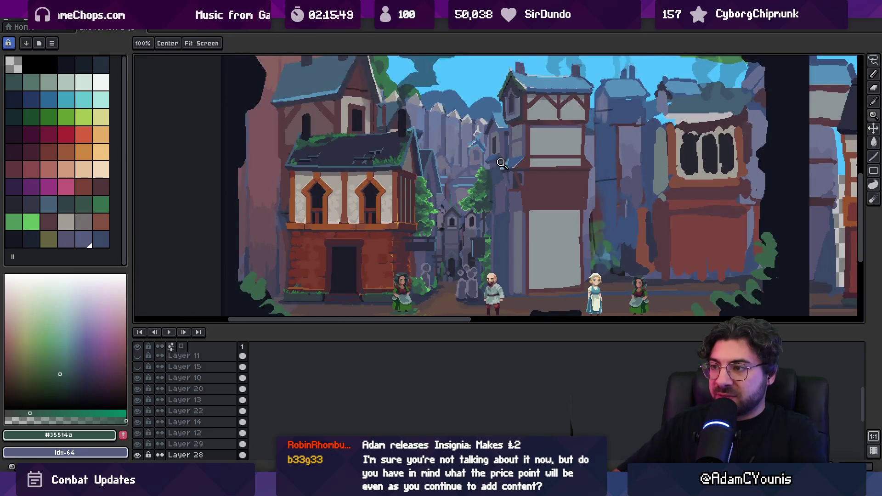
pyautogui.scroll(4, 480, 189)
pyautogui.press('alt')
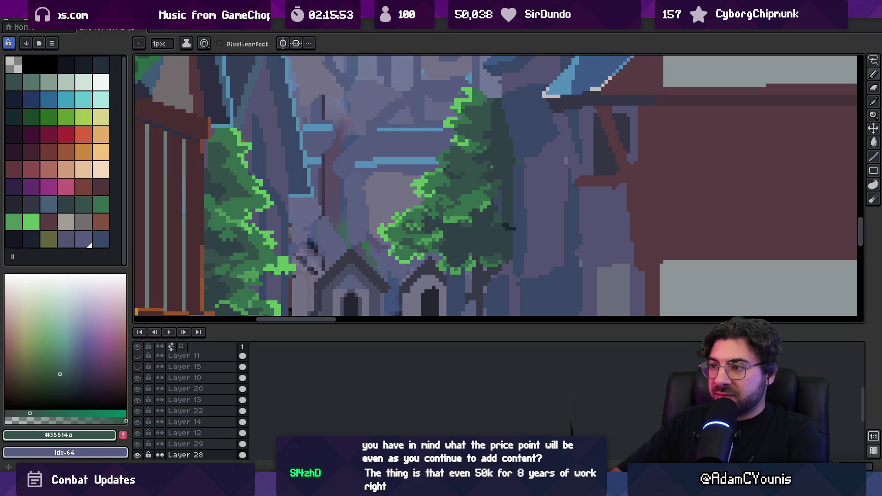
pyautogui.press('z')
pyautogui.scroll(-2, 475, 146)
pyautogui.scroll(-3, 488, 157)
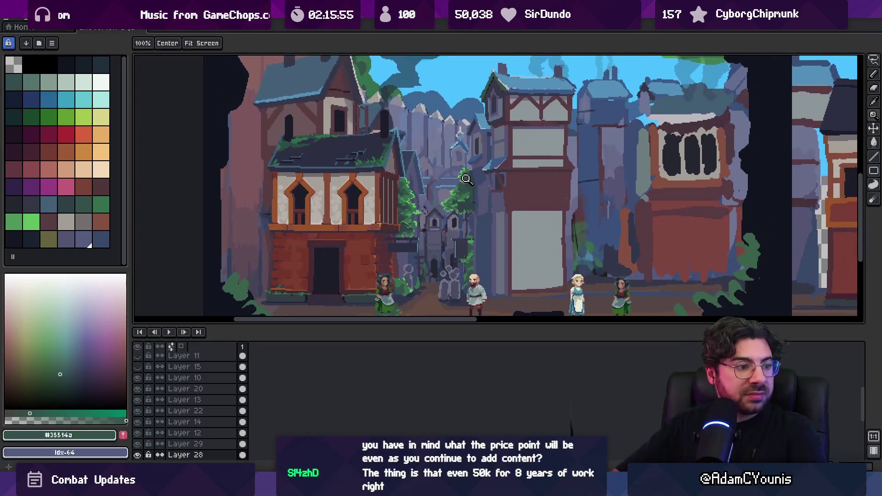
pyautogui.press('m')
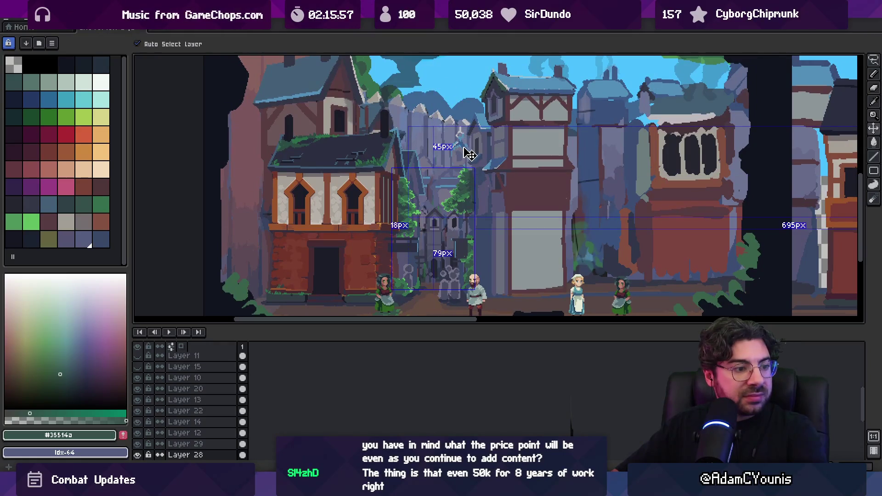
pyautogui.press('z')
pyautogui.scroll(2, 464, 174)
pyautogui.scroll(-2, 452, 208)
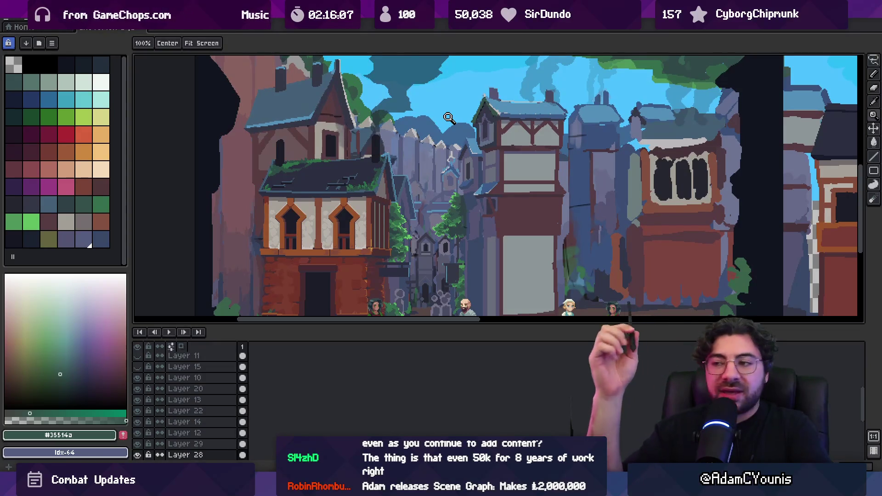
pyautogui.scroll(4, 454, 211)
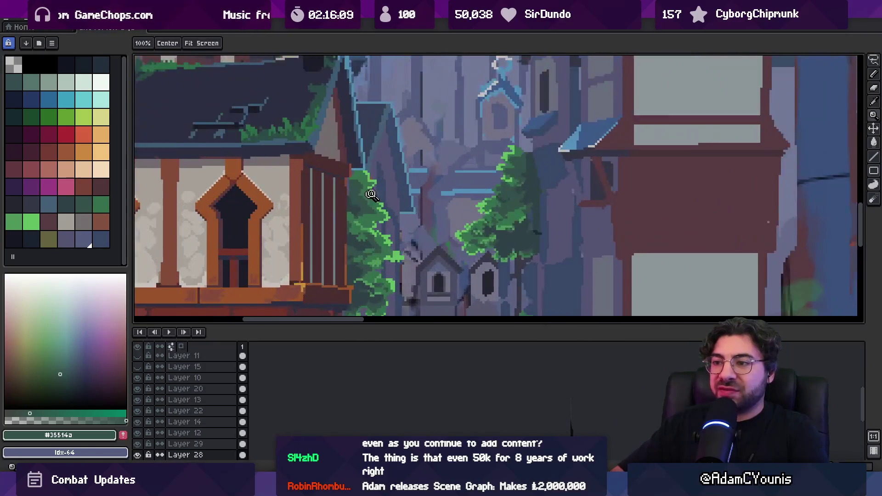
# - Eyedrop the bright leaf green and dot small leaf clumps onto the left alley tree
pyautogui.press('b')
pyautogui.keyDown('alt'); pyautogui.click(356, 201); pyautogui.keyUp('alt')
pyautogui.press('i')
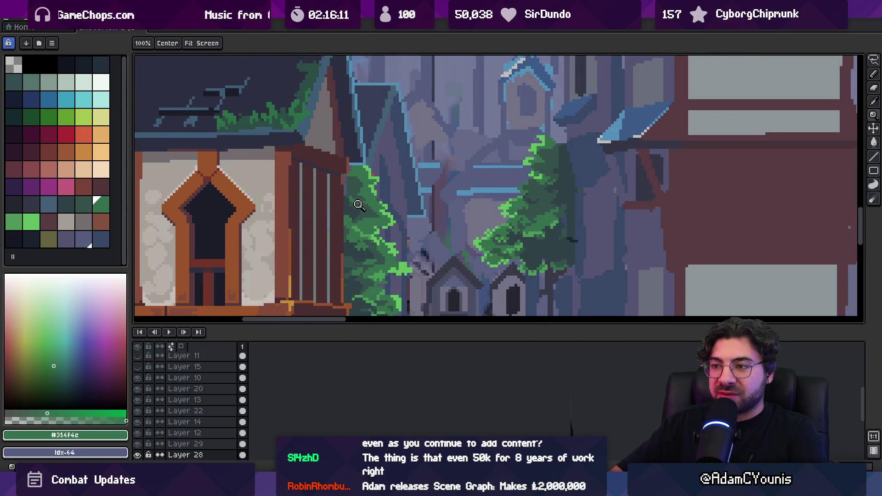
pyautogui.scroll(3, 358, 201)
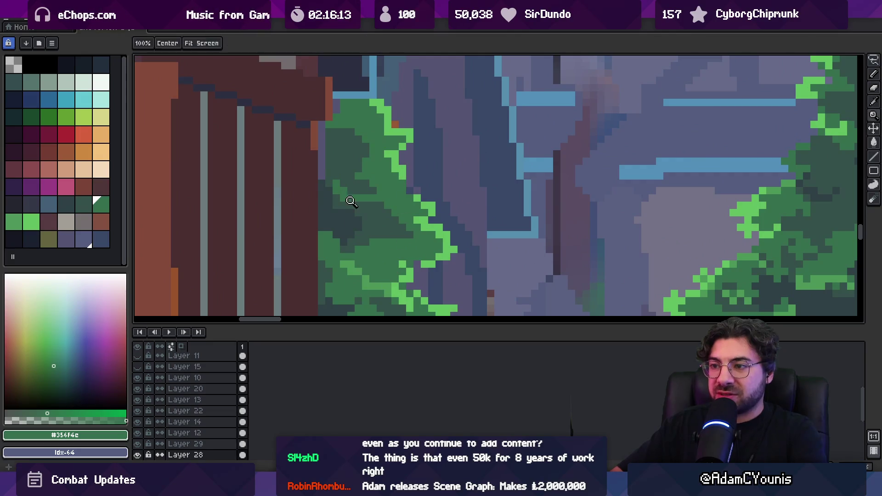
pyautogui.keyDown('alt'); pyautogui.click(358, 204); pyautogui.keyUp('alt')
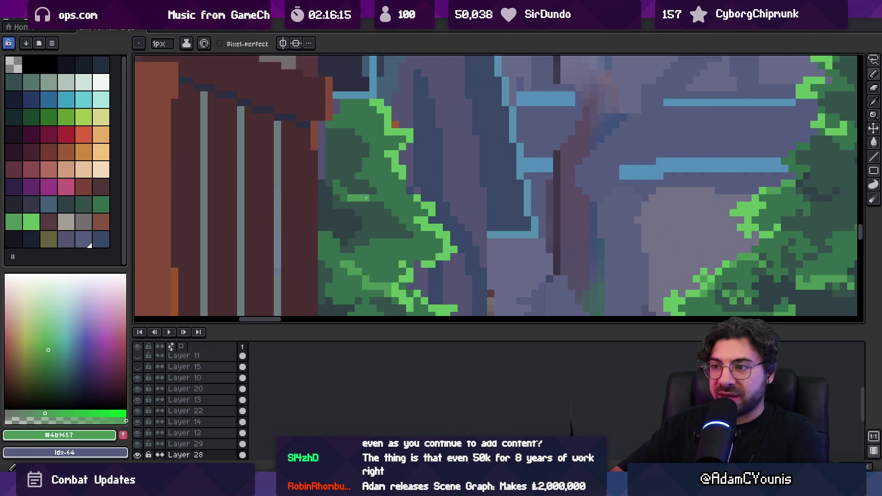
pyautogui.keyDown('alt'); pyautogui.click(344, 189); pyautogui.keyUp('alt')
pyautogui.keyDown('alt'); pyautogui.click(351, 191); pyautogui.keyUp('alt')
pyautogui.keyDown('alt'); pyautogui.click(357, 193); pyautogui.keyUp('alt')
# - Add more mid-green and dark shadow pixels to the tree, ending on dark vine green #356f4e
pyautogui.press('z')
pyautogui.scroll(-5, 381, 197)
pyautogui.scroll(7, 382, 197)
pyautogui.keyDown('alt'); pyautogui.click(378, 202); pyautogui.keyUp('alt')
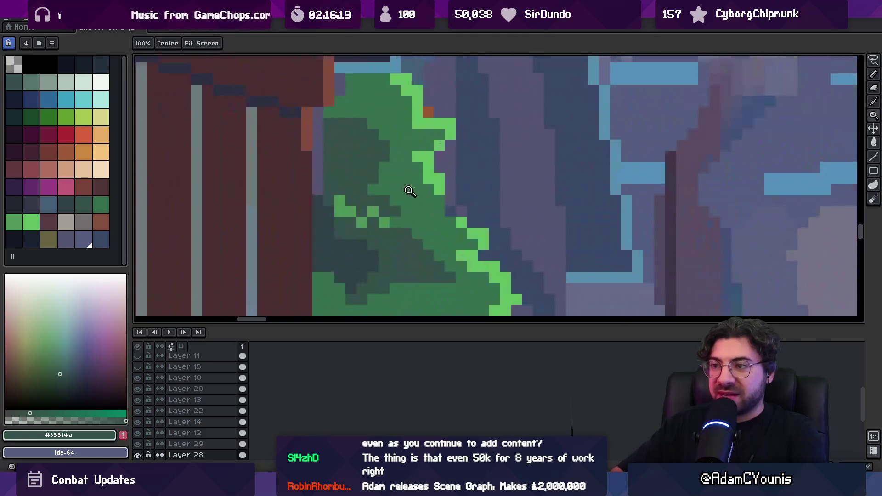
pyautogui.keyDown('alt'); pyautogui.click(398, 229); pyautogui.keyUp('alt')
pyautogui.press('z')
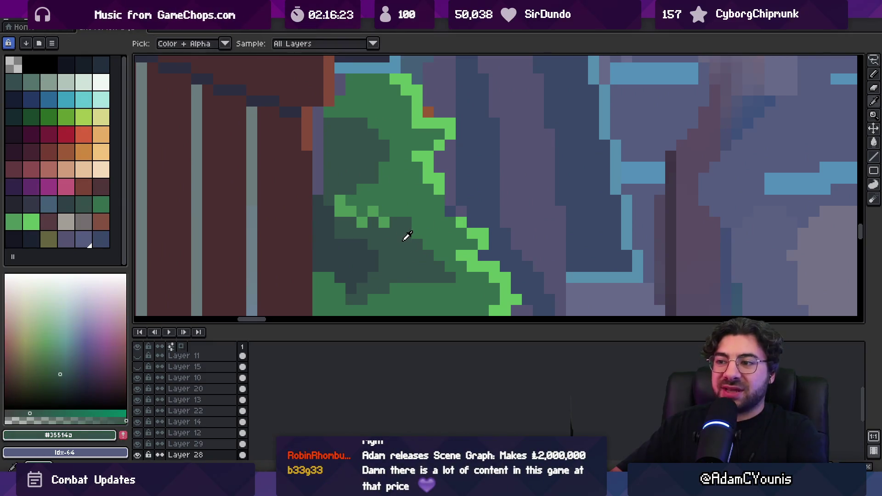
pyautogui.keyDown('alt'); pyautogui.click(409, 199); pyautogui.keyUp('alt')
pyautogui.scroll(-4, 412, 196)
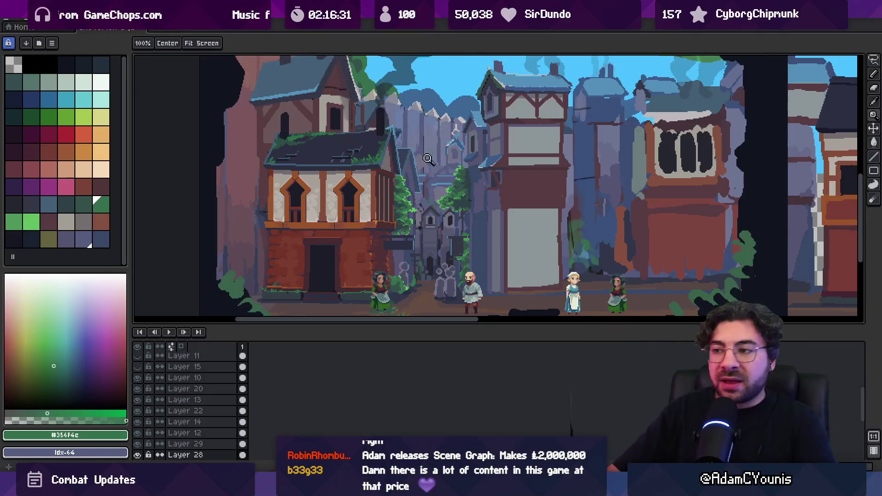
pyautogui.scroll(1, 411, 156)
pyautogui.scroll(-1, 398, 153)
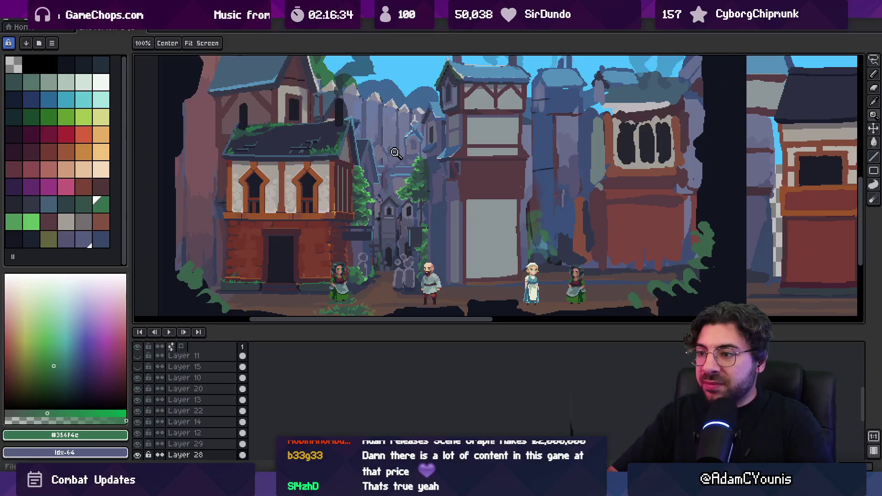
pyautogui.scroll(2, 407, 171)
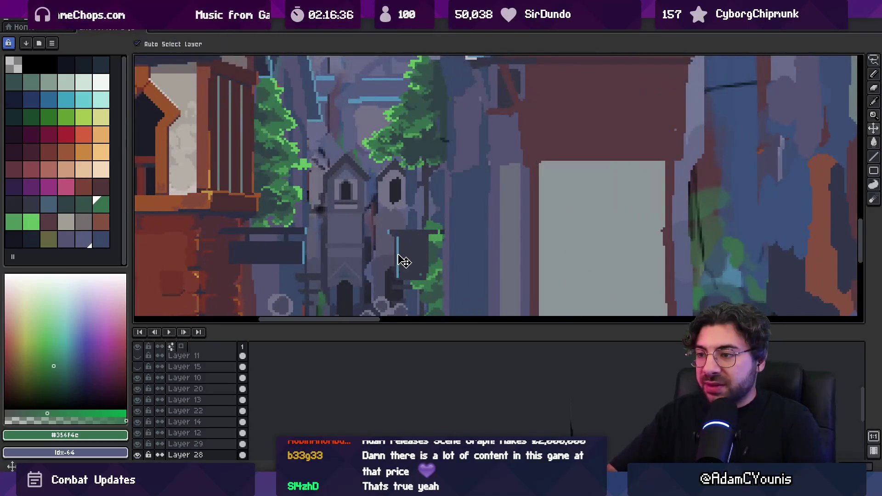
# - Move the thin blue strip one pixel left and fill the vacated column with the dark wall colour
pyautogui.scroll(2, 399, 258)
pyautogui.moveTo(405, 246); pyautogui.dragTo(412, 204)
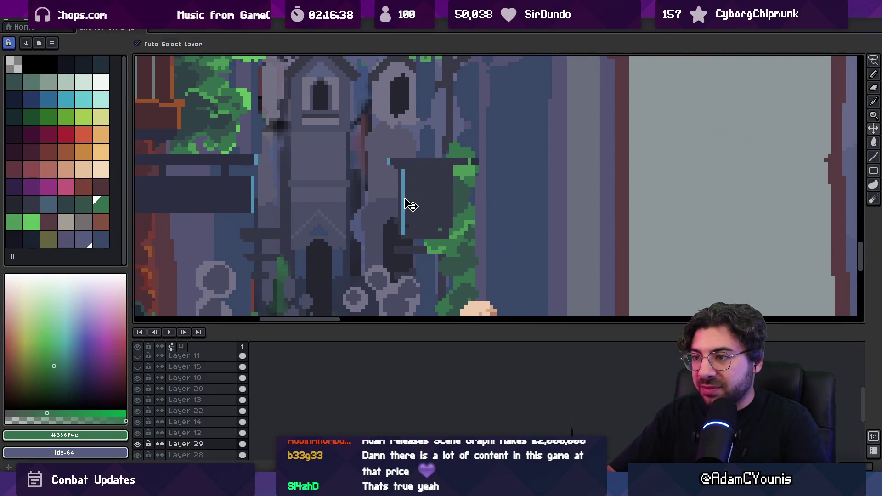
pyautogui.press('m')
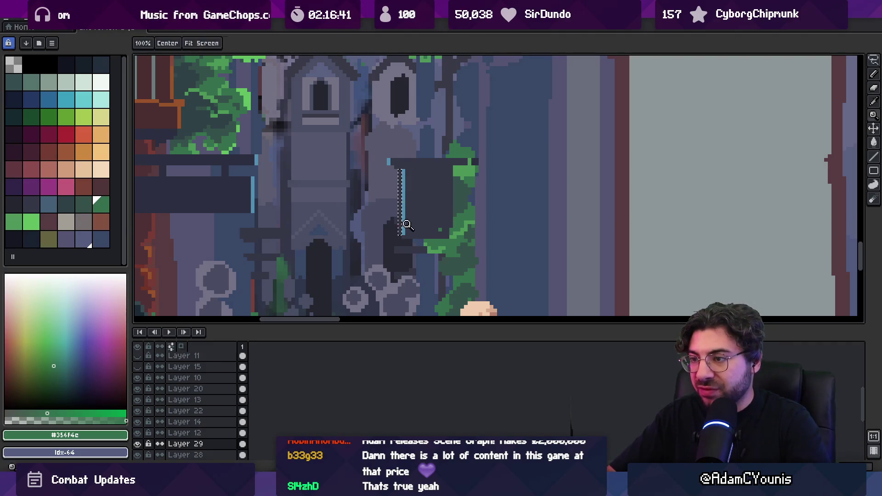
pyautogui.scroll(2, 408, 226)
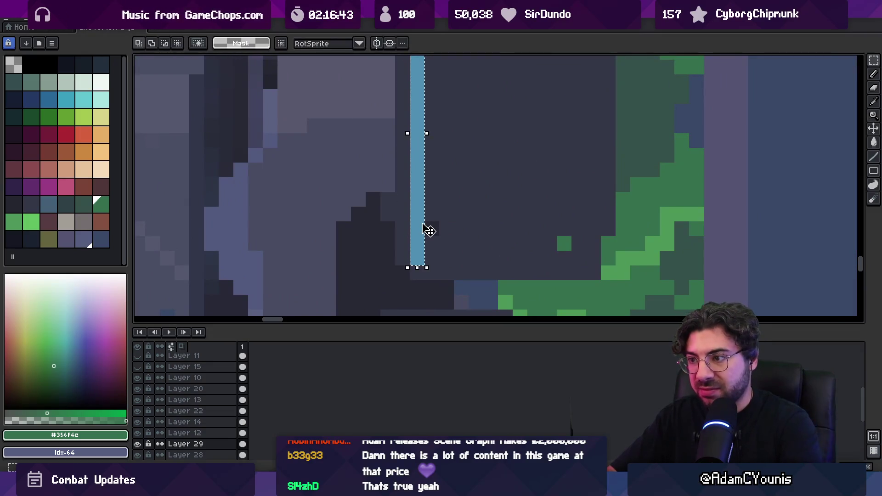
pyautogui.press('Left')
pyautogui.press('b')
pyautogui.keyDown('alt'); pyautogui.click(429, 221); pyautogui.keyUp('alt')
pyautogui.moveTo(417, 264); pyautogui.dragTo(421, 136)
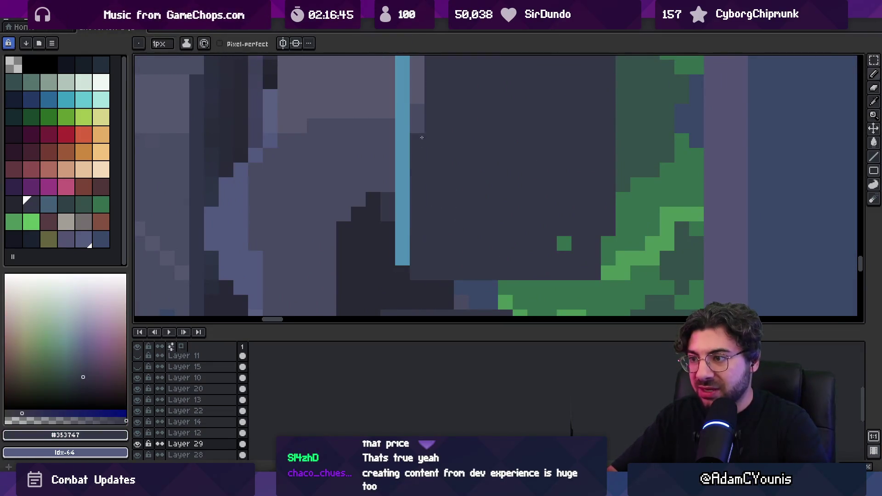
pyautogui.scroll(-1, 422, 137)
# - Zoom around the central alley and pick Layer 20 and Layer 22 from the canvas
pyautogui.press('v')
pyautogui.scroll(-3, 434, 179)
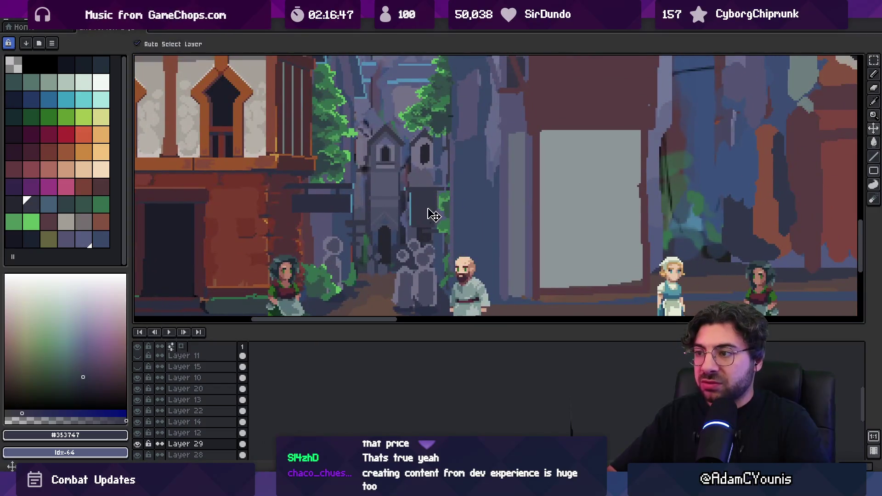
pyautogui.press('z')
pyautogui.scroll(-2, 441, 193)
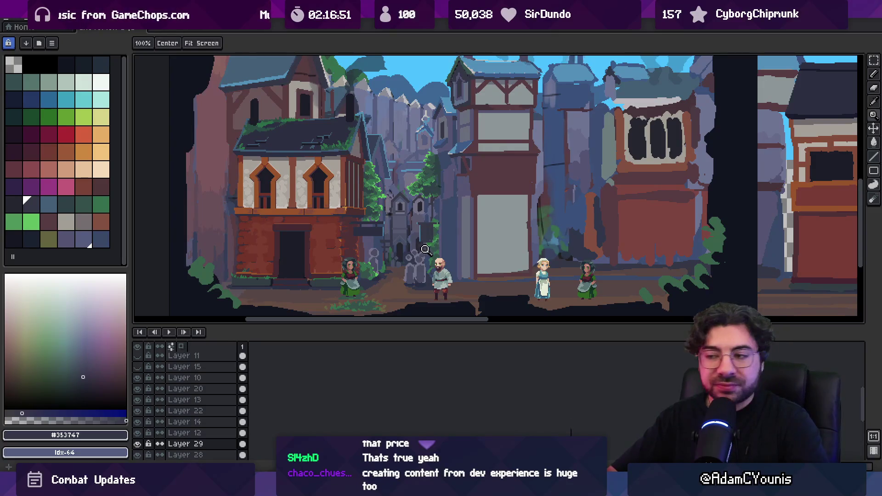
pyautogui.hotkey('alt', 'Down')
pyautogui.click(384, 262)
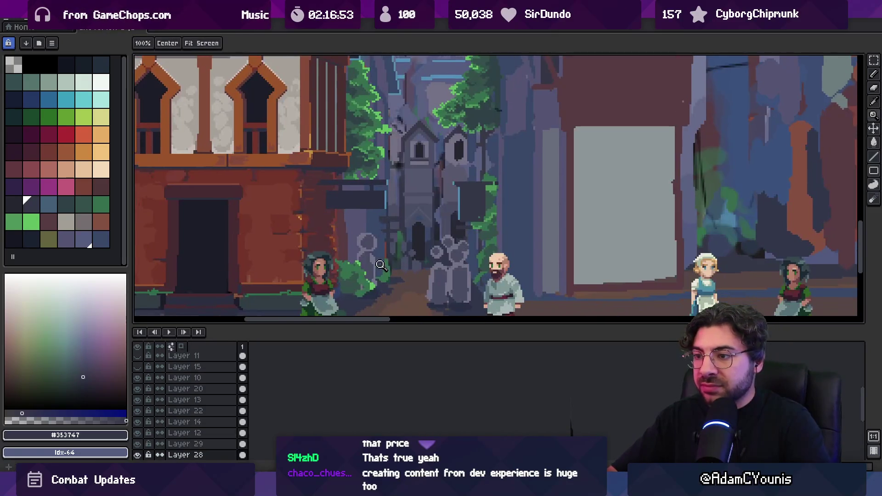
pyautogui.press('v')
pyautogui.click(373, 146)
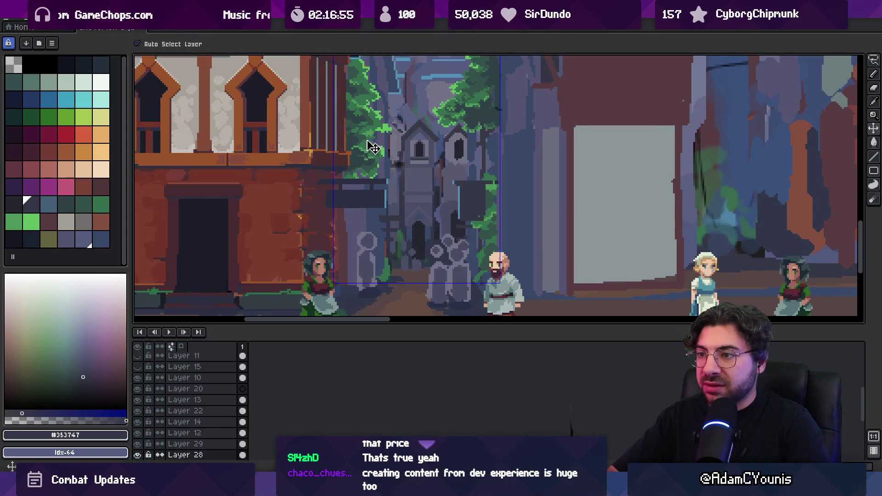
pyautogui.click(386, 266)
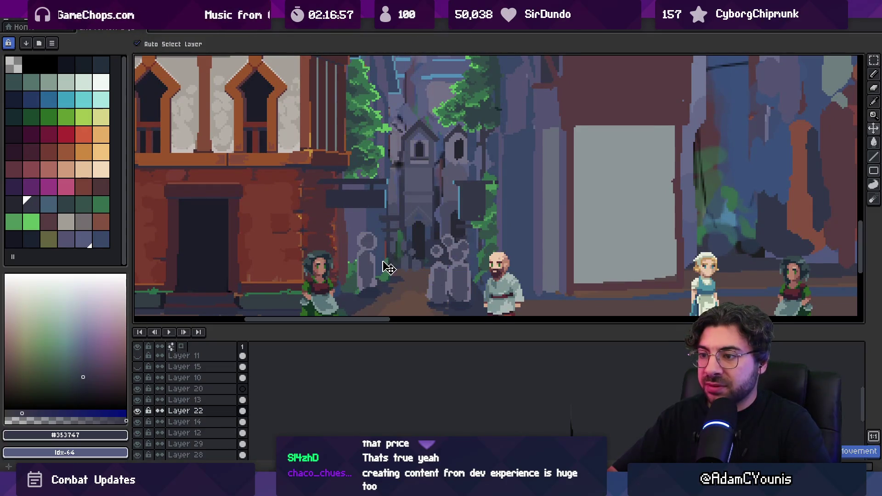
pyautogui.press('z')
pyautogui.scroll(-3, 388, 266)
# - Delete Layer 20 via its layer context menu
pyautogui.click(230, 389)
pyautogui.press('Delete')
pyautogui.rightClick(404, 209)
pyautogui.click(415, 228)
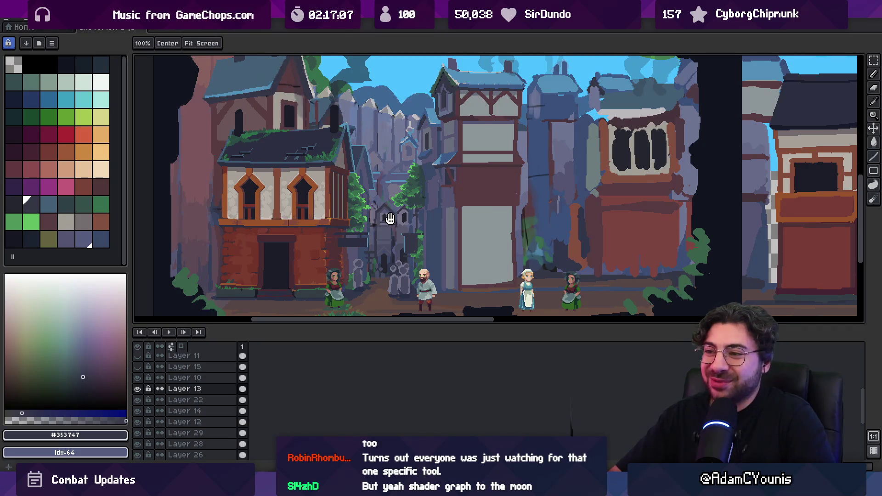
# - Select Layer 14 from the canvas and nudge the left half-timbered house slightly, then zoom in on it
pyautogui.moveTo(390, 218); pyautogui.dragTo(402, 242)
pyautogui.scroll(3, 402, 243)
pyautogui.keyDown('alt'); pyautogui.click(375, 186); pyautogui.keyUp('alt')
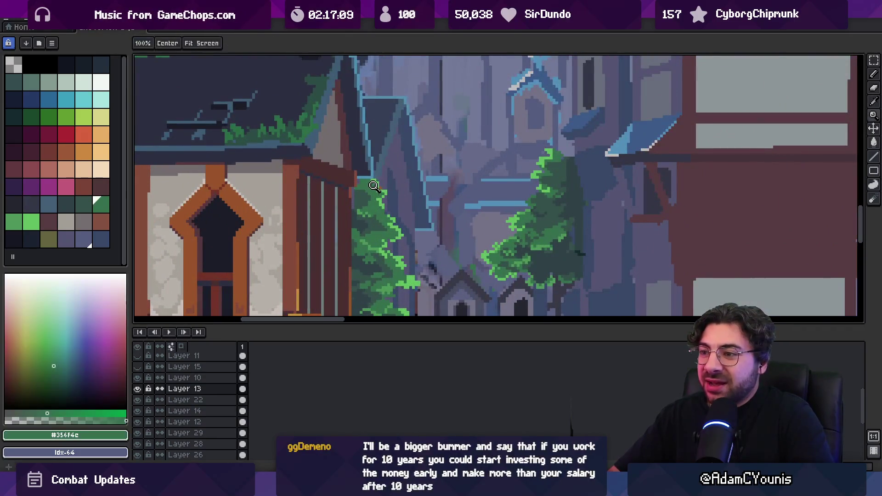
pyautogui.keyDown('ctrl'); pyautogui.click(379, 193); pyautogui.keyUp('ctrl')
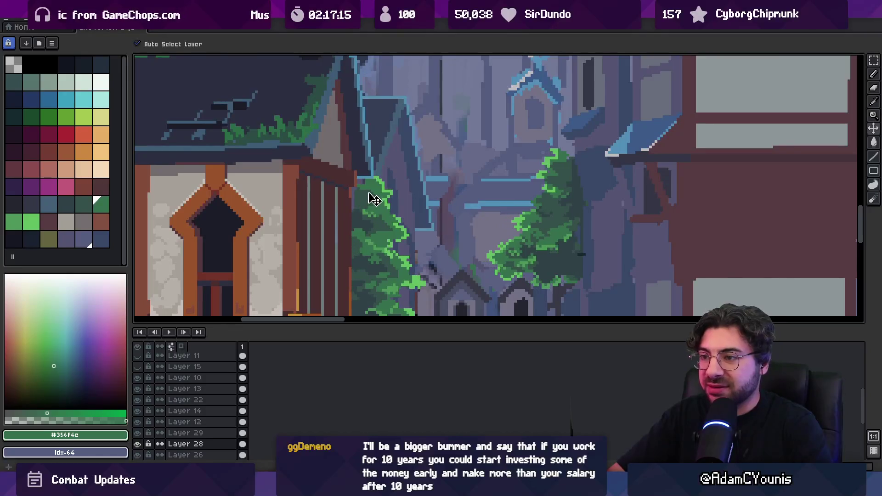
pyautogui.click(361, 210)
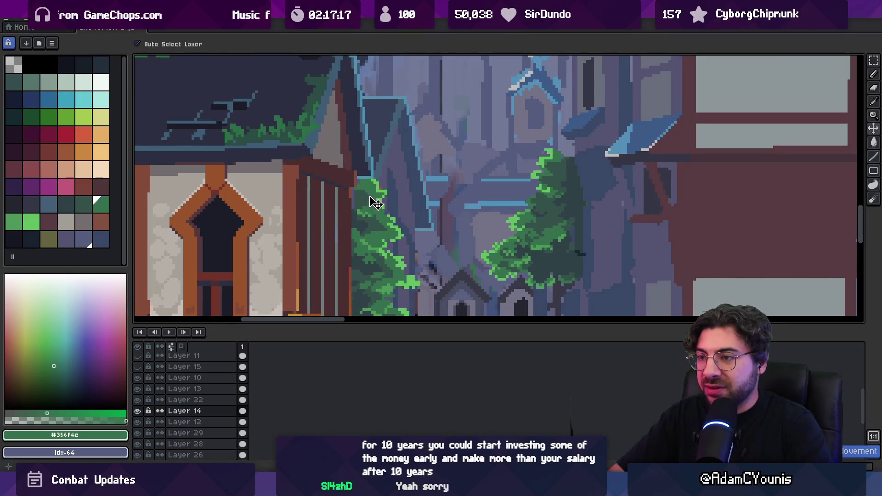
pyautogui.scroll(-3, 363, 193)
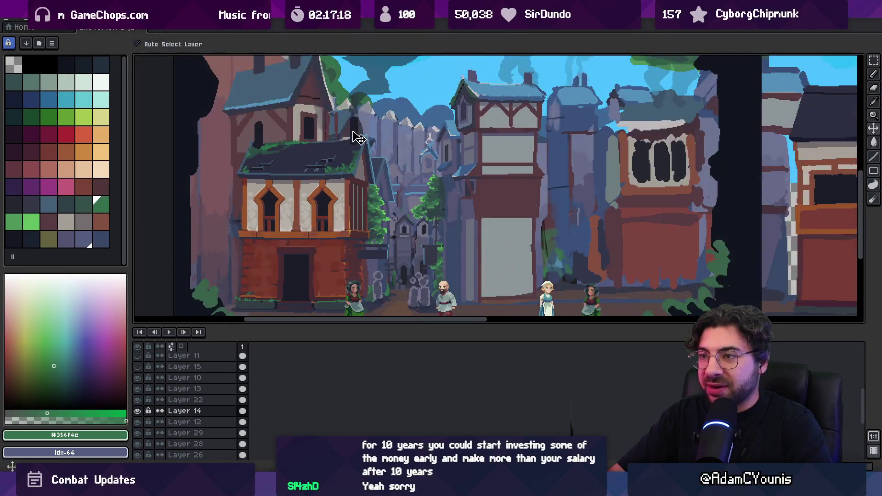
pyautogui.moveTo(359, 138)
pyautogui.mouseDown()
pyautogui.moveTo(349, 129)
pyautogui.moveTo(350, 197)
pyautogui.mouseUp()
pyautogui.press('z')
pyautogui.click(358, 213)
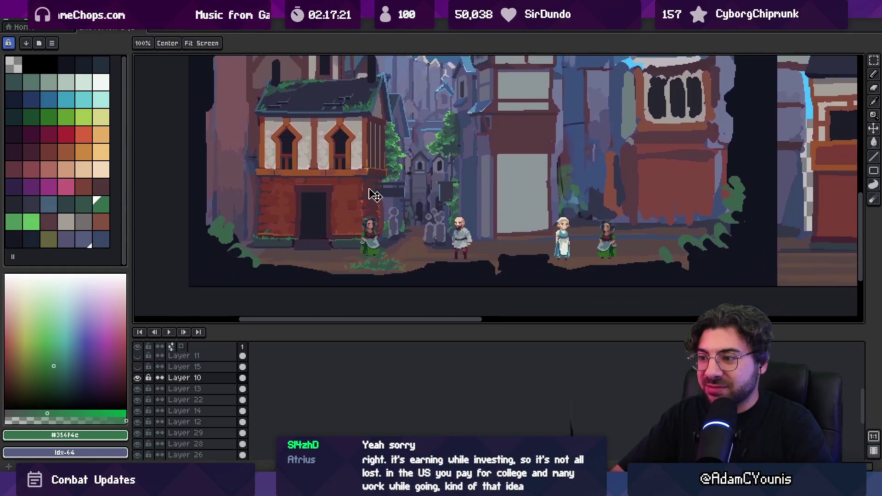
pyautogui.click(358, 213)
pyautogui.scroll(-2, 362, 219)
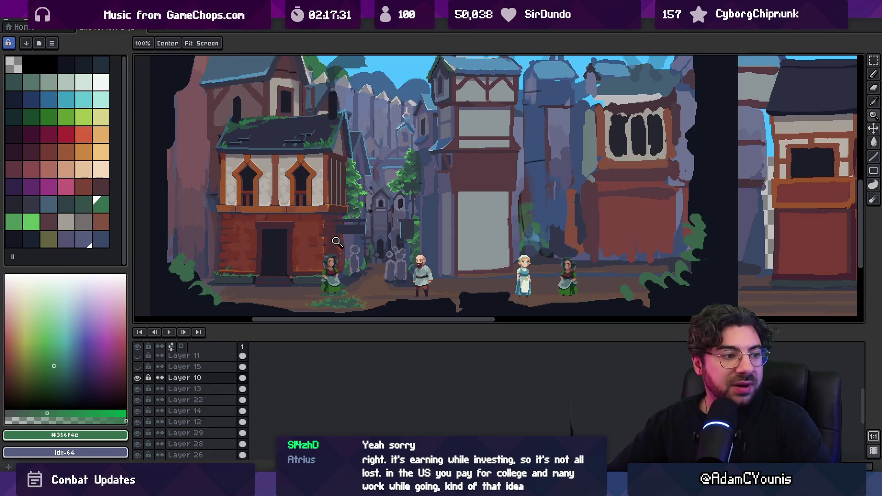
pyautogui.scroll(-1, 337, 241)
pyautogui.scroll(3, 381, 208)
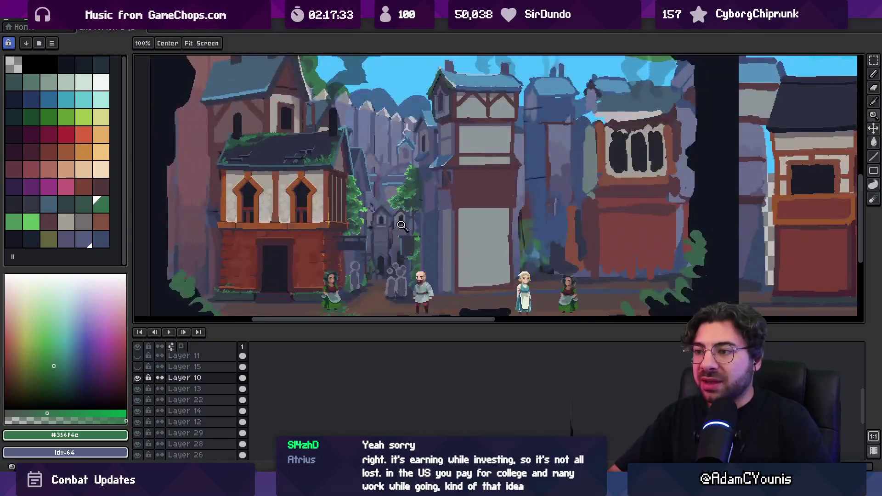
# - On Layer 17, sample the grey-purple and lighter grey wall colours beside the gabled towers
pyautogui.keyDown('ctrl'); pyautogui.click(381, 207); pyautogui.keyUp('ctrl')
pyautogui.scroll(2, 388, 216)
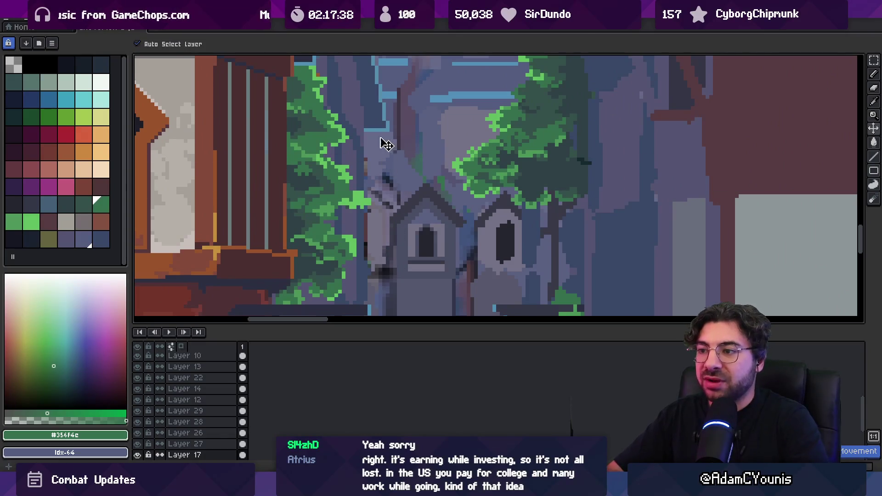
pyautogui.scroll(-3, 404, 233)
pyautogui.keyDown('alt'); pyautogui.click(420, 222); pyautogui.keyUp('alt')
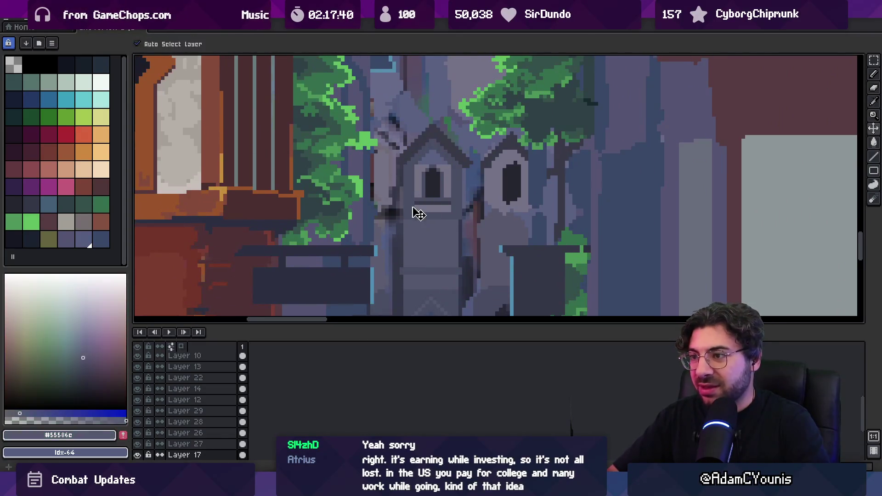
pyautogui.press('b')
pyautogui.scroll(2, 394, 203)
pyautogui.press('alt')
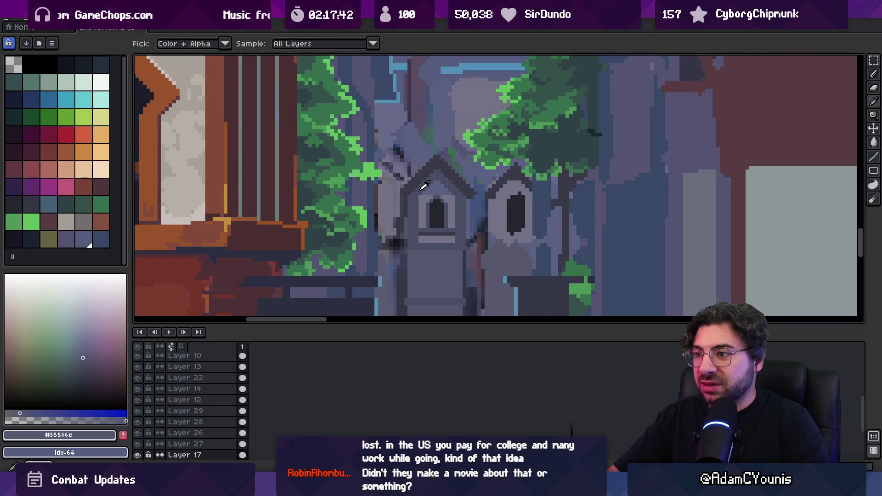
pyautogui.keyDown('alt'); pyautogui.click(452, 189); pyautogui.keyUp('alt')
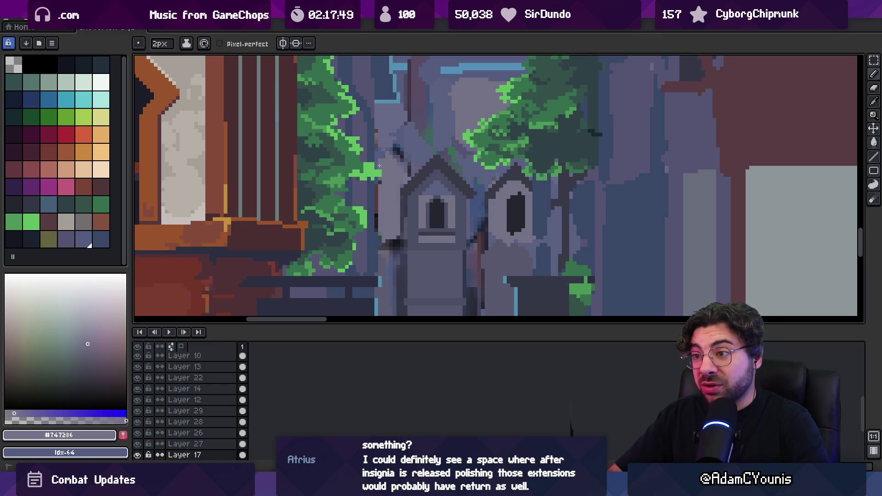
# - Switch between Layers 26 and 17 and sample the dark line colour near the towers
pyautogui.keyDown('ctrl'); pyautogui.click(380, 193); pyautogui.keyUp('ctrl')
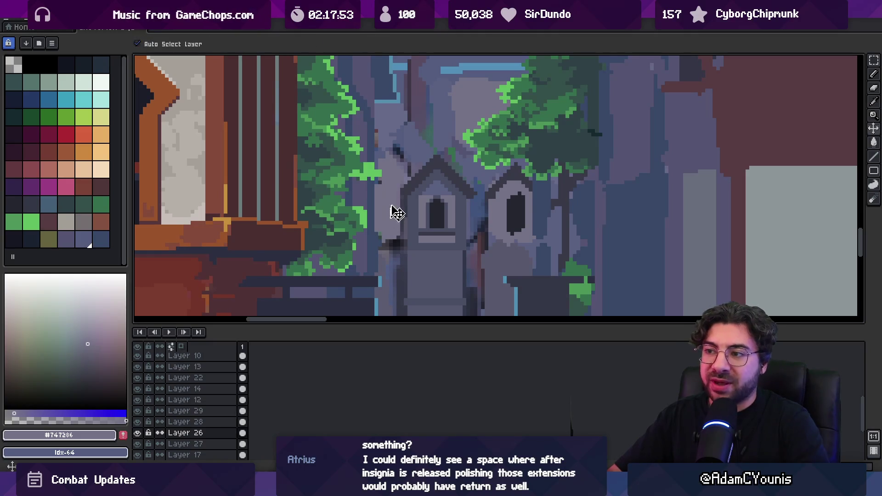
pyautogui.keyDown('ctrl'); pyautogui.click(384, 191); pyautogui.keyUp('ctrl')
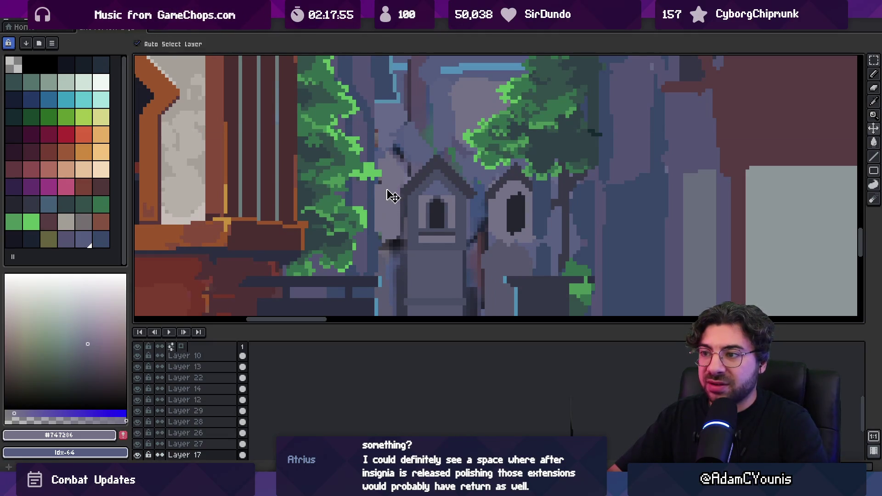
pyautogui.press('z')
pyautogui.scroll(-2, 416, 151)
pyautogui.scroll(2, 420, 168)
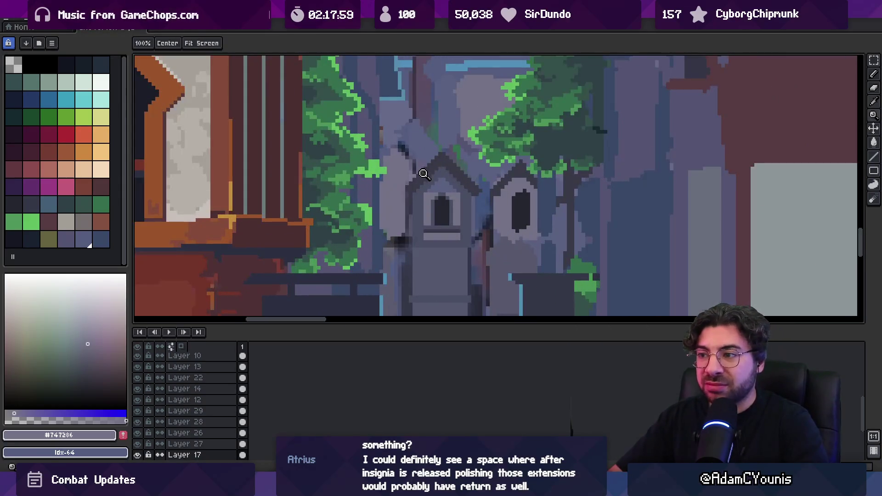
pyautogui.keyDown('alt'); pyautogui.click(400, 158); pyautogui.keyUp('alt')
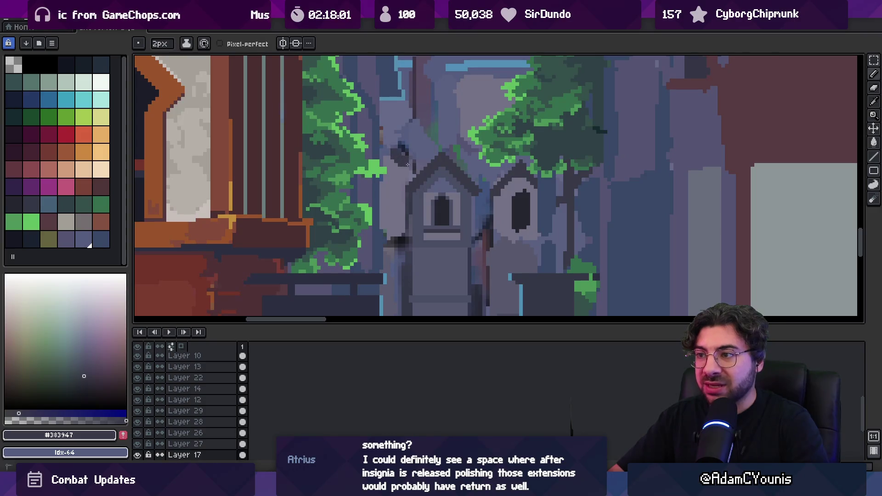
pyautogui.keyDown('ctrl'); pyautogui.click(392, 150); pyautogui.keyUp('ctrl')
pyautogui.moveTo(403, 157); pyautogui.dragTo(386, 227)
# - Draw the thin dark diagonal line beside the towers and sample the light blue #569faf
pyautogui.press('b')
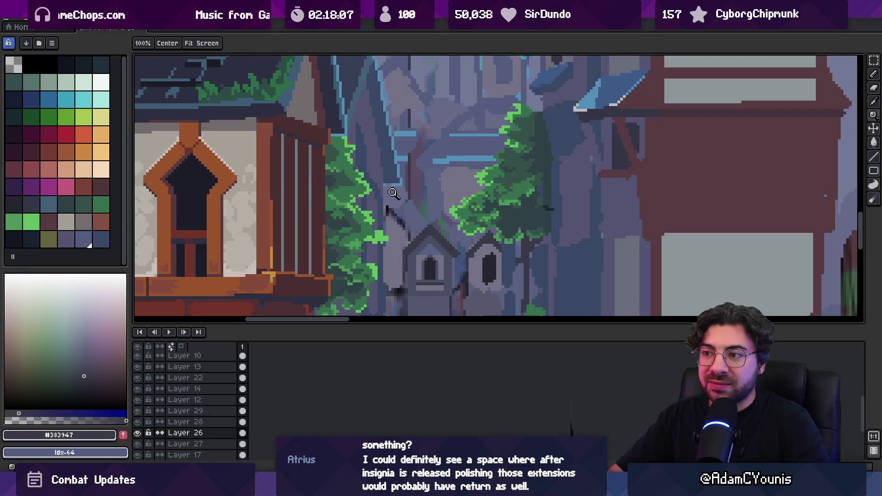
pyautogui.keyDown('ctrl'); pyautogui.keyDown('space'); pyautogui.click(392, 198); pyautogui.keyUp('space'); pyautogui.keyUp('ctrl')
pyautogui.keyDown('alt'); pyautogui.click(410, 170); pyautogui.keyUp('alt')
pyautogui.keyDown('ctrl'); pyautogui.keyDown('space'); pyautogui.rightClick(395, 175); pyautogui.keyUp('space'); pyautogui.keyUp('ctrl')
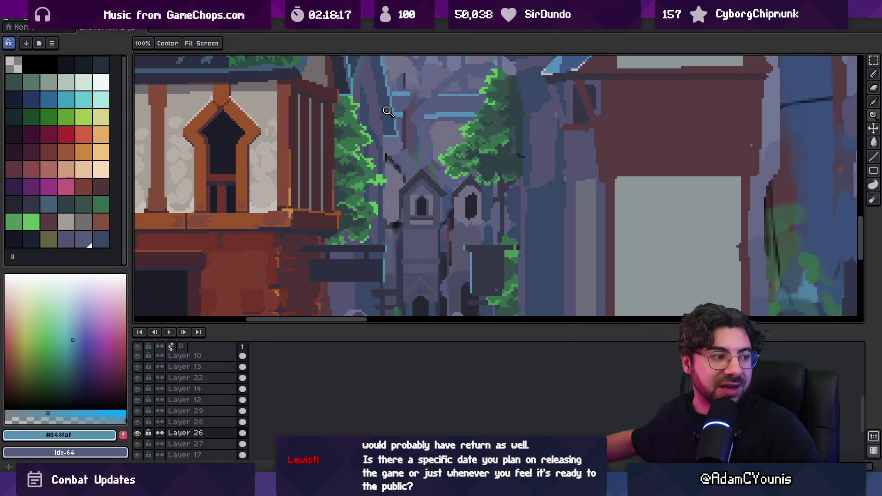
# - Sample the dark line colour, shrink the brush, and undo an accidental shift of the house
pyautogui.scroll(3, 420, 189)
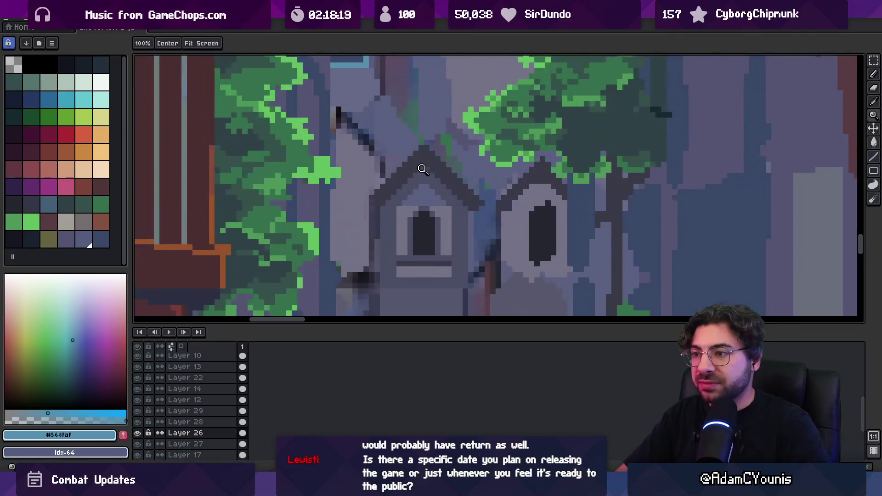
pyautogui.keyDown('alt'); pyautogui.click(360, 143); pyautogui.keyUp('alt')
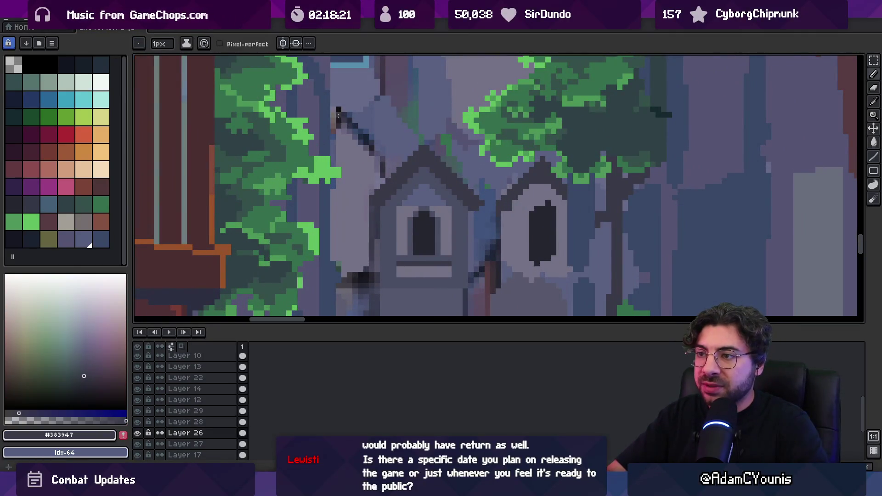
pyautogui.press('-')
pyautogui.press('-')
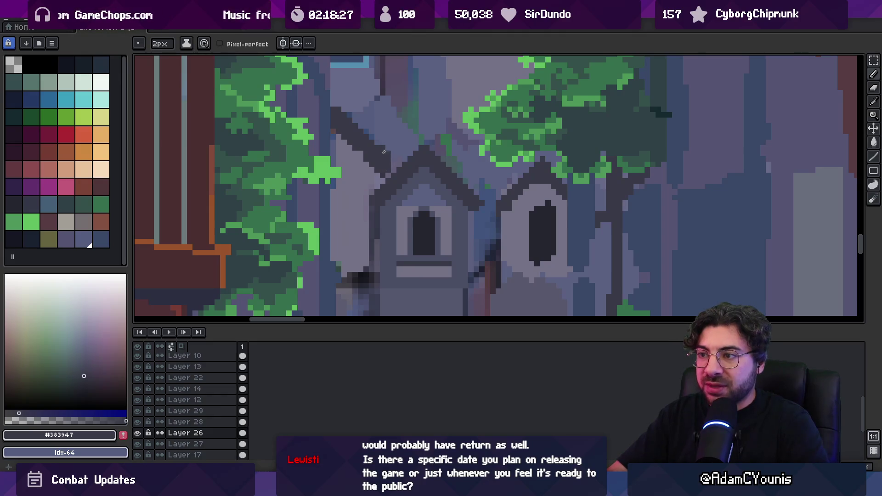
pyautogui.press('m')
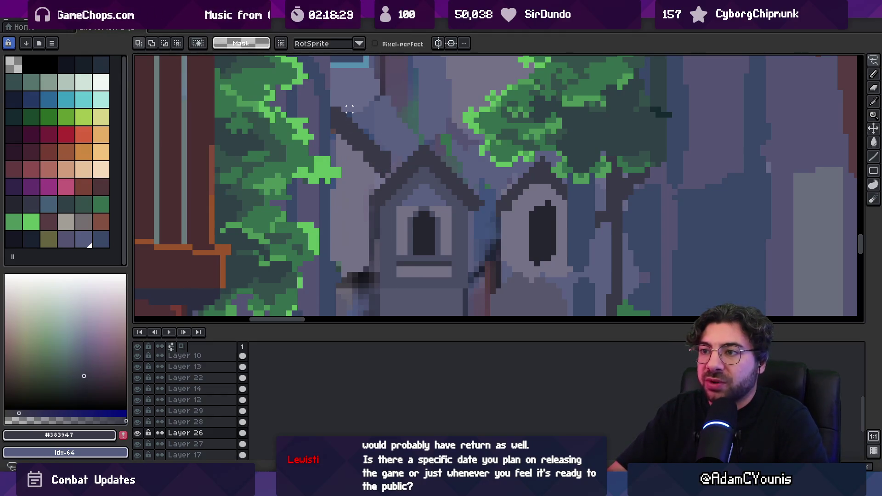
pyautogui.hotkey('ctrl', 'd')
pyautogui.press('v')
pyautogui.moveTo(365, 178); pyautogui.dragTo(378, 165)
pyautogui.hotkey('ctrl', 'z')
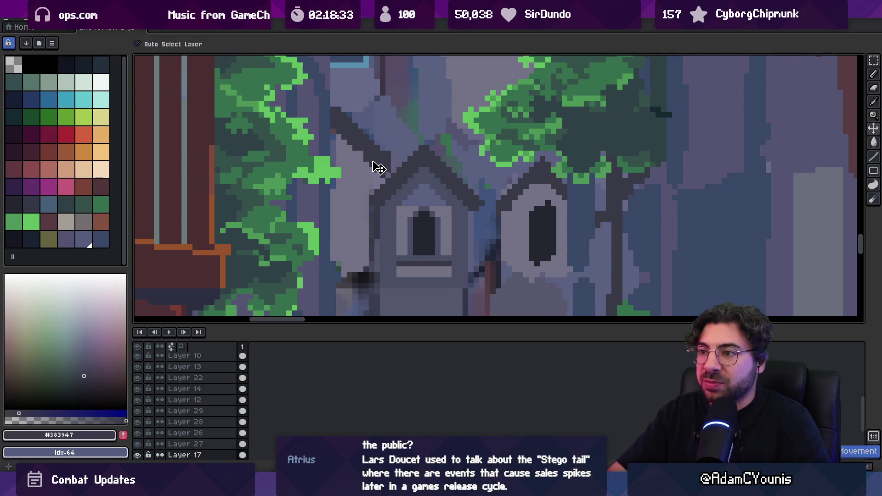
pyautogui.press('e')
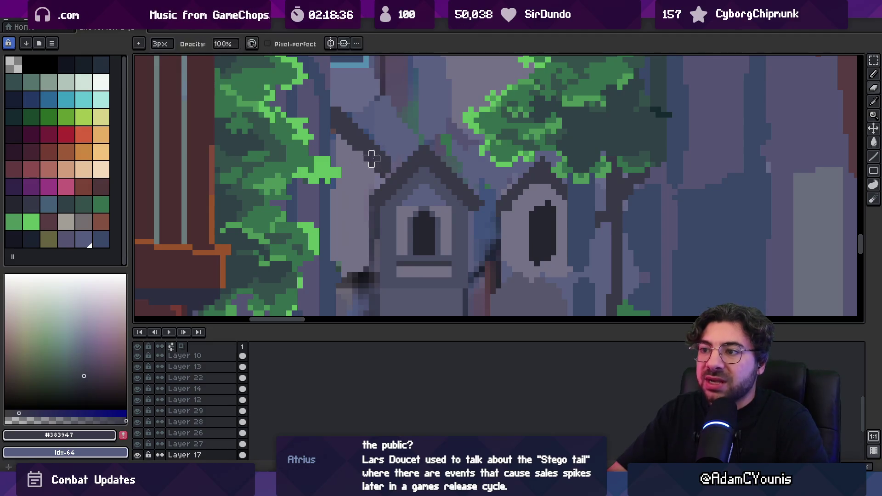
pyautogui.press('b')
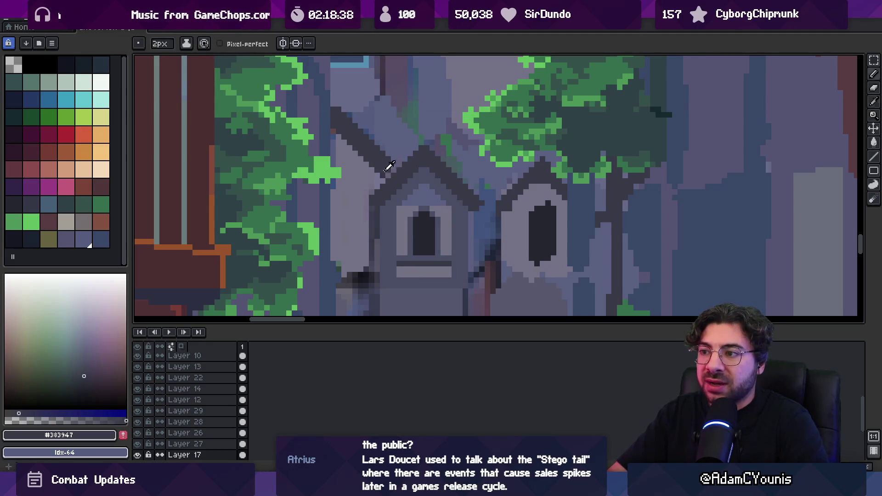
# - Sample grey-blue and light grey, then undo the dark fills on the house faces
pyautogui.keyDown('alt'); pyautogui.click(369, 158); pyautogui.keyUp('alt')
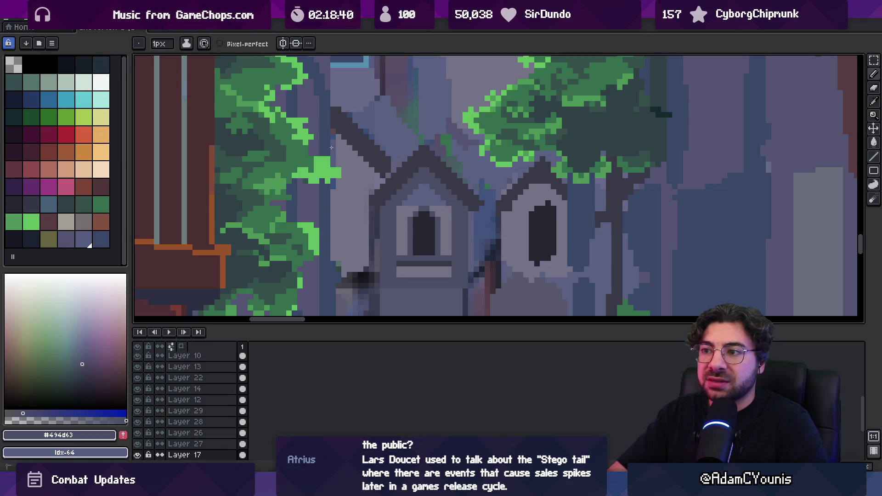
pyautogui.keyDown('alt'); pyautogui.click(402, 293); pyautogui.keyUp('alt')
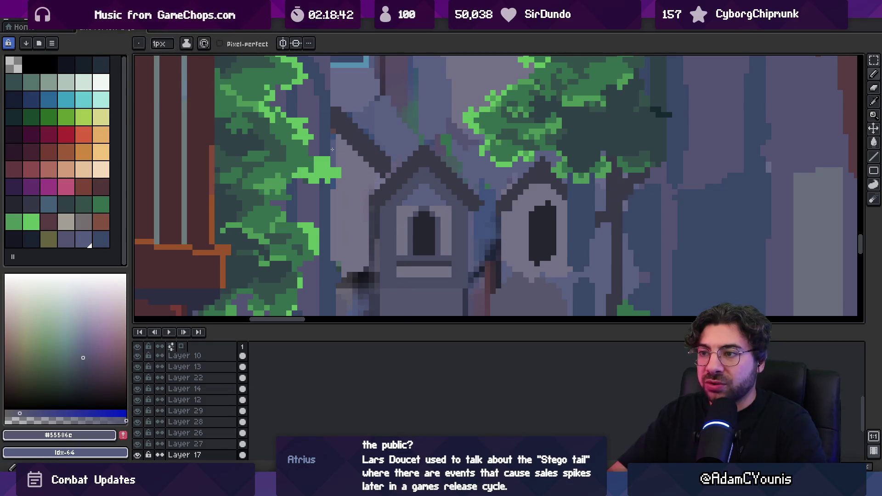
pyautogui.press('g')
pyautogui.press('b')
pyautogui.press('g')
pyautogui.click(360, 169)
pyautogui.hotkey('ctrl', 'z')
pyautogui.click(332, 141)
pyautogui.hotkey('ctrl', 'z')
pyautogui.press('b')
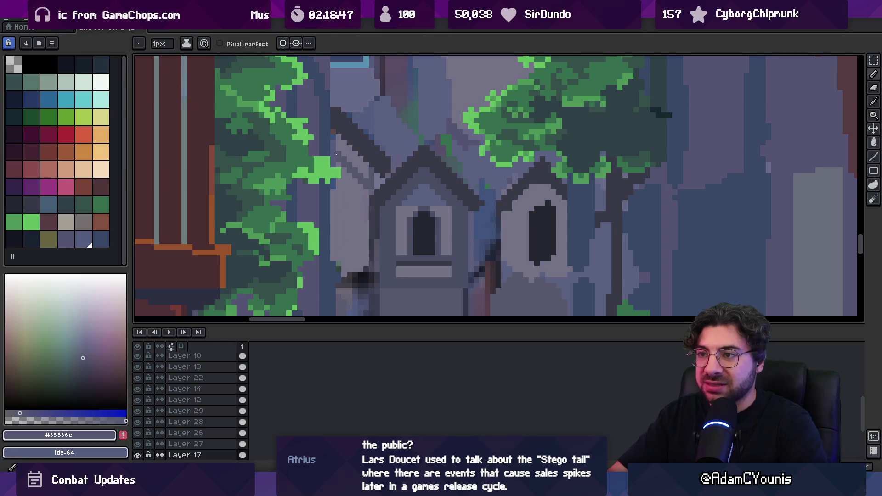
# - Undo another stray fill and an accidental up-right move of the house layer
pyautogui.press('g')
pyautogui.click(341, 138)
pyautogui.hotkey('ctrl', 'z')
pyautogui.press('v')
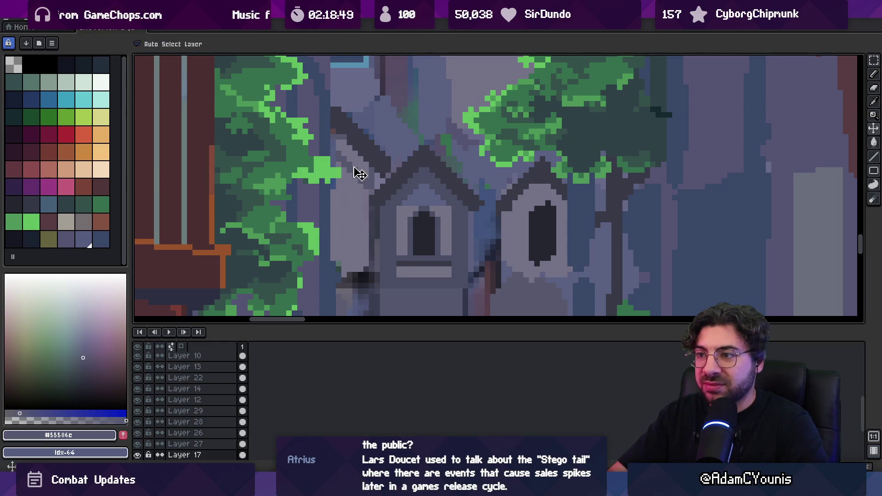
pyautogui.moveTo(356, 177); pyautogui.dragTo(379, 164)
pyautogui.hotkey('ctrl', 'z')
pyautogui.press('g')
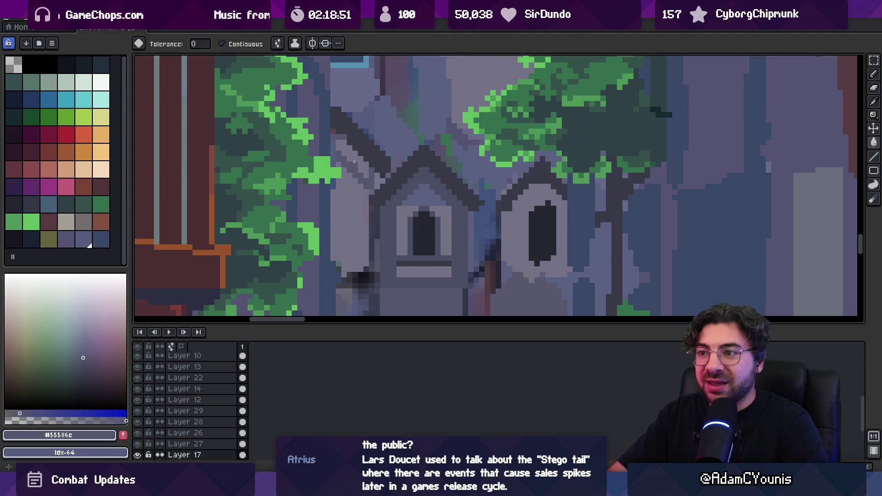
pyautogui.press('v')
pyautogui.scroll(-2, 359, 178)
pyautogui.scroll(2, 360, 178)
# - On Layer 26, erase the stray dark pixels beside the house
pyautogui.press('b')
pyautogui.press('e')
pyautogui.keyDown('ctrl'); pyautogui.click(335, 170); pyautogui.keyUp('ctrl')
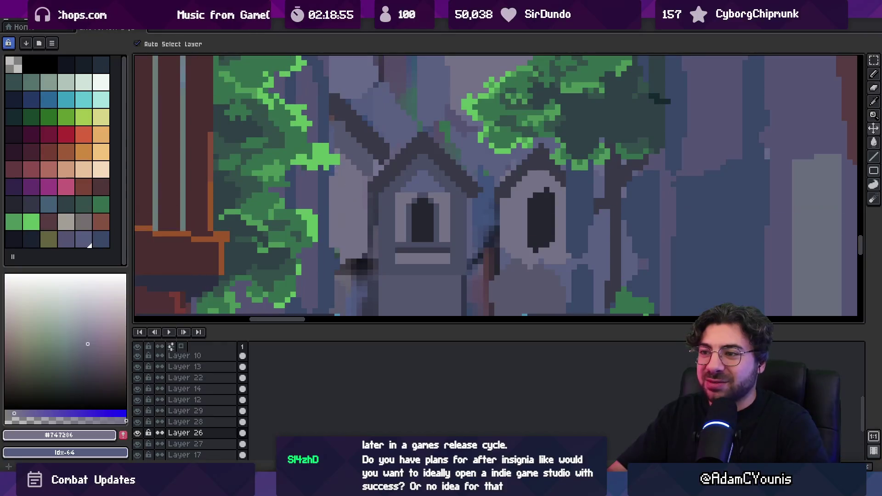
pyautogui.click(321, 174)
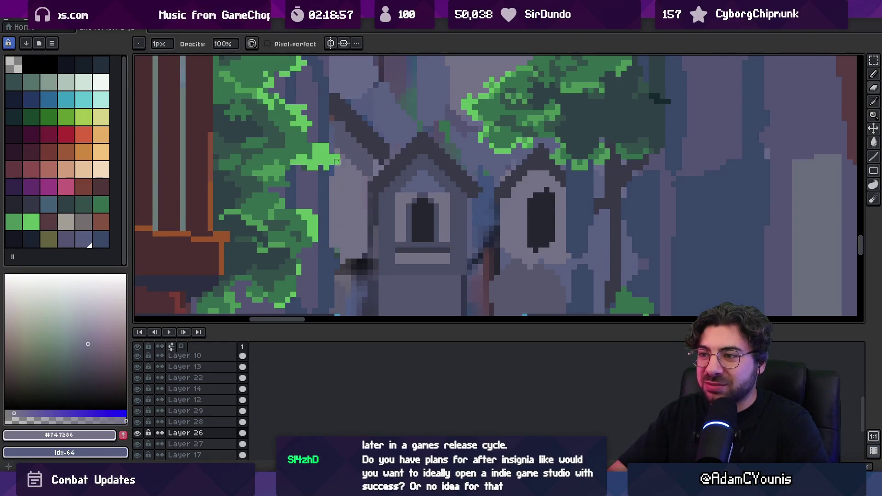
pyautogui.press('ctrl')
pyautogui.press('b')
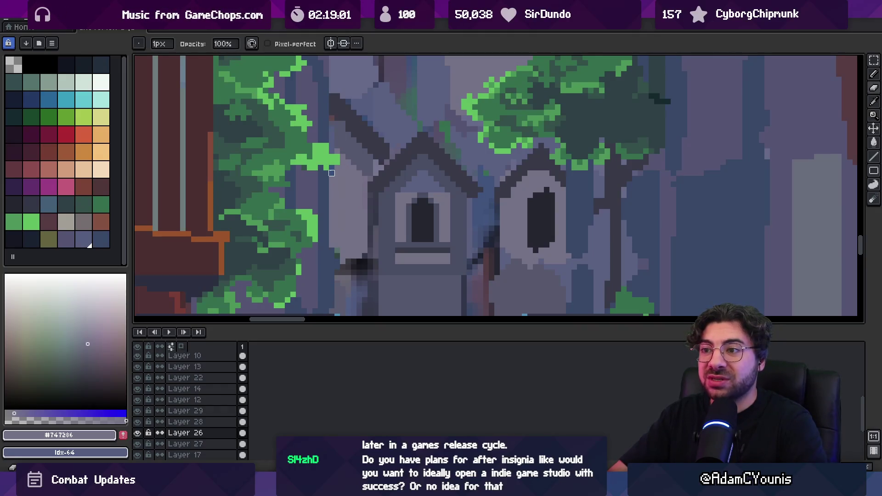
# - Sample the wall grey #747185 from Layer 17 and return to Layer 26
pyautogui.keyDown('ctrl'); pyautogui.click(347, 151); pyautogui.keyUp('ctrl')
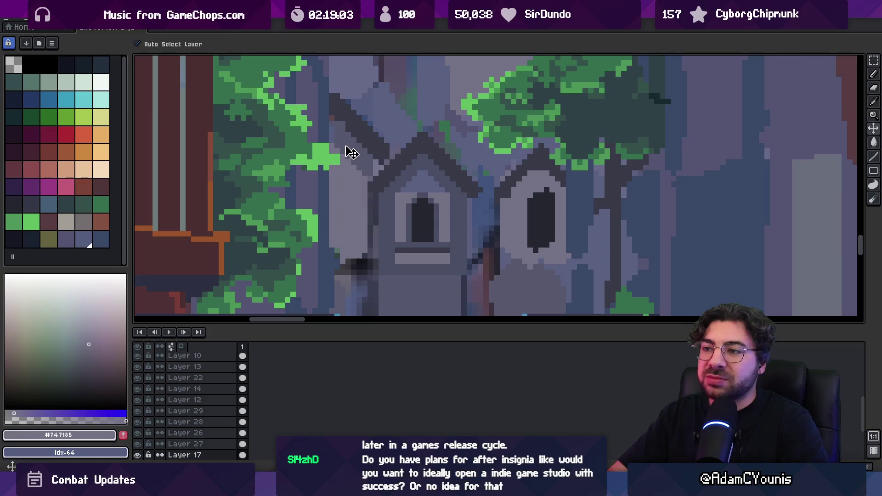
pyautogui.keyDown('alt'); pyautogui.click(336, 126); pyautogui.keyUp('alt')
pyautogui.press('ctrl')
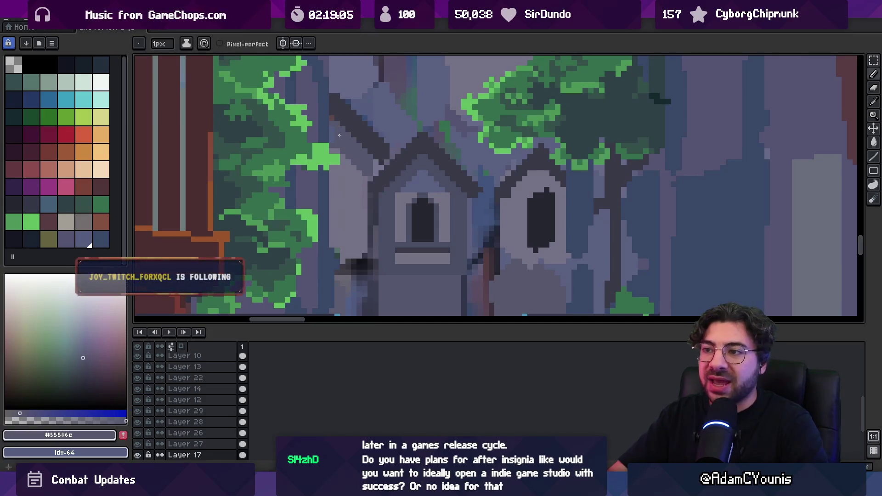
pyautogui.keyDown('ctrl'); pyautogui.click(333, 138); pyautogui.keyUp('ctrl')
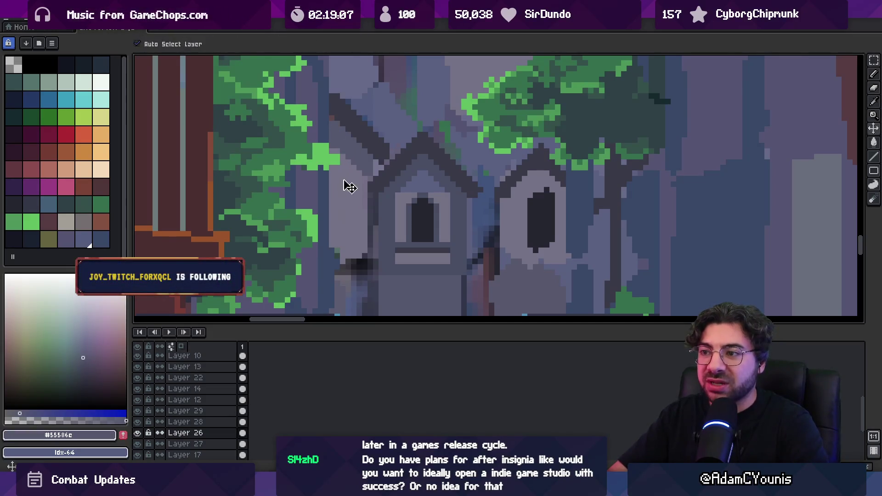
pyautogui.keyDown('ctrl'); pyautogui.click(334, 151); pyautogui.keyUp('ctrl')
pyautogui.keyDown('alt'); pyautogui.click(334, 151); pyautogui.keyUp('alt')
pyautogui.scroll(-3, 349, 160)
pyautogui.scroll(3, 363, 158)
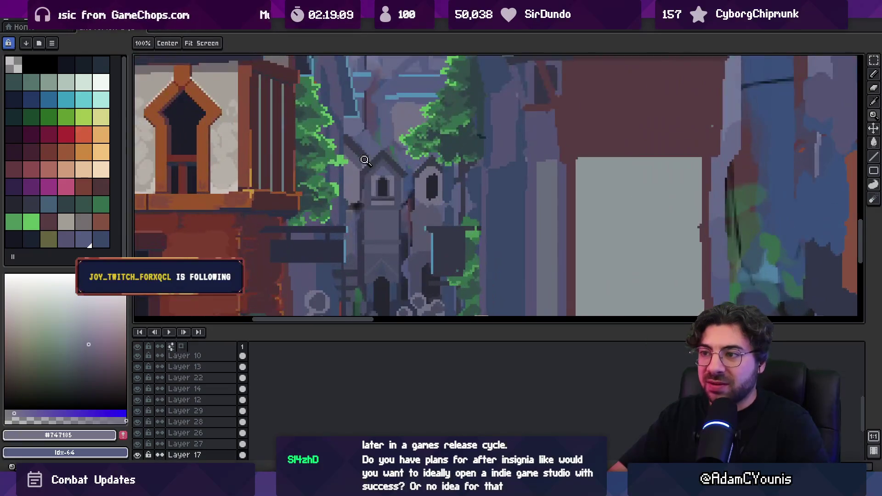
# - Sample the alley wall greys #747286 and #55556c and the dark roof-line colour
pyautogui.press('alt')
pyautogui.keyDown('alt'); pyautogui.click(342, 180); pyautogui.keyUp('alt')
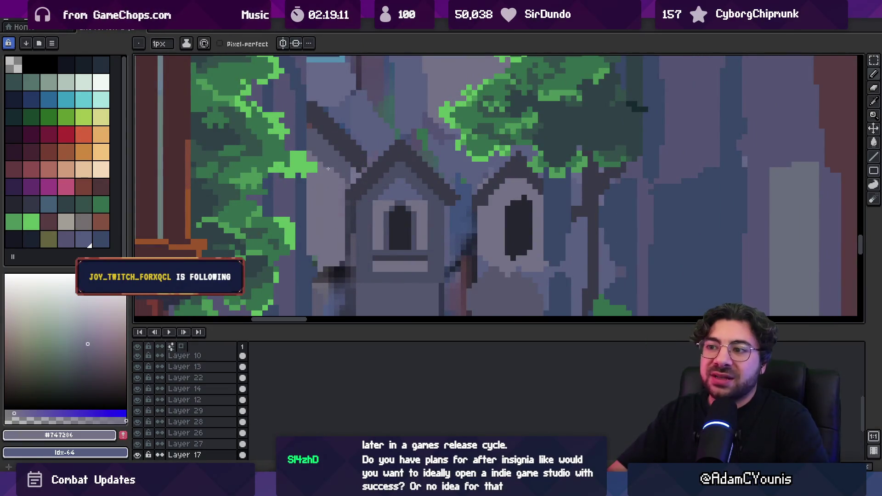
pyautogui.scroll(-3, 336, 166)
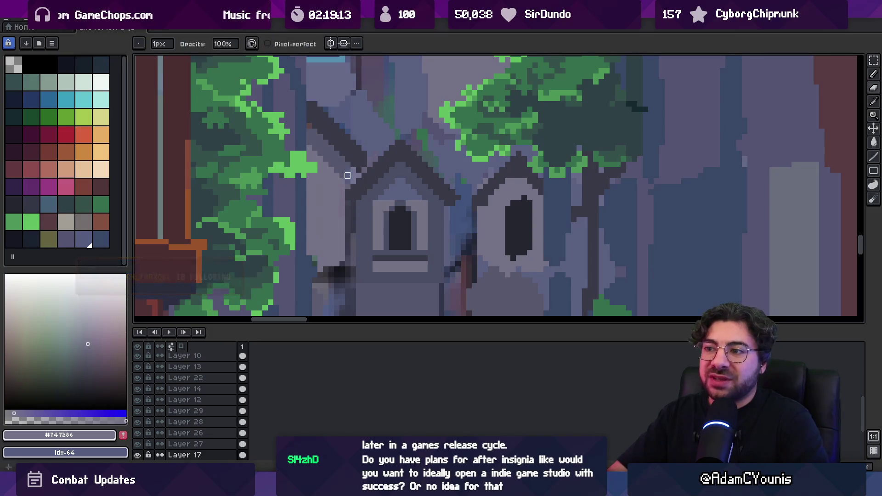
pyautogui.press('ctrl')
pyautogui.scroll(3, 363, 169)
pyautogui.scroll(-3, 362, 166)
pyautogui.scroll(3, 364, 165)
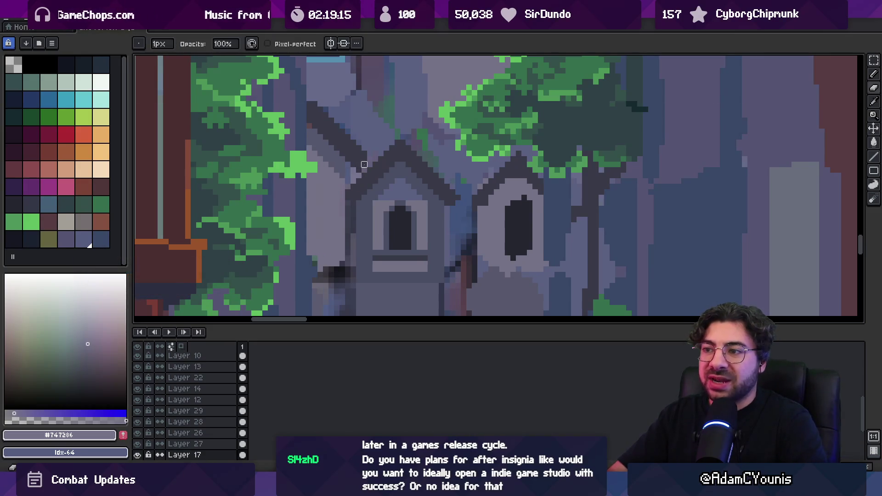
pyautogui.keyDown('alt'); pyautogui.click(363, 150); pyautogui.keyUp('alt')
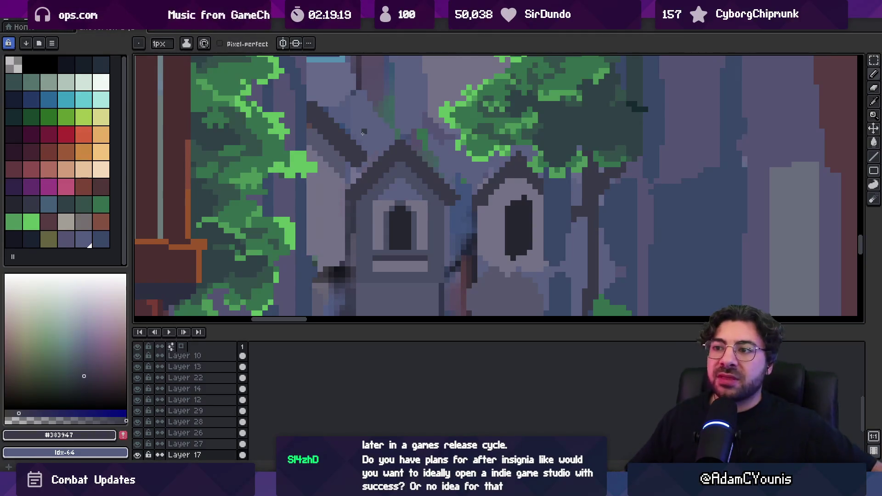
pyautogui.keyDown('alt'); pyautogui.click(309, 126); pyautogui.keyUp('alt')
pyautogui.press('z')
pyautogui.scroll(-3, 371, 107)
pyautogui.scroll(4, 365, 120)
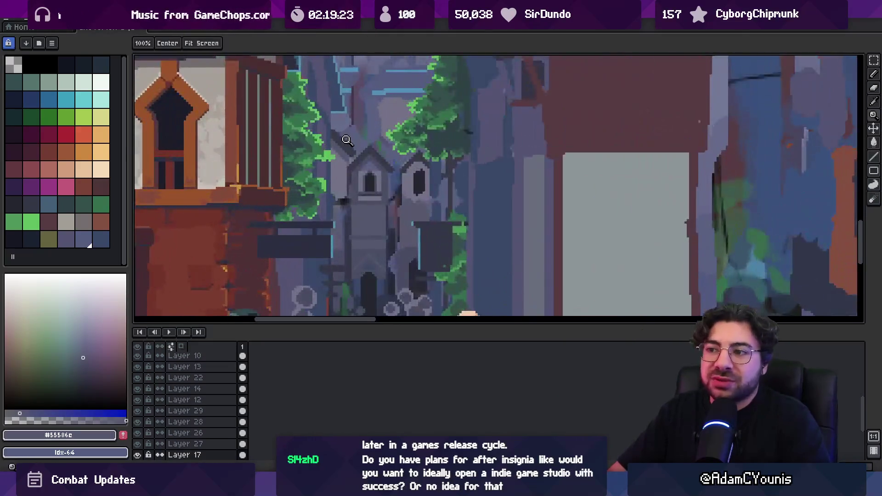
pyautogui.press('b')
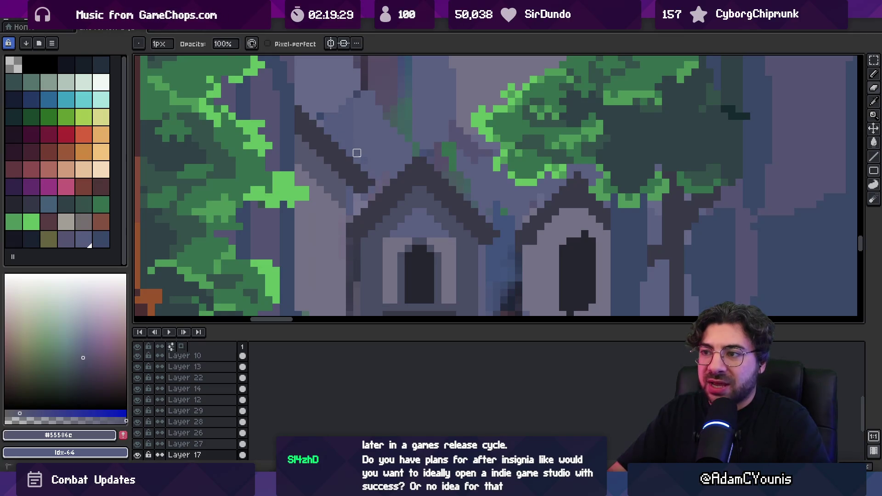
# - Bring the alley towers into view and draw a short darker line on the tower
pyautogui.press('space')
pyautogui.scroll(-3, 353, 180)
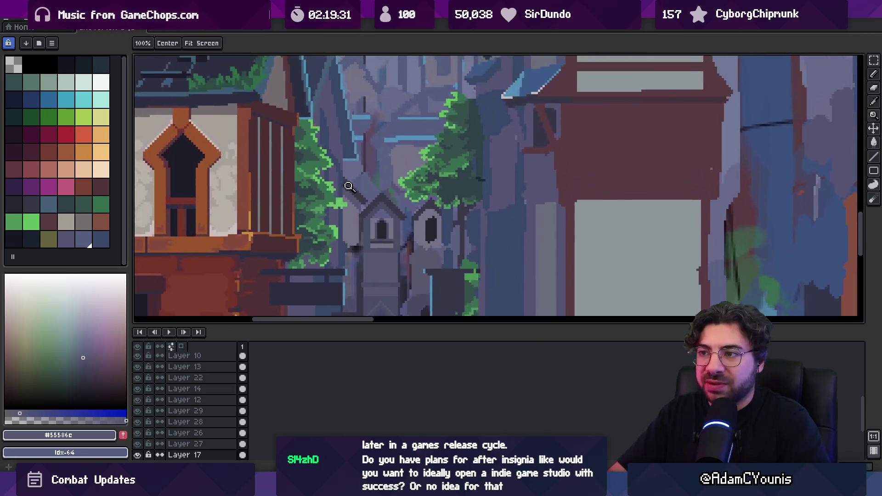
pyautogui.moveTo(362, 176); pyautogui.dragTo(344, 86)
pyautogui.scroll(3, 368, 174)
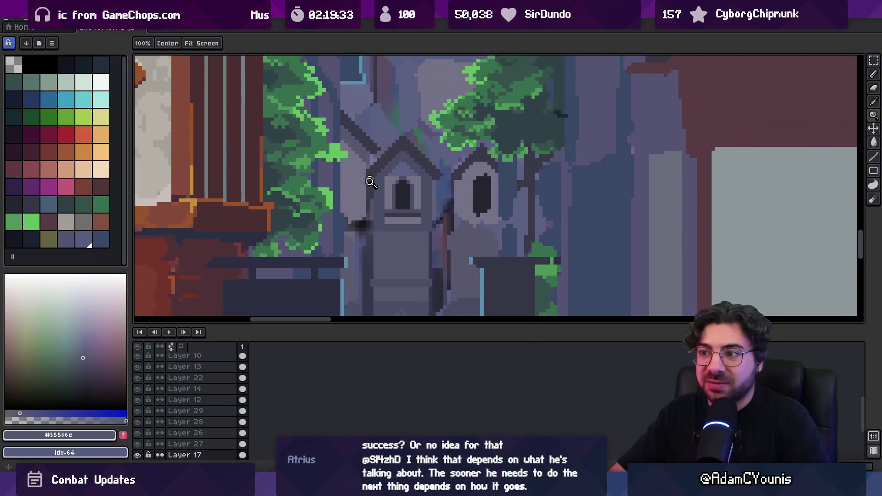
pyautogui.moveTo(368, 177); pyautogui.dragTo(398, 165)
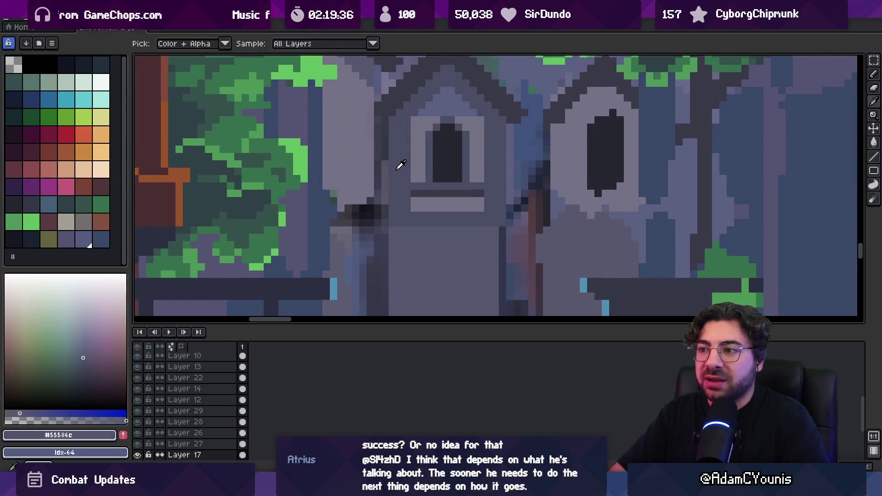
pyautogui.moveTo(338, 193)
pyautogui.mouseDown()
pyautogui.moveTo(361, 193)
pyautogui.moveTo(339, 214)
pyautogui.moveTo(327, 195)
pyautogui.moveTo(334, 267)
pyautogui.mouseUp()
pyautogui.keyDown('ctrl'); pyautogui.click(334, 199); pyautogui.keyUp('ctrl')
pyautogui.press('e')
pyautogui.keyDown('ctrl'); pyautogui.click(348, 223); pyautogui.keyUp('ctrl')
# - Paint a dark #252630 window on the tower wall with darker shading strips beside it
pyautogui.press('z')
pyautogui.scroll(-5, 377, 179)
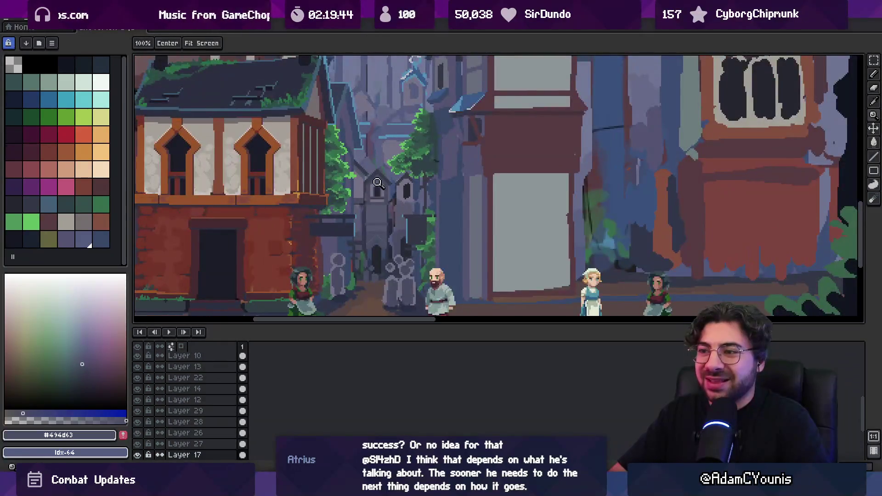
pyautogui.scroll(4, 374, 193)
pyautogui.press('b')
pyautogui.keyDown('alt'); pyautogui.click(423, 183); pyautogui.keyUp('alt')
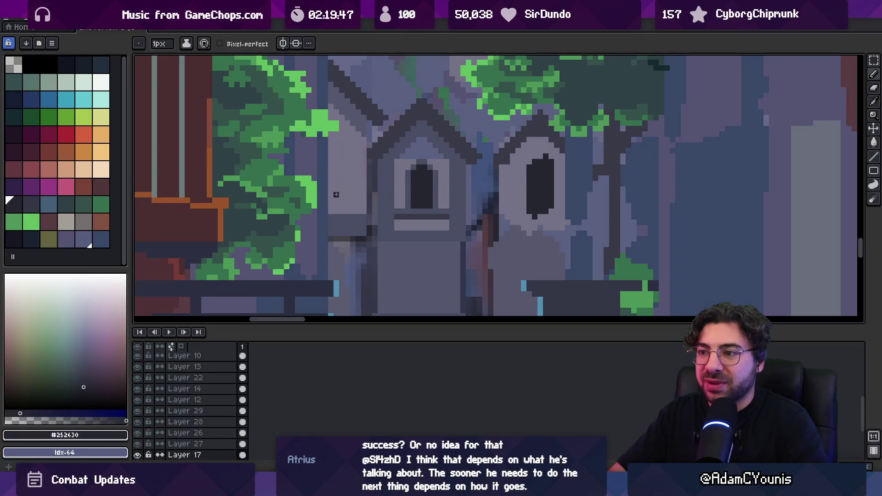
pyautogui.moveTo(343, 191)
pyautogui.mouseDown()
pyautogui.moveTo(336, 155)
pyautogui.moveTo(331, 186)
pyautogui.moveTo(342, 203)
pyautogui.mouseUp()
pyautogui.keyDown('alt'); pyautogui.click(350, 144); pyautogui.keyUp('alt')
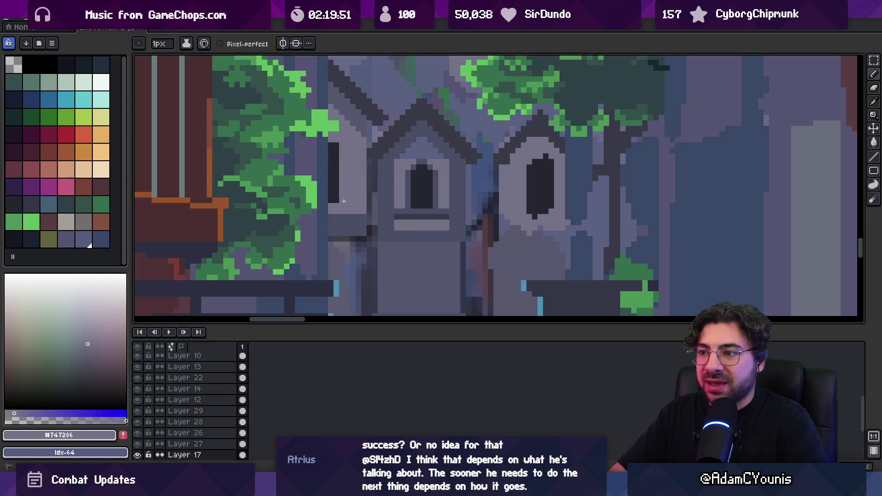
pyautogui.keyDown('alt'); pyautogui.click(399, 203); pyautogui.keyUp('alt')
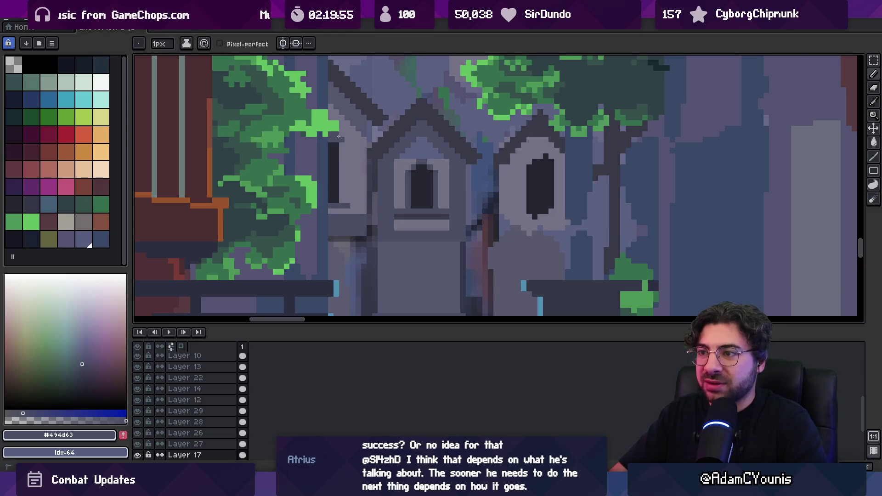
pyautogui.moveTo(342, 142); pyautogui.dragTo(341, 198)
pyautogui.moveTo(346, 147); pyautogui.dragTo(346, 197)
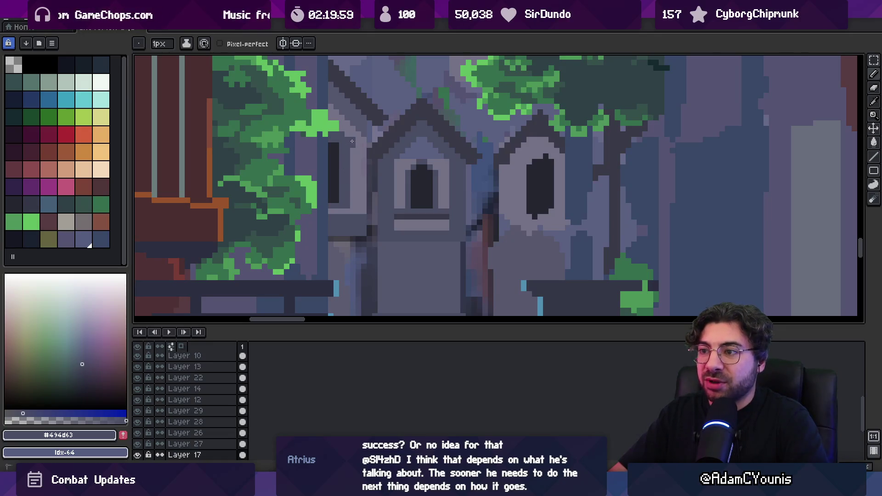
# - Draw a light #747286 ledge line across the tower and sample the darker grey #494d63
pyautogui.press('i')
pyautogui.scroll(-5, 340, 129)
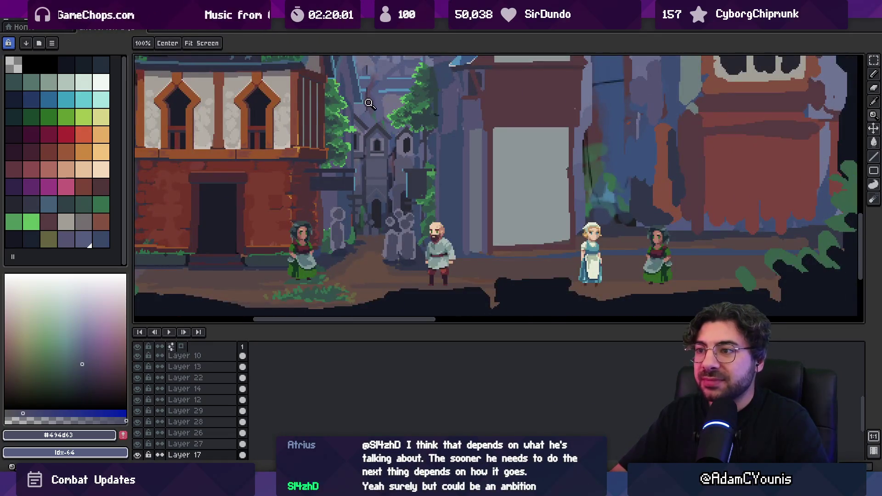
pyautogui.scroll(8, 366, 100)
pyautogui.click(390, 183)
pyautogui.press('b')
pyautogui.moveTo(342, 195); pyautogui.dragTo(406, 197)
pyautogui.press('i')
pyautogui.click(413, 203)
# - Show the tower bases and sample the dark grey #353848 and blue-grey #384867
pyautogui.press('v')
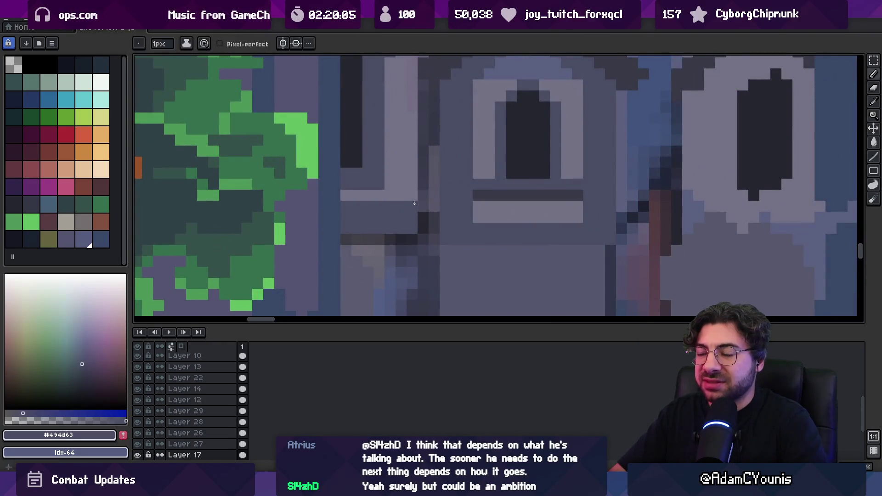
pyautogui.scroll(-3, 386, 235)
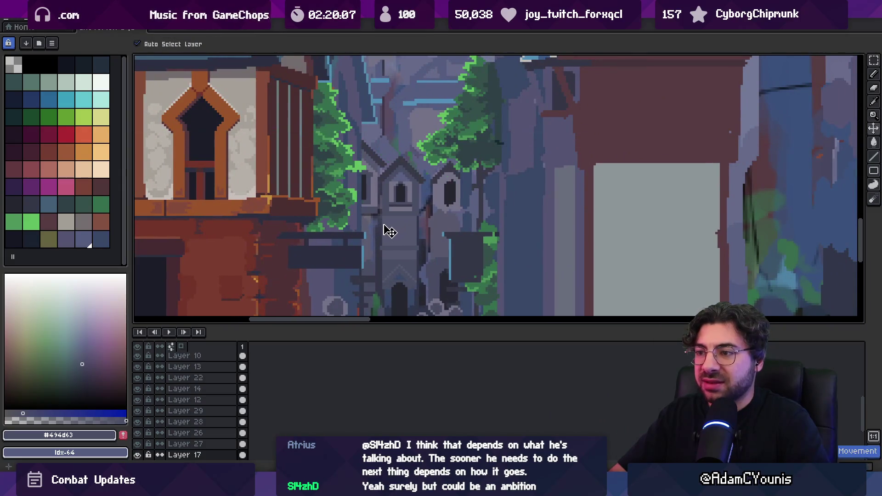
pyautogui.press('space')
pyautogui.moveTo(382, 221); pyautogui.dragTo(394, 201)
pyautogui.scroll(1, 394, 201)
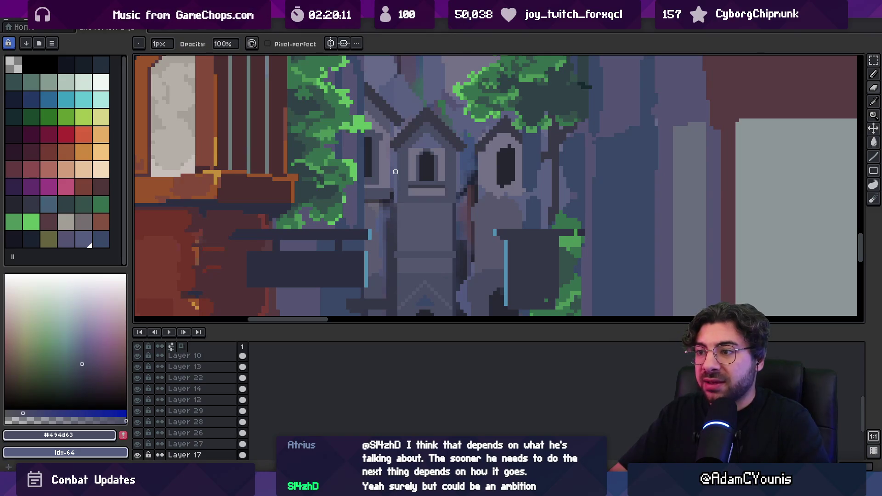
pyautogui.moveTo(392, 164); pyautogui.dragTo(391, 129)
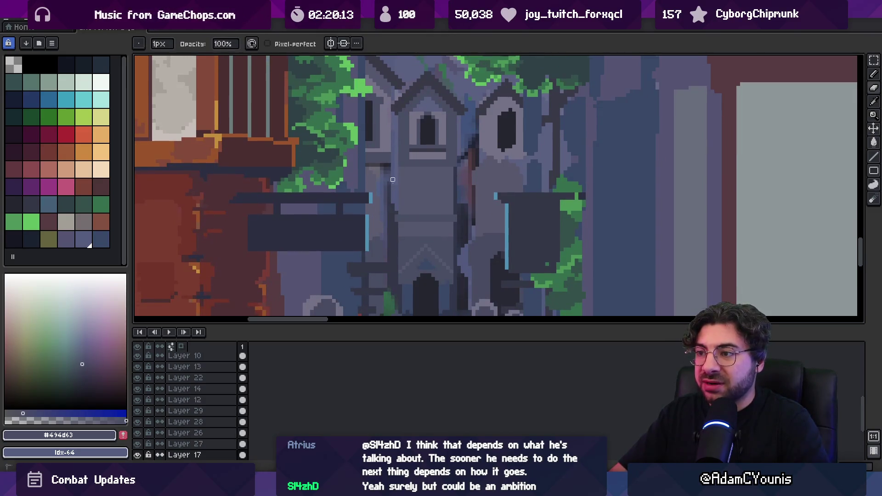
pyautogui.scroll(-3, 396, 176)
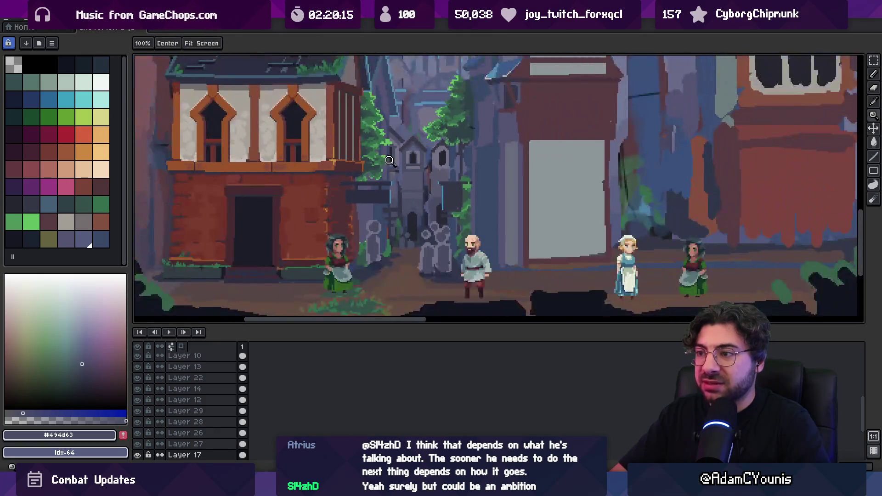
pyautogui.scroll(3, 404, 187)
pyautogui.press('i')
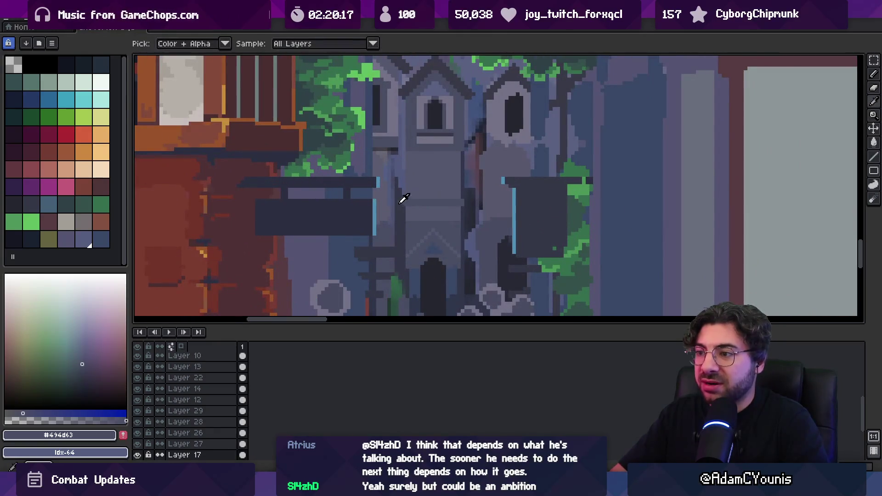
pyautogui.click(399, 222)
pyautogui.press('space')
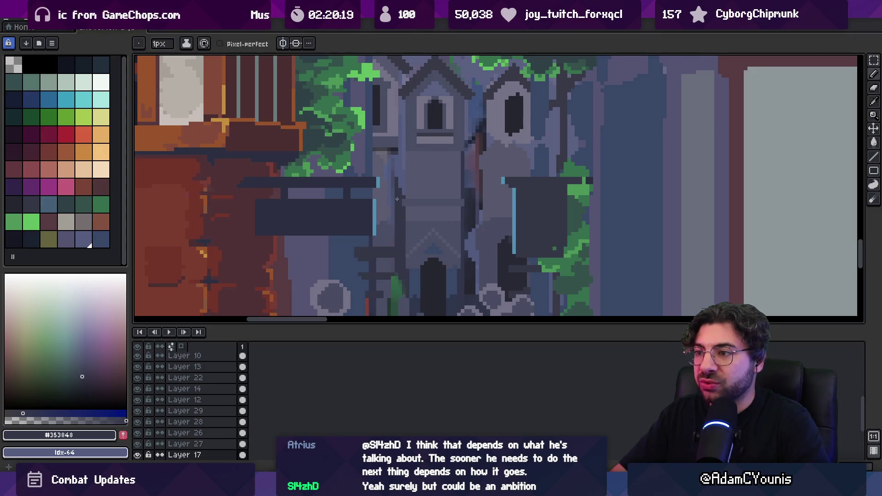
pyautogui.click(505, 156)
pyautogui.press('v')
pyautogui.press('b')
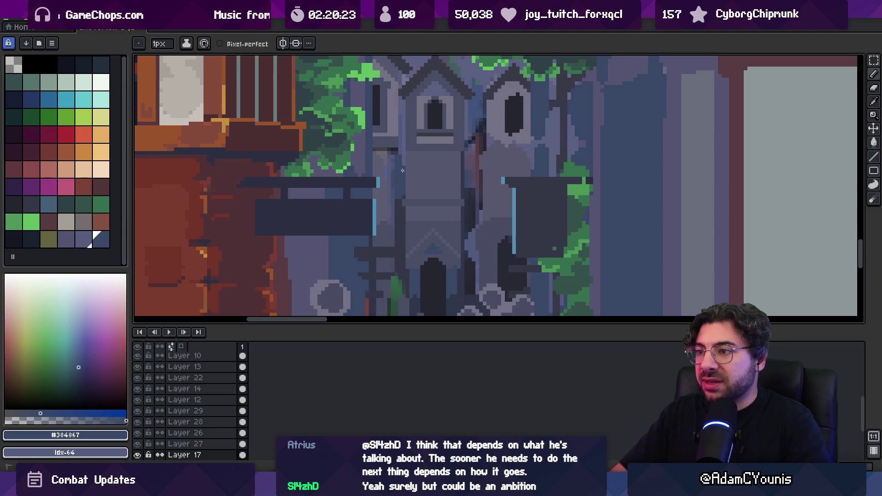
# - Sample mid, darker and deep-shadow grey-blues from the tower
pyautogui.scroll(-2, 402, 139)
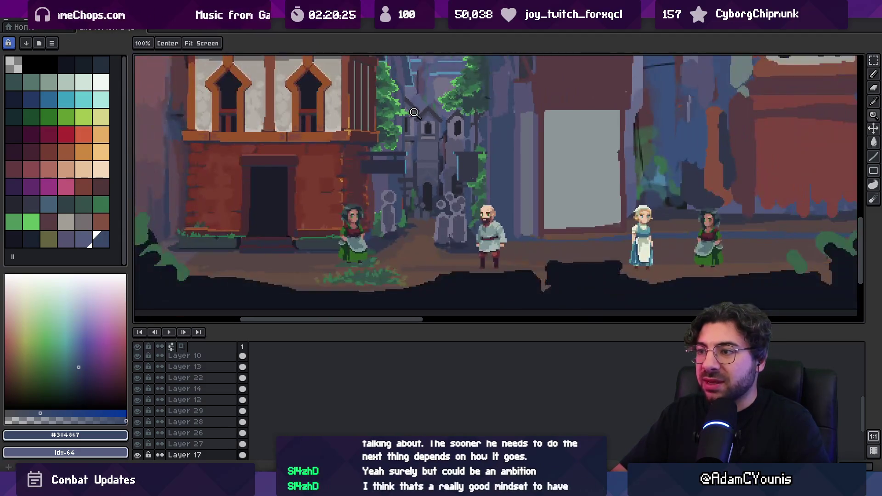
pyautogui.scroll(3, 413, 133)
pyautogui.press('i')
pyautogui.click(401, 148)
pyautogui.press('b')
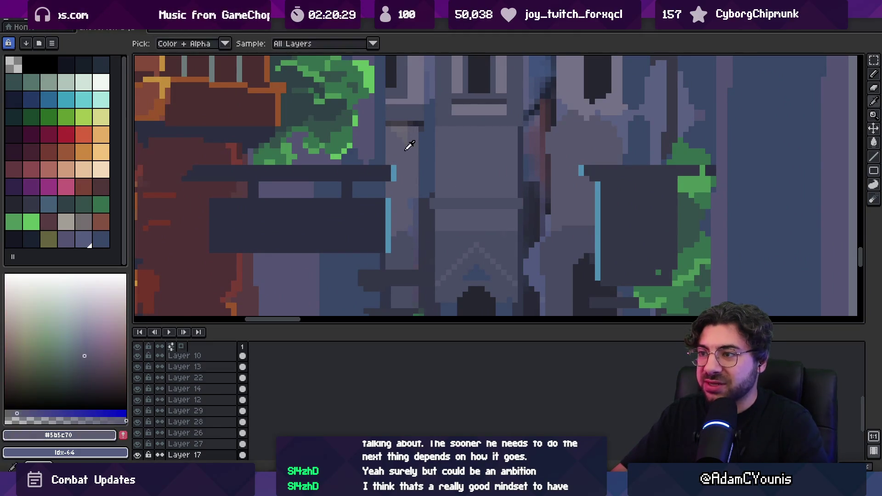
pyautogui.keyDown('alt'); pyautogui.click(405, 125); pyautogui.keyUp('alt')
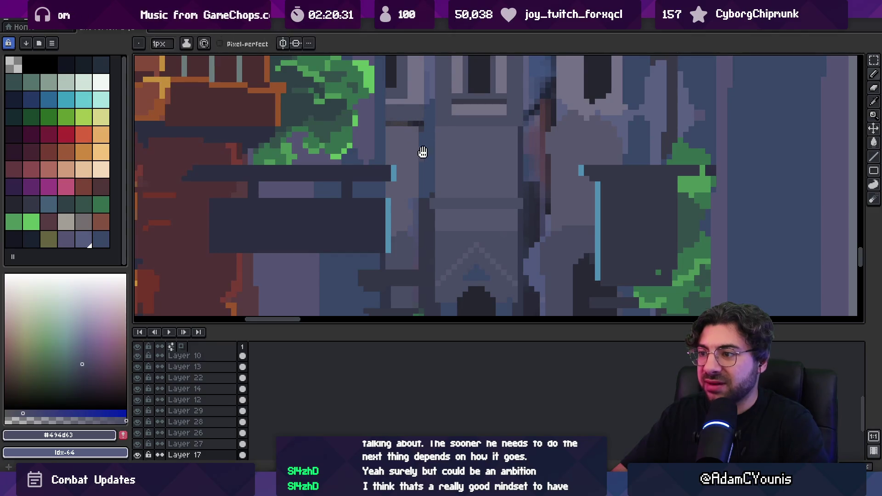
pyautogui.scroll(1, 405, 125)
pyautogui.keyDown('alt'); pyautogui.click(403, 150); pyautogui.keyUp('alt')
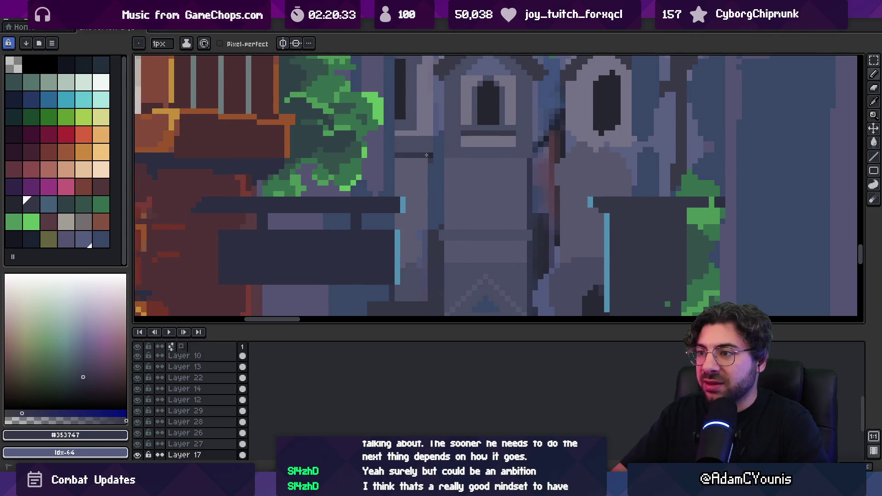
# - Review the whole street scene and re-sample the tower's mid grey-blue
pyautogui.press('z')
pyautogui.scroll(-3, 436, 150)
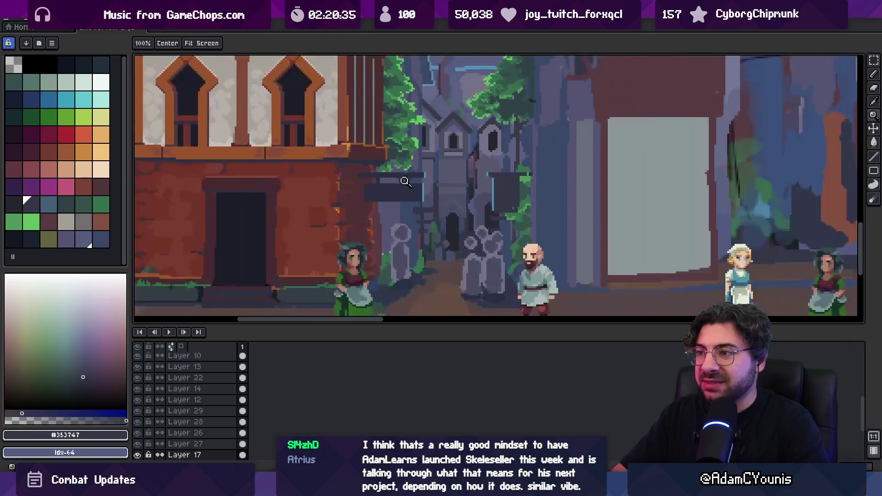
pyautogui.scroll(4, 438, 148)
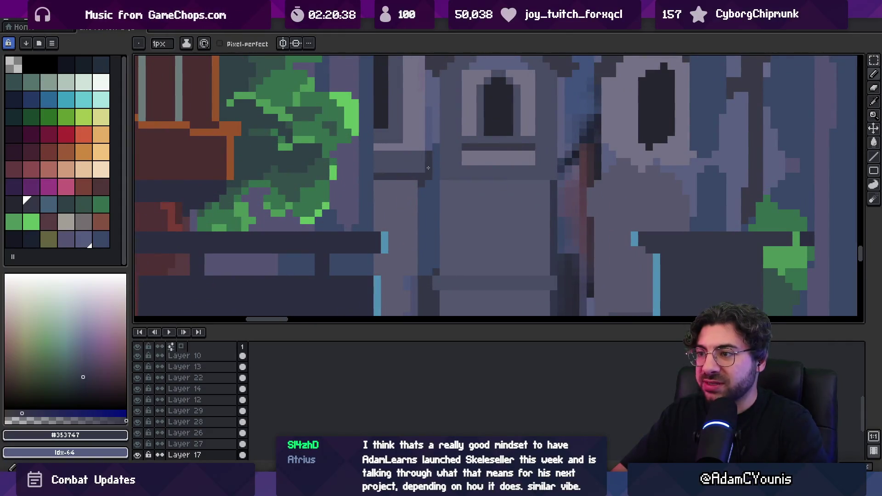
pyautogui.press('z')
pyautogui.scroll(-3, 423, 180)
pyautogui.scroll(4, 432, 156)
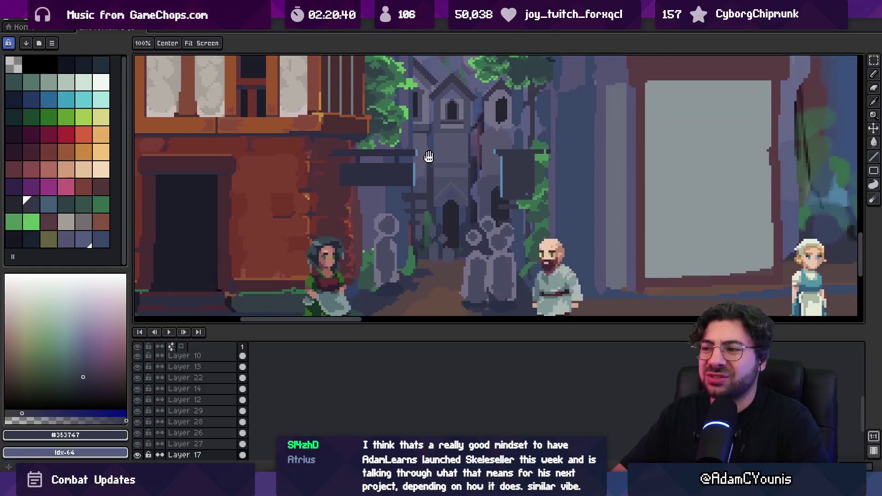
pyautogui.keyDown('alt'); pyautogui.click(423, 147); pyautogui.keyUp('alt')
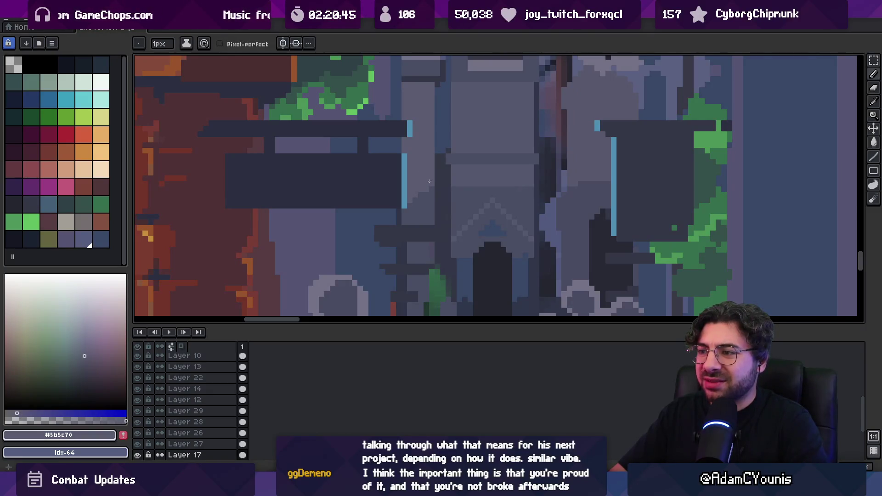
pyautogui.press('z')
pyautogui.scroll(-3, 425, 170)
pyautogui.scroll(4, 467, 193)
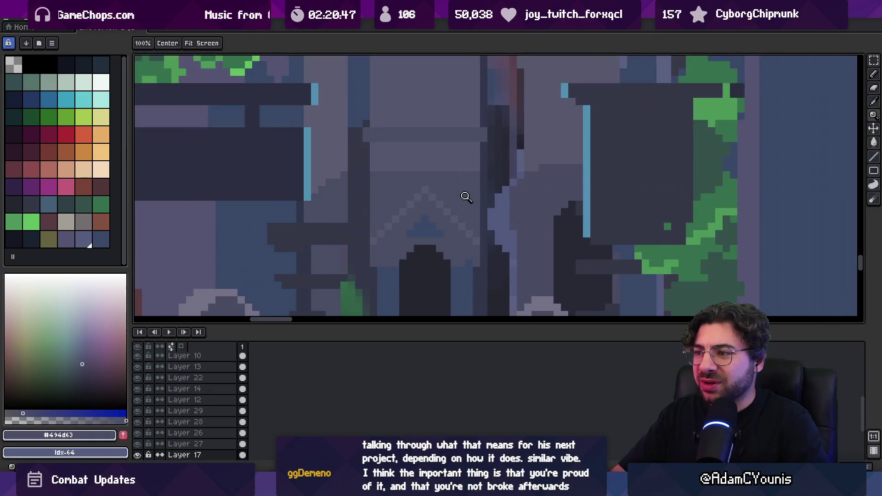
pyautogui.scroll(-3, 460, 184)
pyautogui.scroll(3, 445, 165)
# - Erase the stray dark pixels beside the distant tower and sample the grey-purple #494561
pyautogui.moveTo(451, 177); pyautogui.dragTo(381, 196)
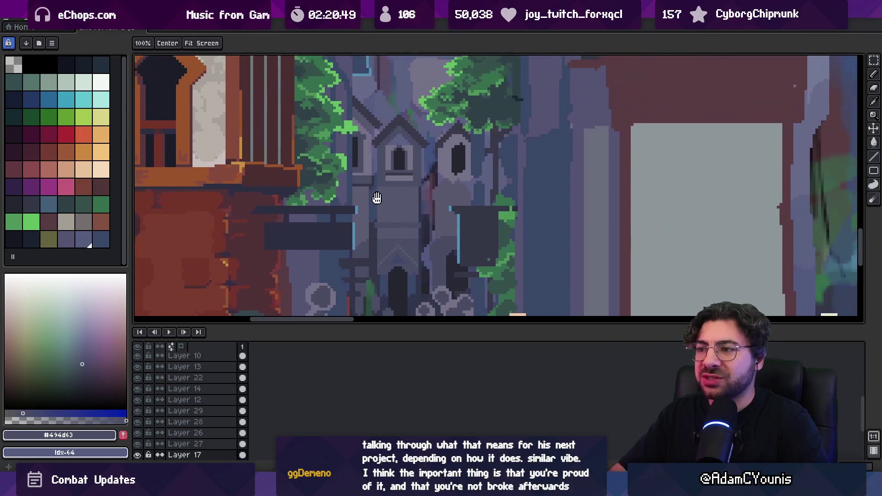
pyautogui.scroll(1, 381, 197)
pyautogui.press('b')
pyautogui.keyDown('alt'); pyautogui.click(437, 196); pyautogui.keyUp('alt')
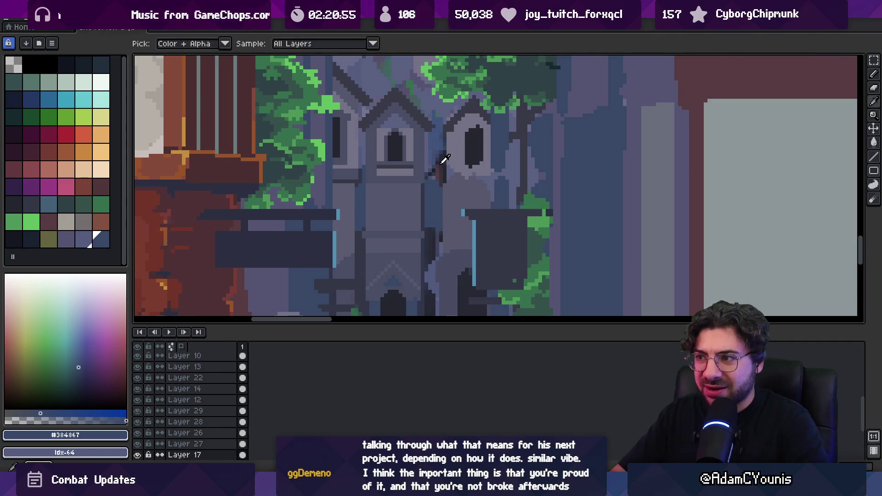
pyautogui.press('e')
pyautogui.moveTo(435, 138); pyautogui.dragTo(439, 142)
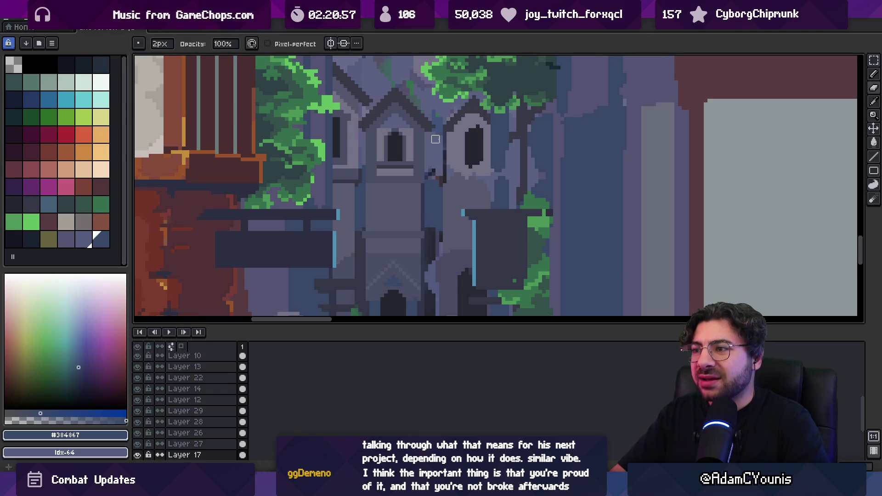
pyautogui.keyDown('alt'); pyautogui.click(441, 192); pyautogui.keyUp('alt')
pyautogui.press('b')
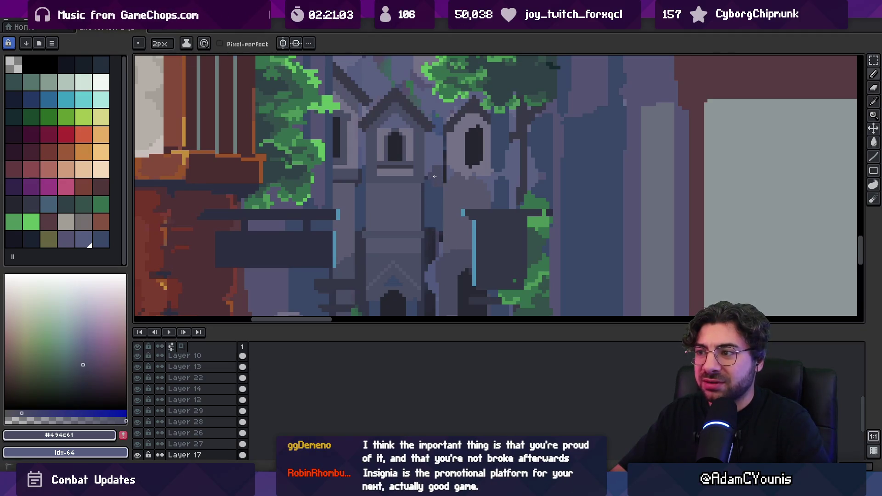
pyautogui.press('z')
pyautogui.scroll(-4, 441, 172)
pyautogui.scroll(3, 451, 166)
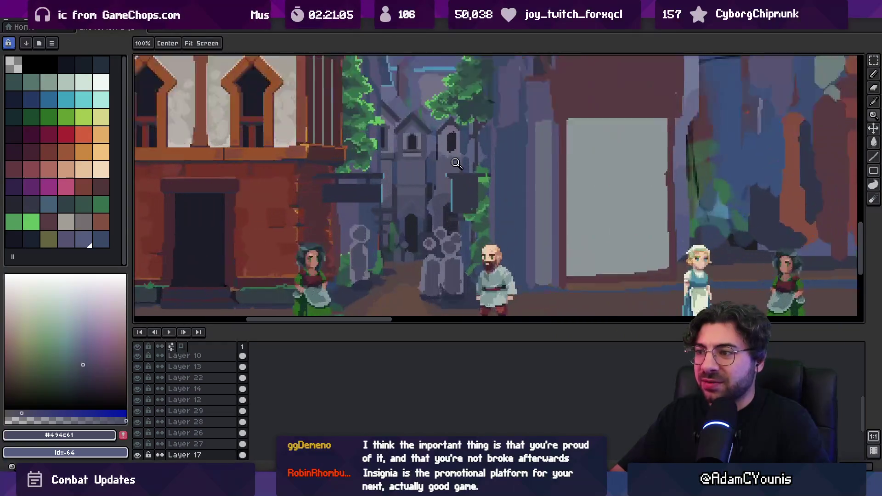
pyautogui.scroll(2, 450, 165)
# - Lasso-select around the right tower window, then drop the selection
pyautogui.press('v')
pyautogui.scroll(1, 443, 171)
pyautogui.press('a')
pyautogui.moveTo(422, 147); pyautogui.dragTo(440, 203)
pyautogui.moveTo(469, 152); pyautogui.dragTo(446, 171)
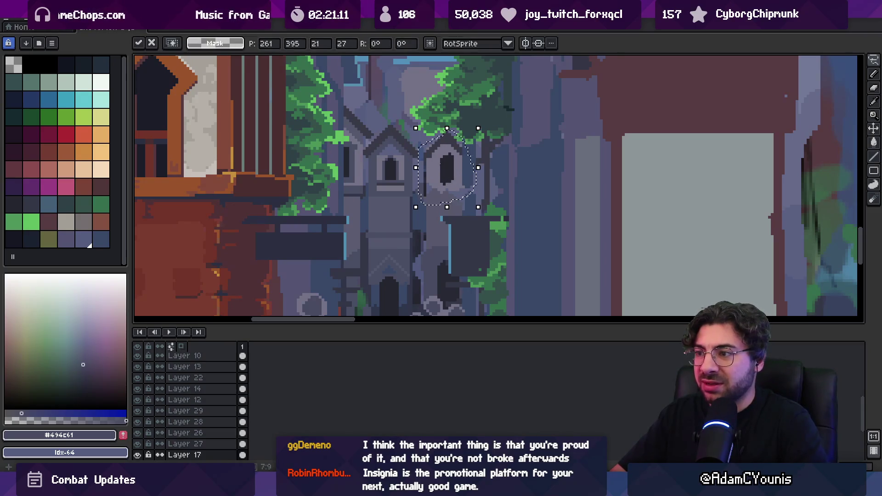
pyautogui.press('b')
pyautogui.scroll(2, 419, 163)
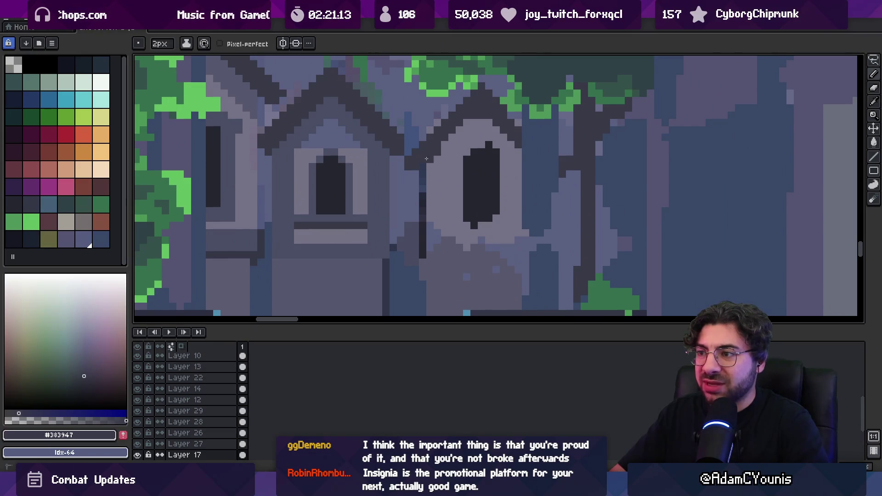
# - Paint the right window's top light grey-purple and square off its near-black bottom
pyautogui.keyDown('alt'); pyautogui.click(484, 120); pyautogui.keyUp('alt')
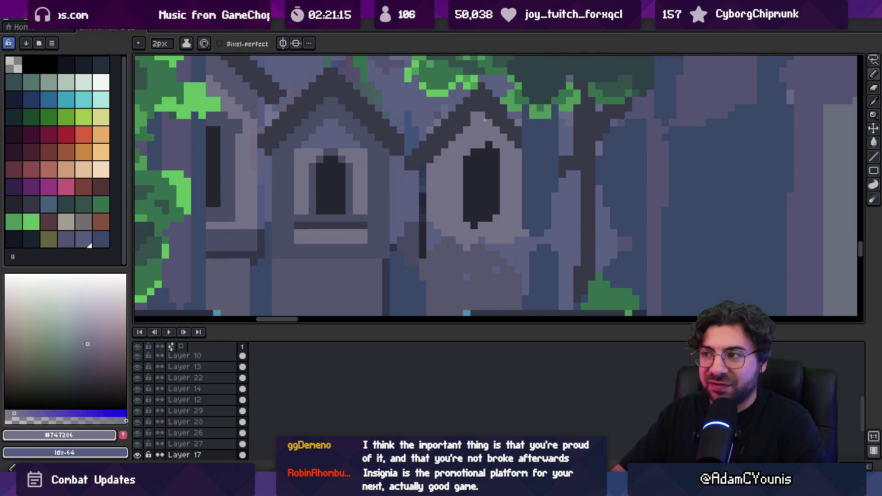
pyautogui.click(489, 144)
pyautogui.keyDown('alt'); pyautogui.click(483, 207); pyautogui.keyUp('alt')
pyautogui.moveTo(465, 226)
pyautogui.mouseDown()
pyautogui.moveTo(496, 216)
pyautogui.moveTo(432, 176)
pyautogui.mouseUp()
pyautogui.keyDown('alt'); pyautogui.click(304, 178); pyautogui.keyUp('alt')
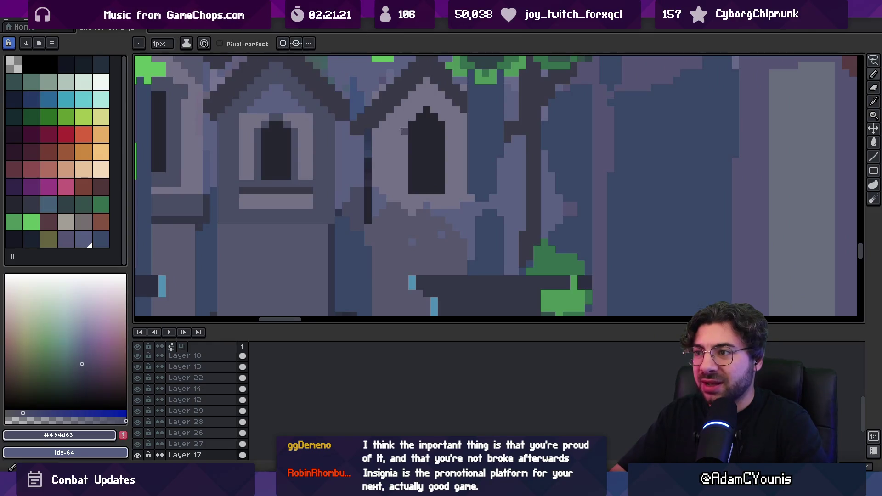
pyautogui.press('b')
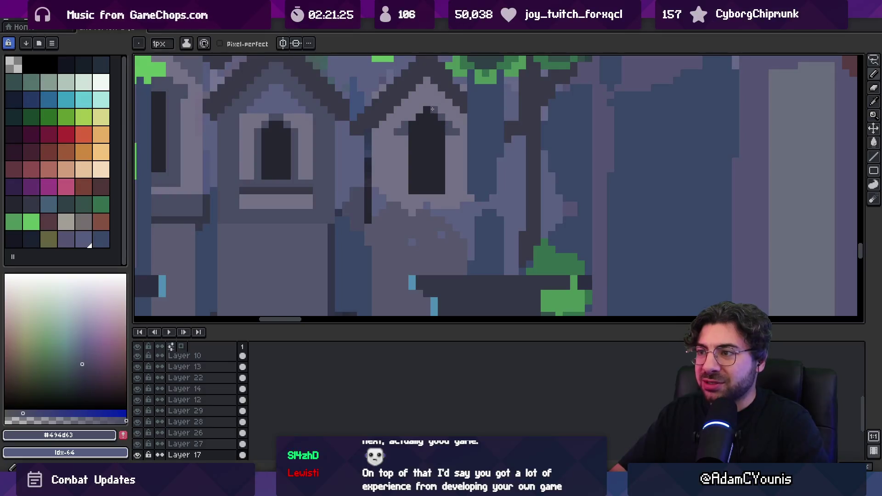
# - Zoom out to view the whole street scene, then zoom back in on the distant towers
pyautogui.press('z')
pyautogui.scroll(-5, 414, 121)
pyautogui.click(418, 117)
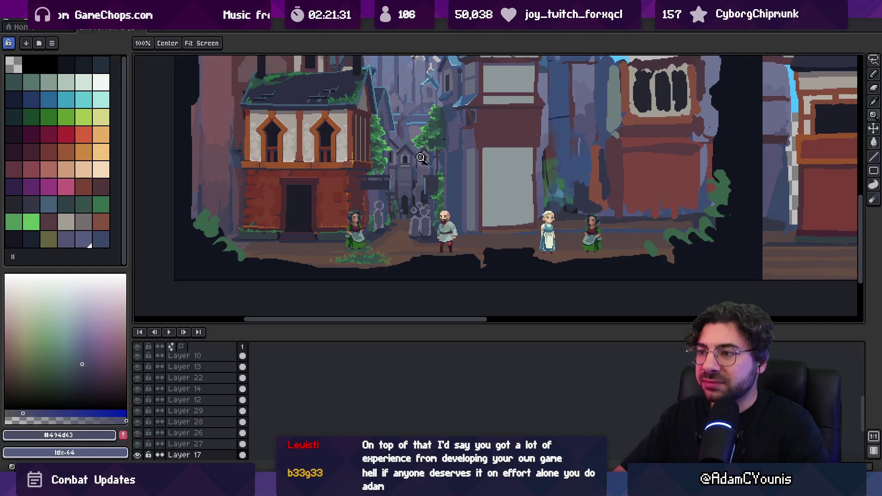
# - Paint a dark ledge line across the building, then light grey-purple stone under the window
pyautogui.scroll(4, 434, 138)
pyautogui.press('i')
pyautogui.press('b')
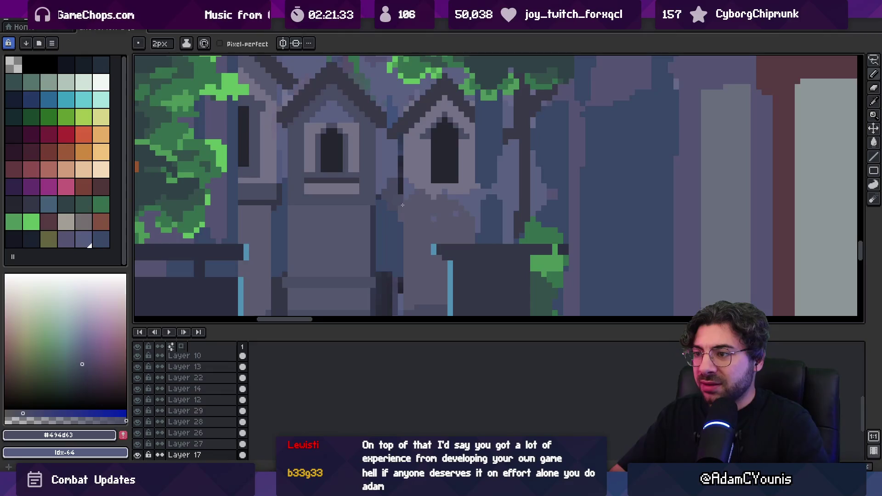
pyautogui.moveTo(402, 207); pyautogui.dragTo(477, 209)
pyautogui.press('i')
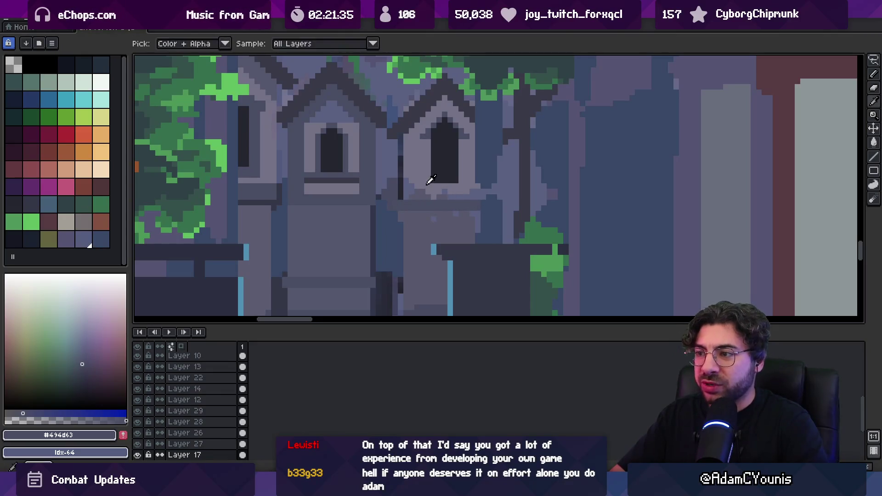
pyautogui.click(430, 181)
pyautogui.press('b')
pyautogui.moveTo(411, 176)
pyautogui.mouseDown()
pyautogui.moveTo(432, 195)
pyautogui.moveTo(474, 199)
pyautogui.mouseUp()
# - Redraw a dark shadow ledge directly beneath the right window
pyautogui.press('i')
pyautogui.click(395, 127)
pyautogui.press('b')
pyautogui.moveTo(418, 143)
pyautogui.mouseDown()
pyautogui.moveTo(397, 143)
pyautogui.moveTo(408, 146)
pyautogui.moveTo(406, 191)
pyautogui.mouseUp()
# - Cover the dark vertical line beside the right window with mid grey-blue wall colour
pyautogui.press('i')
pyautogui.click(409, 153)
pyautogui.press('b')
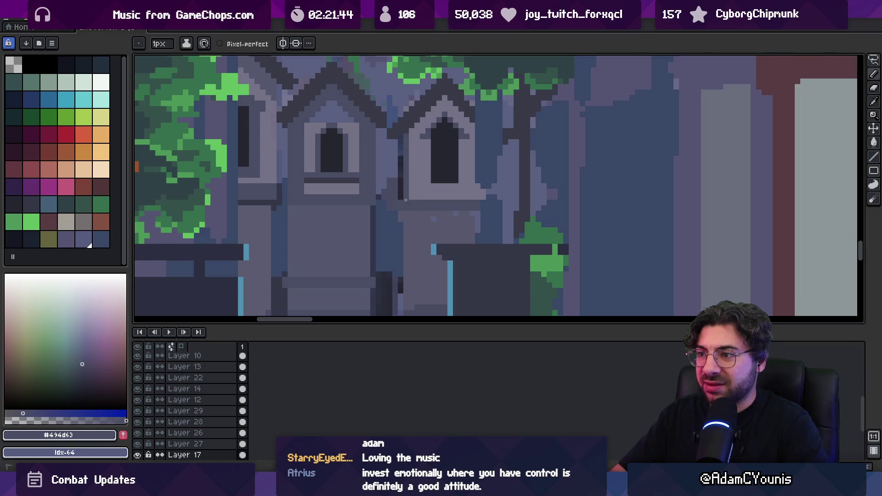
pyautogui.moveTo(400, 138); pyautogui.dragTo(399, 201)
# - Re-sample the mid and lighter grey-blue wall colours around the window
pyautogui.press('i')
pyautogui.click(396, 183)
pyautogui.press('b')
pyautogui.press('i')
pyautogui.click(406, 193)
pyautogui.press('b')
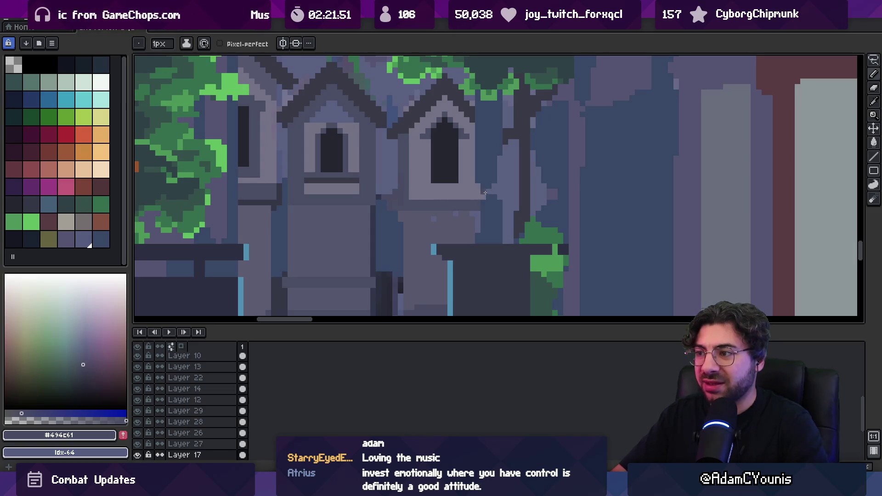
pyautogui.keyDown('alt'); pyautogui.click(477, 205); pyautogui.keyUp('alt')
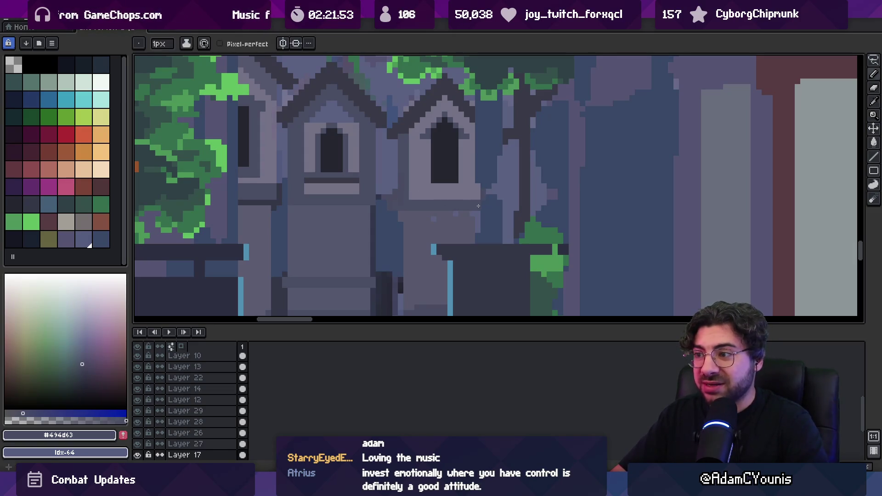
pyautogui.keyDown('alt'); pyautogui.click(434, 218); pyautogui.keyUp('alt')
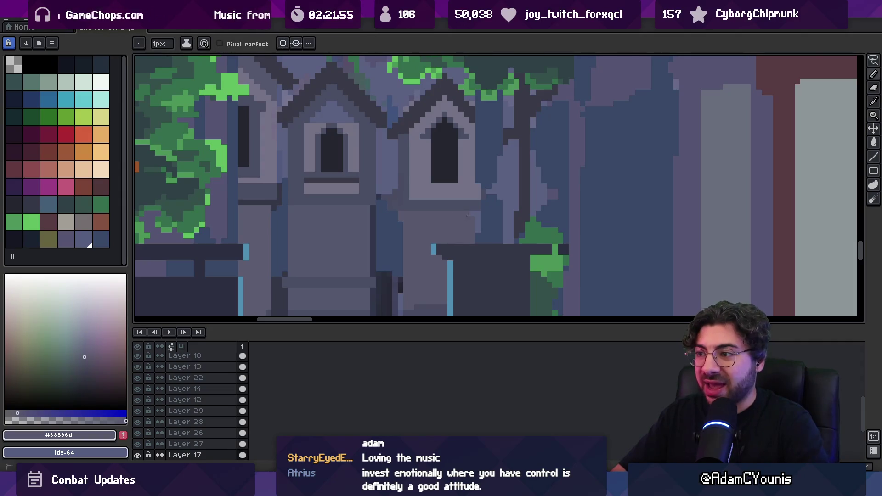
# - Pick the dark blue #384867 shadow colour from the wall and zoom out
pyautogui.scroll(-3, 476, 244)
pyautogui.scroll(3, 412, 186)
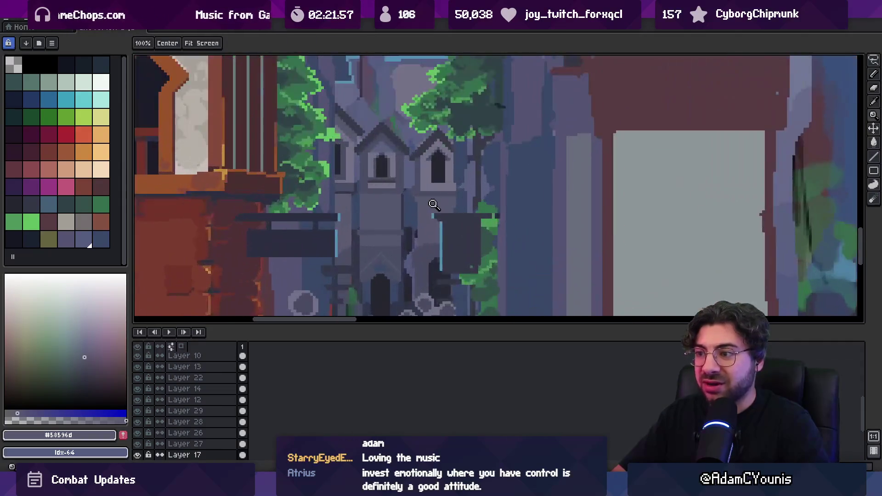
pyautogui.press('v')
pyautogui.press('b')
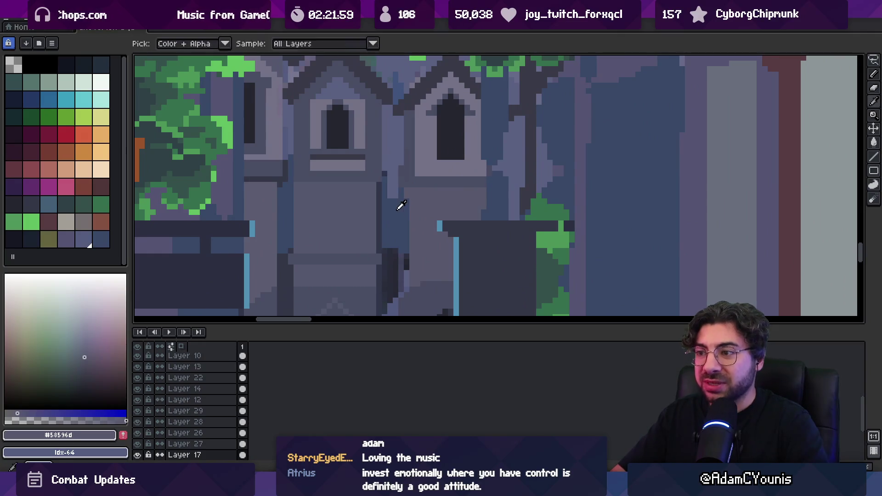
pyautogui.keyDown('alt'); pyautogui.click(396, 204); pyautogui.keyUp('alt')
pyautogui.press('z')
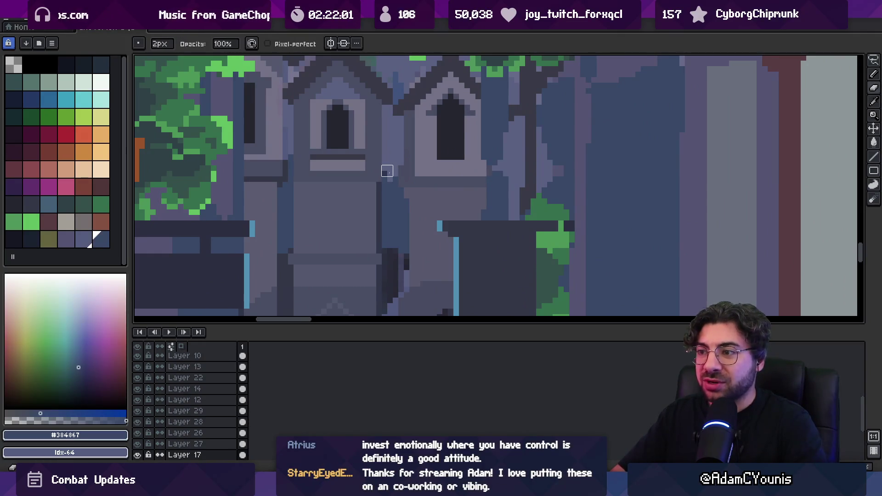
pyautogui.scroll(-3, 411, 146)
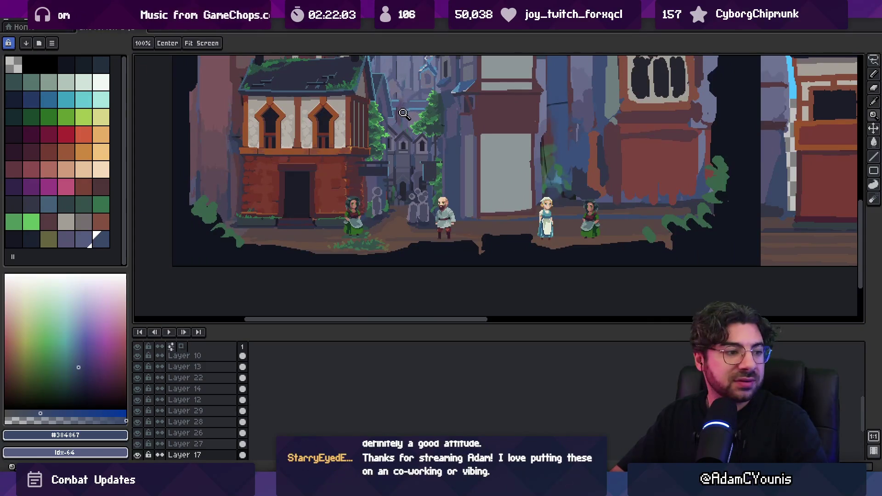
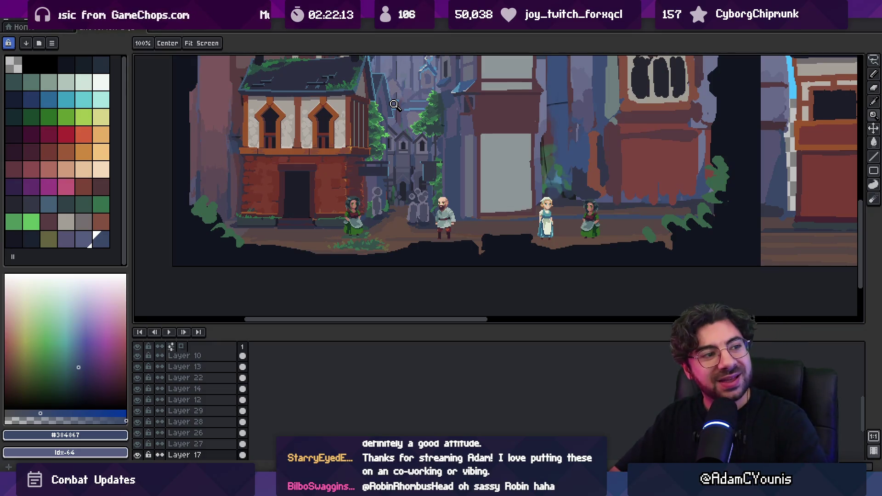
# - Zoom in on the chapel tower's edge and sample its blue-grey and dark shadow colours
pyautogui.click(426, 154)
pyautogui.click(415, 170)
pyautogui.press('i')
pyautogui.click(383, 176)
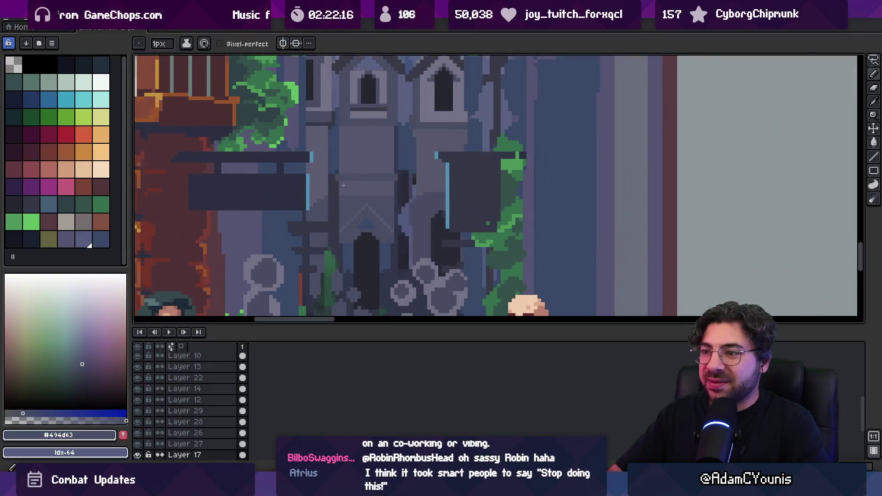
pyautogui.press('z')
pyautogui.click(402, 179)
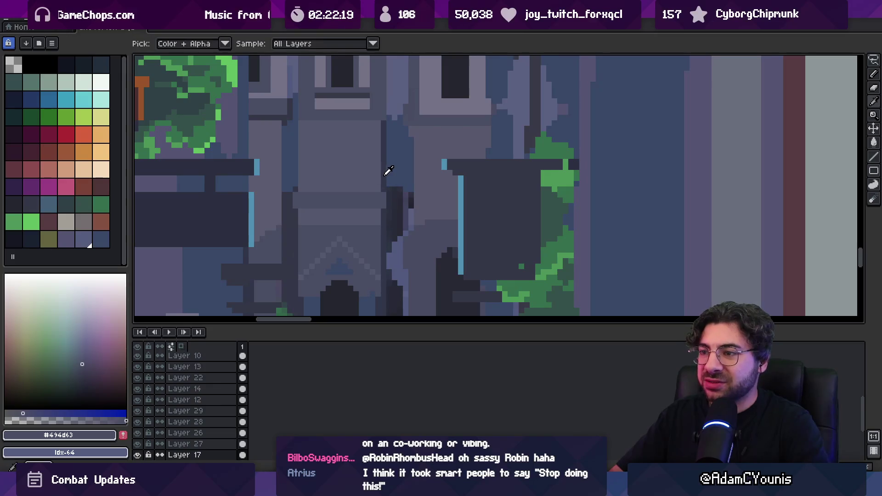
pyautogui.keyDown('alt'); pyautogui.click(386, 171); pyautogui.keyUp('alt')
pyautogui.moveTo(287, 146); pyautogui.dragTo(323, 162)
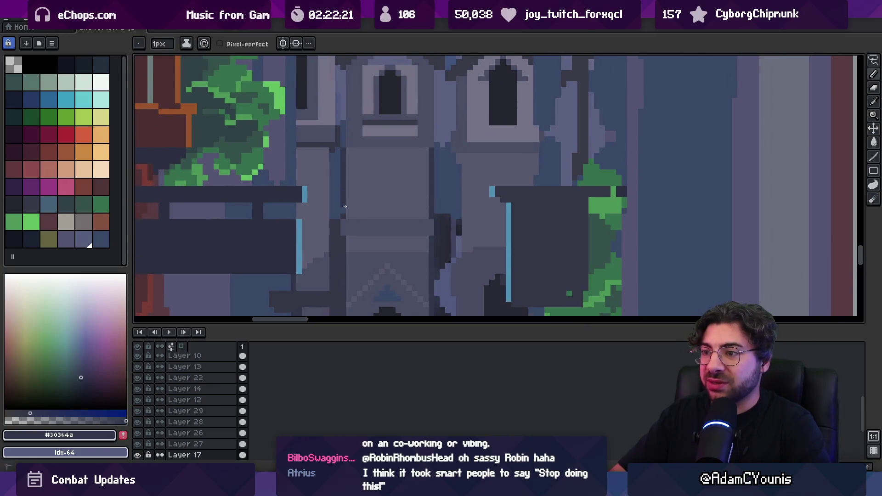
pyautogui.moveTo(347, 218); pyautogui.dragTo(344, 168)
# - Re-sample the mid, dark and lighter blue-grey tower shades and return to single-pixel drawing
pyautogui.press('b')
pyautogui.hscroll(2, 386, 192)
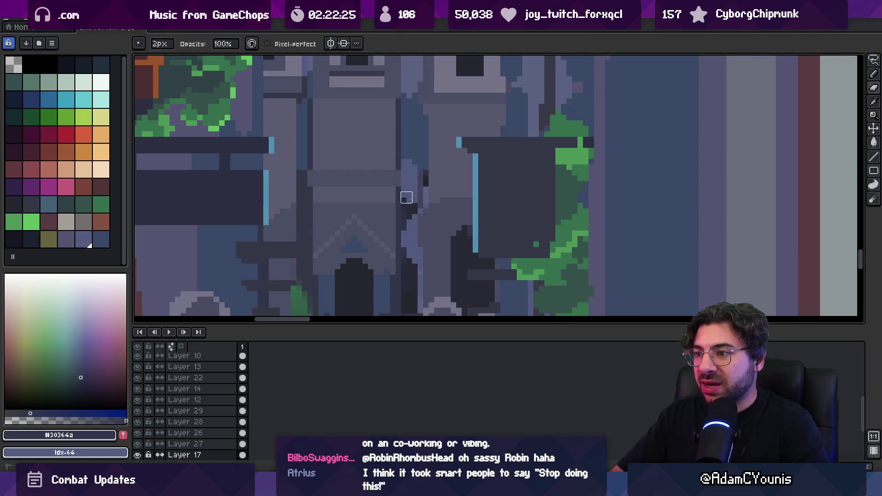
pyautogui.keyDown('alt'); pyautogui.click(416, 154); pyautogui.keyUp('alt')
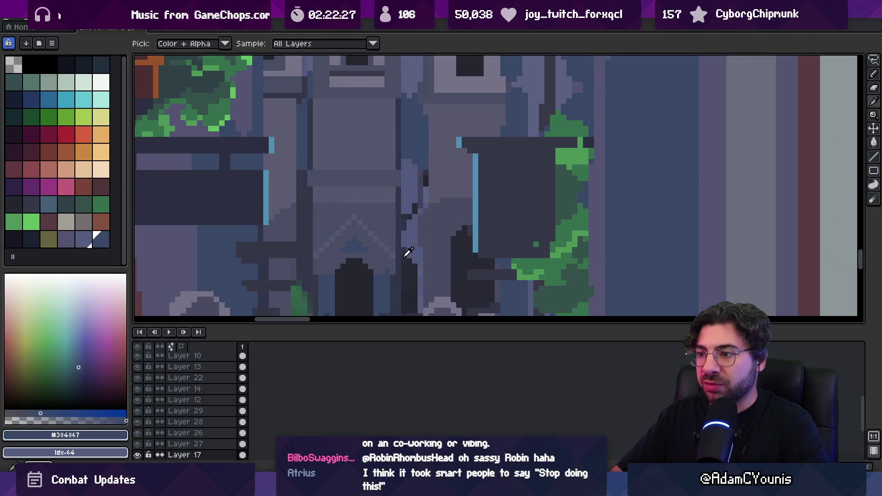
pyautogui.scroll(-3, 420, 272)
pyautogui.hscroll(2, 367, 248)
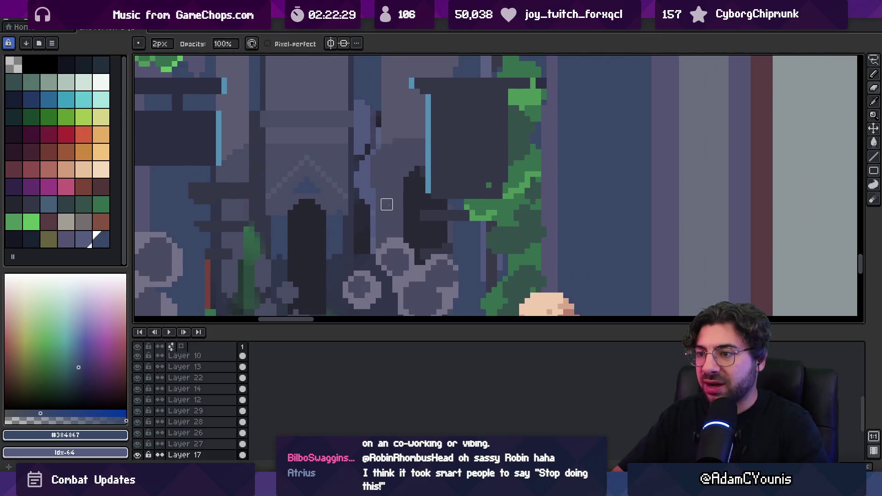
pyautogui.keyDown('alt'); pyautogui.click(352, 229); pyautogui.keyUp('alt')
pyautogui.scroll(2, 363, 221)
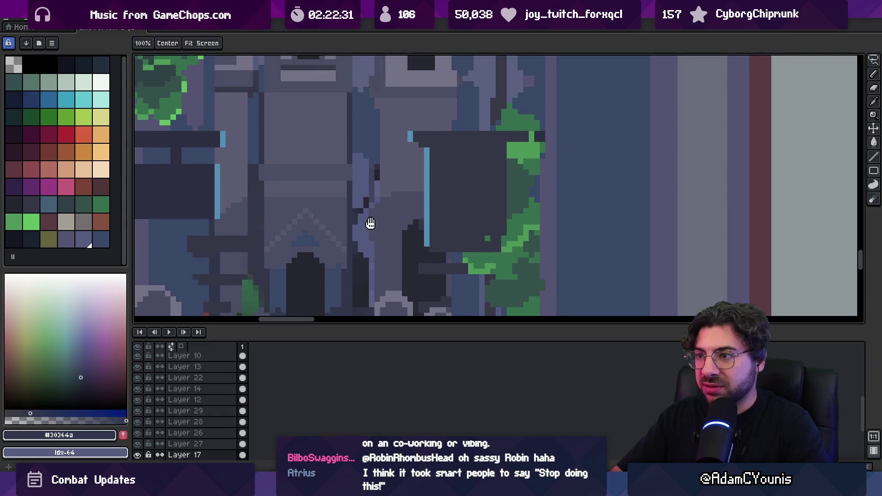
pyautogui.keyDown('alt'); pyautogui.click(374, 175); pyautogui.keyUp('alt')
pyautogui.press('b')
pyautogui.keyDown('alt'); pyautogui.click(372, 186); pyautogui.keyUp('alt')
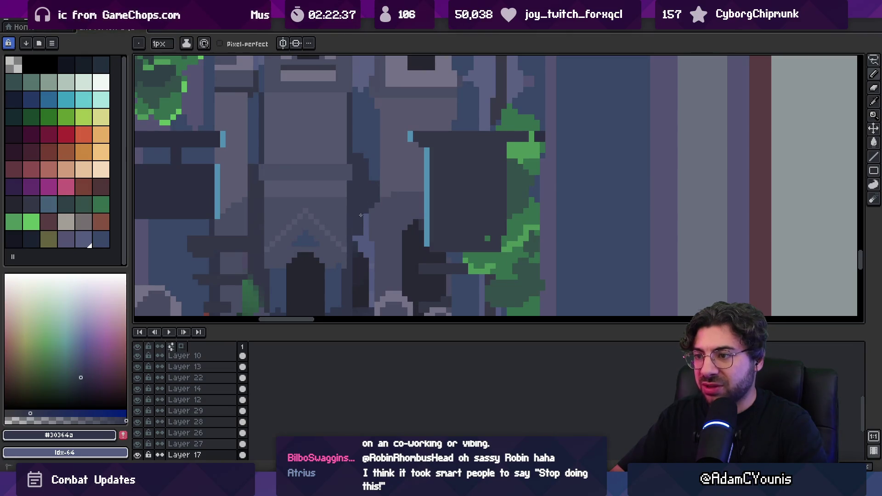
# - Place dark #202a36 pixels along the tower edge, then zoom out to view the whole alley
pyautogui.scroll(-2, 391, 235)
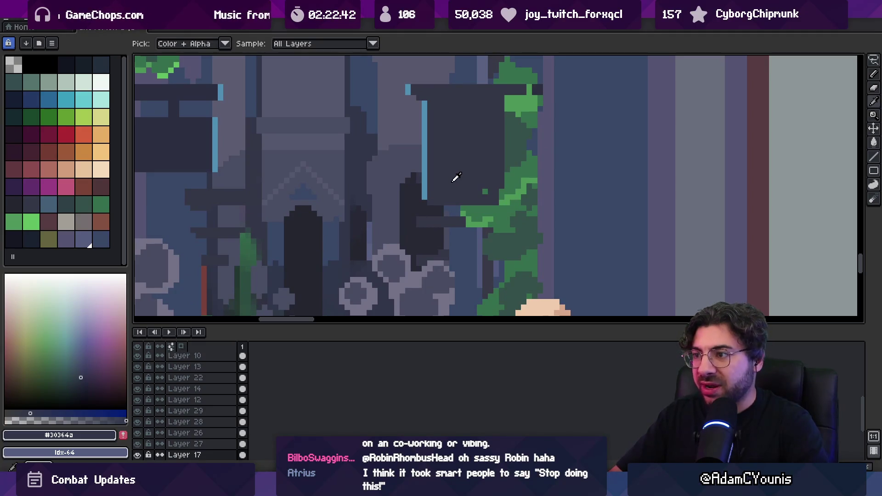
pyautogui.keyDown('alt'); pyautogui.click(409, 202); pyautogui.keyUp('alt')
pyautogui.click(386, 208)
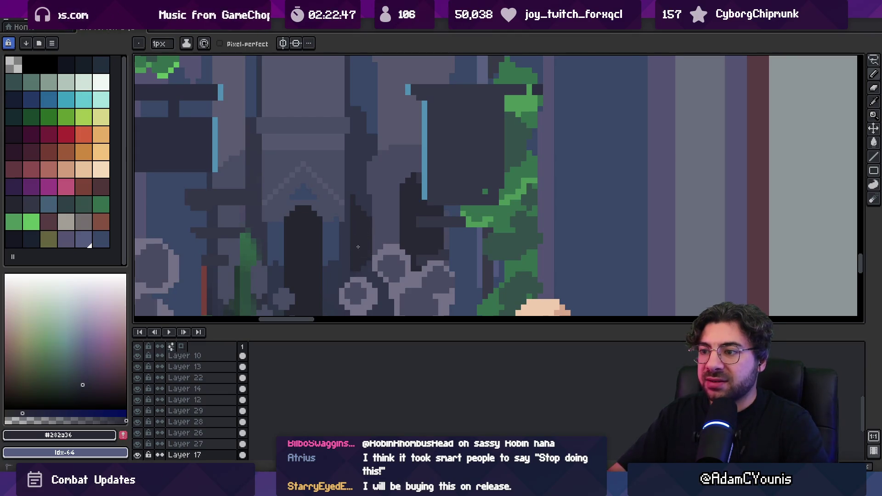
pyautogui.press('z')
pyautogui.scroll(-3, 359, 205)
pyautogui.scroll(-1, 396, 176)
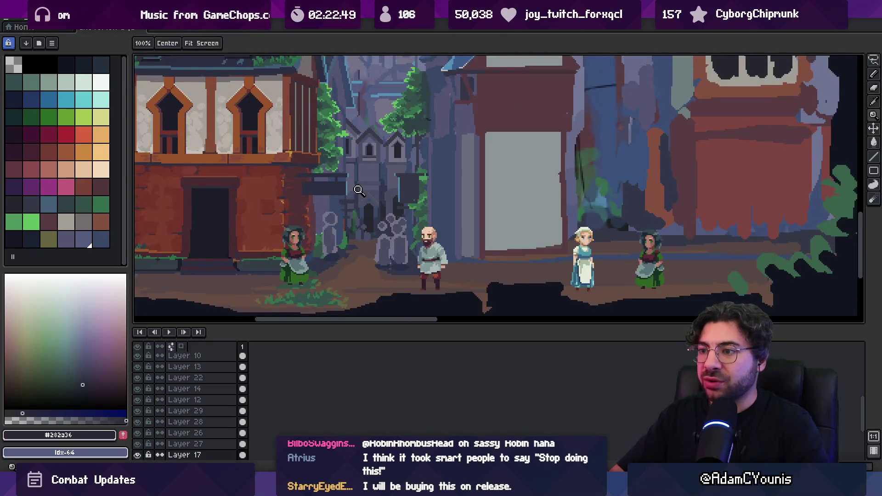
# - Select Layer 29 from its artwork and sample the dark vine green
pyautogui.scroll(4, 358, 190)
pyautogui.press('b')
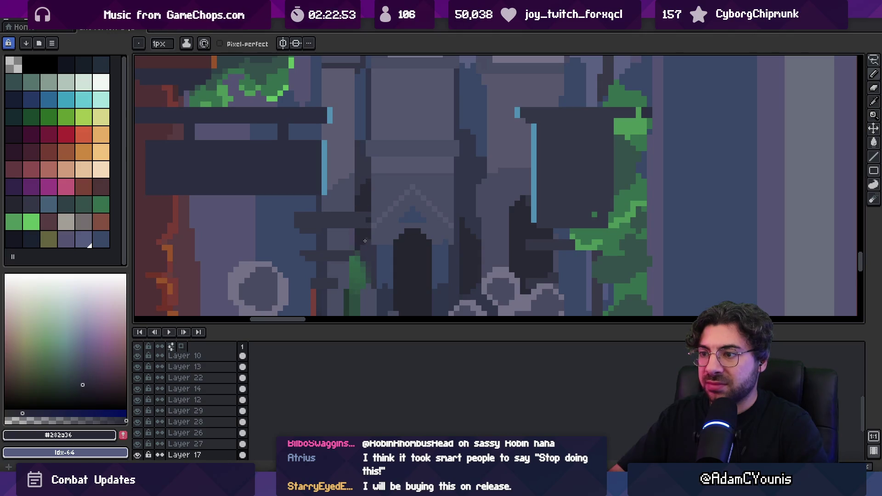
pyautogui.press('v')
pyautogui.scroll(-3, 403, 197)
pyautogui.scroll(3, 505, 183)
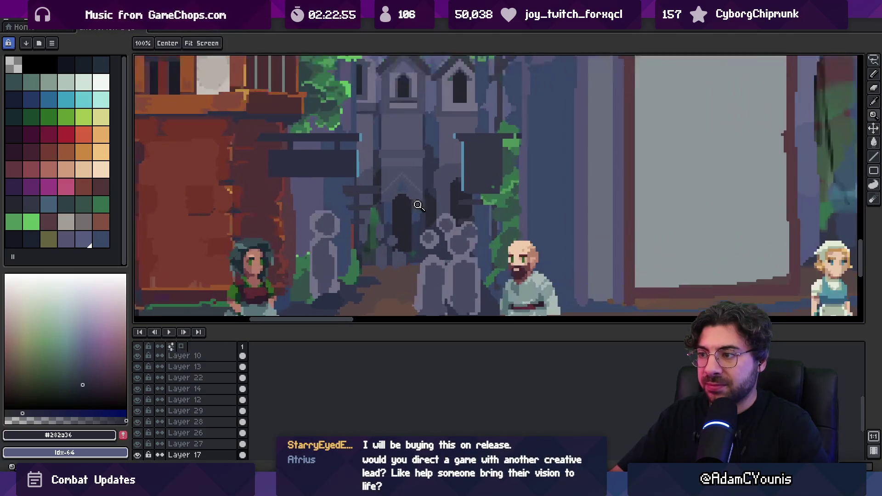
pyautogui.click(504, 186)
pyautogui.press('b')
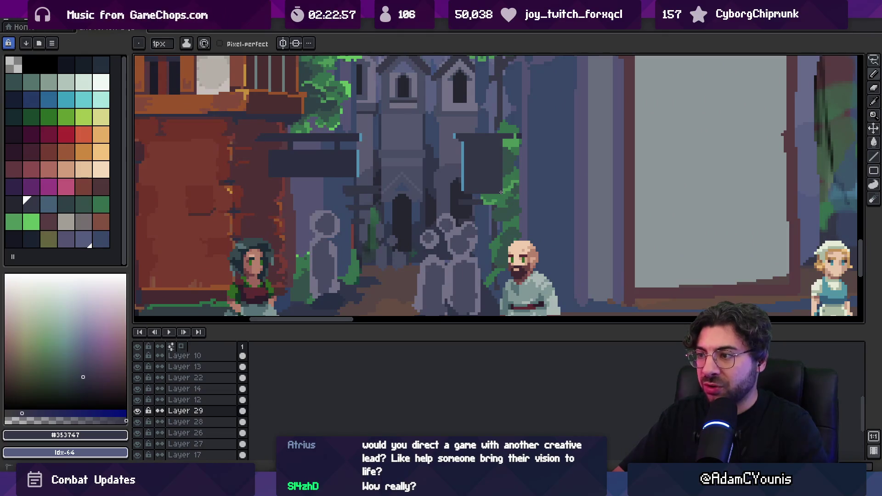
pyautogui.keyDown('alt'); pyautogui.click(508, 169); pyautogui.keyUp('alt')
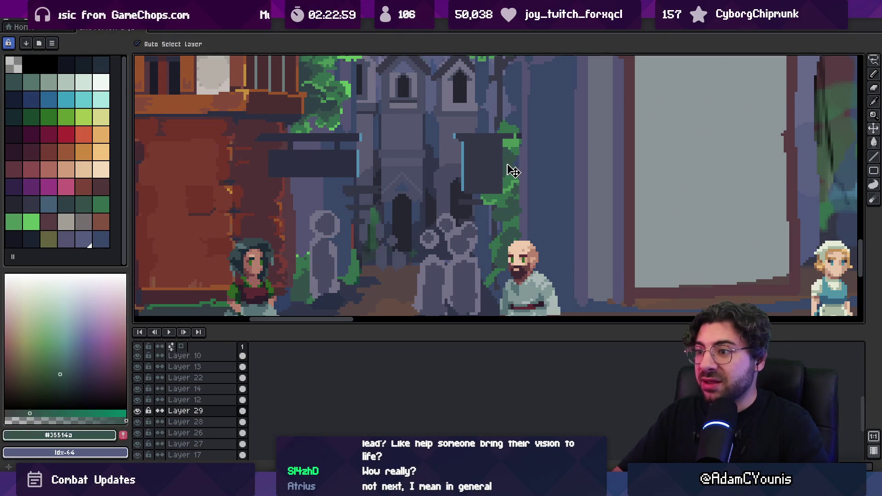
# - Select the vines' Layer 17, paint green leaf pixels by the right sign, then pick a brighter vine green
pyautogui.press('v')
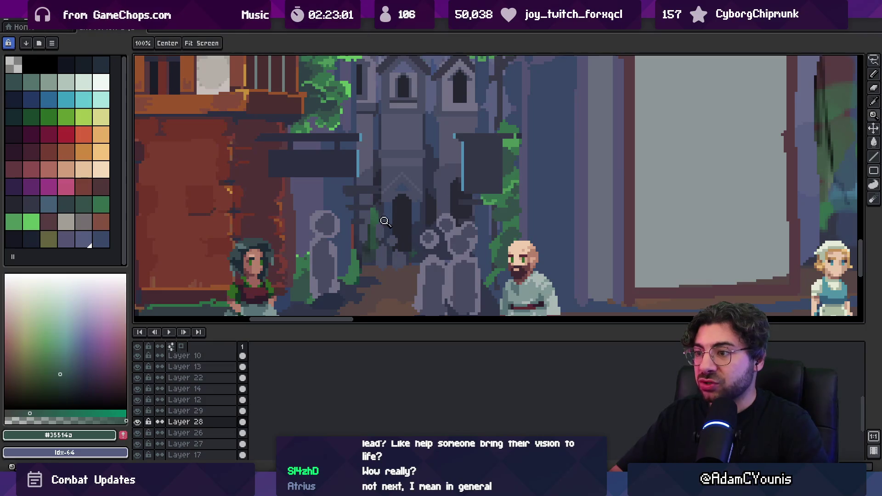
pyautogui.scroll(2, 377, 229)
pyautogui.click(372, 218)
pyautogui.press('b')
pyautogui.moveTo(370, 208); pyautogui.dragTo(368, 206)
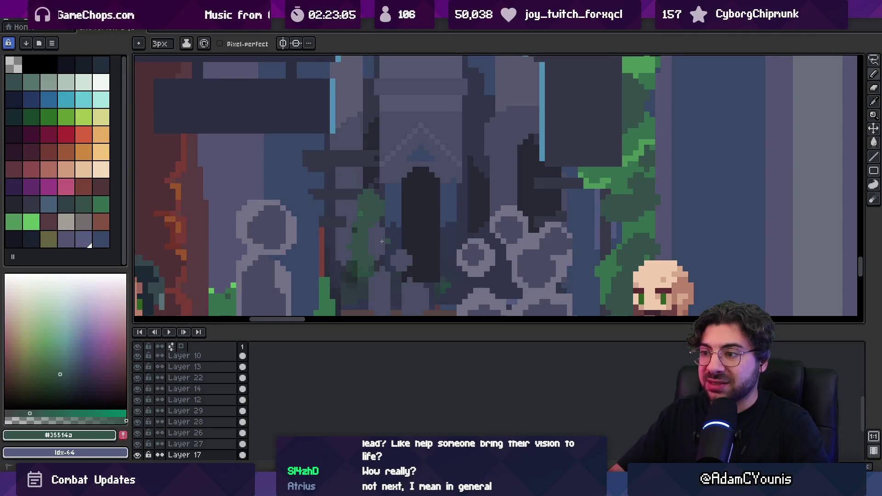
pyautogui.keyDown('alt'); pyautogui.click(585, 177); pyautogui.keyUp('alt')
# - Zoom out to check the town scene, then sample the darker vine green and nearby shadow colour
pyautogui.press('z')
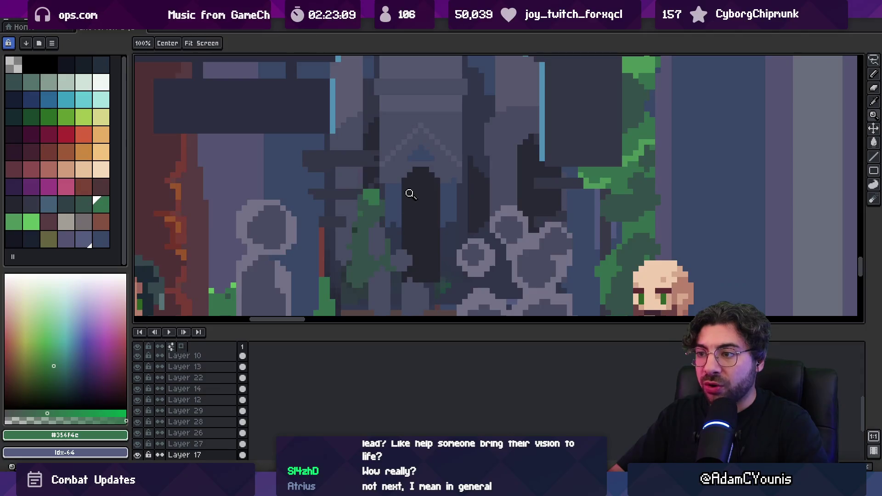
pyautogui.scroll(-4, 414, 183)
pyautogui.scroll(3, 424, 180)
pyautogui.press('b')
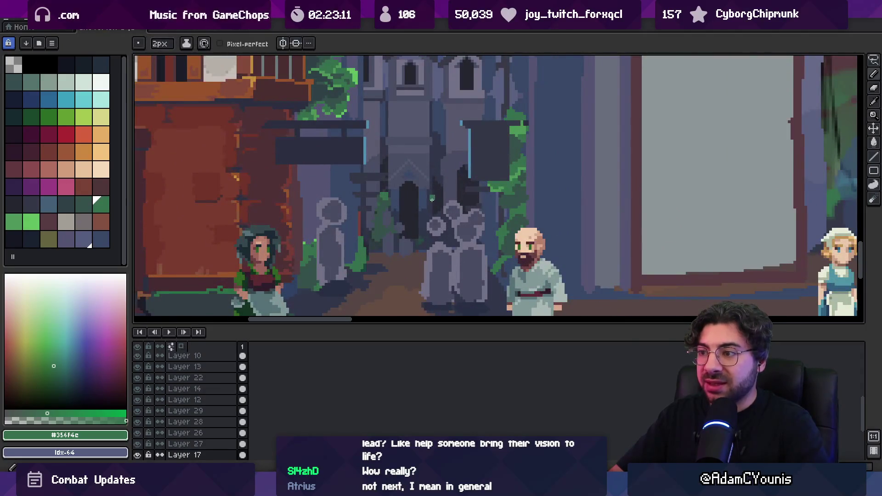
pyautogui.scroll(2, 439, 196)
pyautogui.keyDown('alt'); pyautogui.click(448, 202); pyautogui.keyUp('alt')
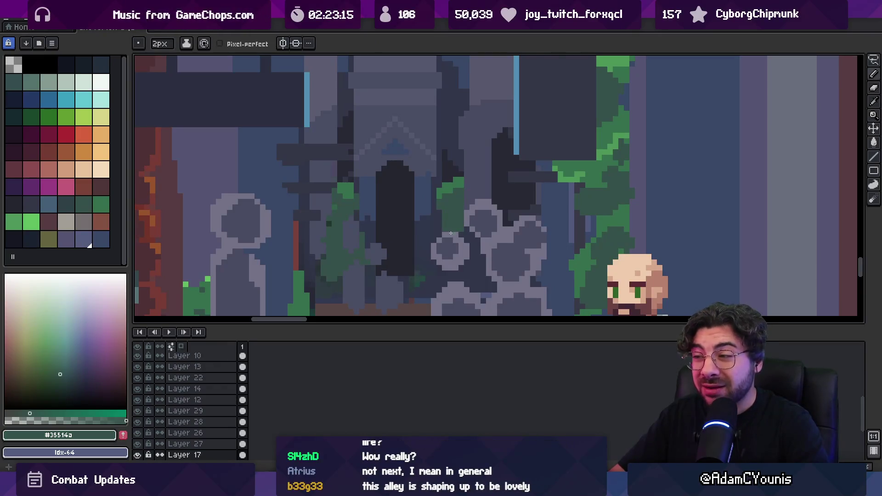
pyautogui.scroll(-4, 492, 183)
pyautogui.keyDown('alt'); pyautogui.click(423, 203); pyautogui.keyUp('alt')
# - Zoom in on the central foliage, paint dark shadows beside the stones, then add bright green highlights
pyautogui.press('z')
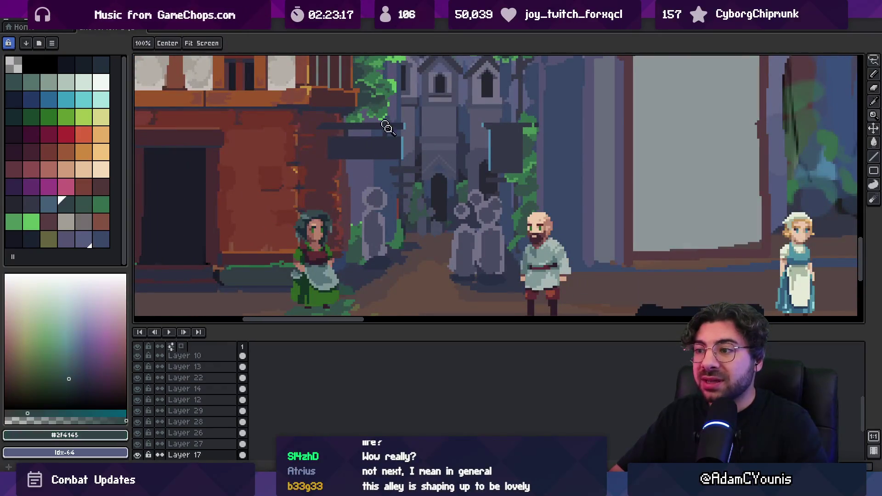
pyautogui.scroll(2, 423, 203)
pyautogui.click(415, 204)
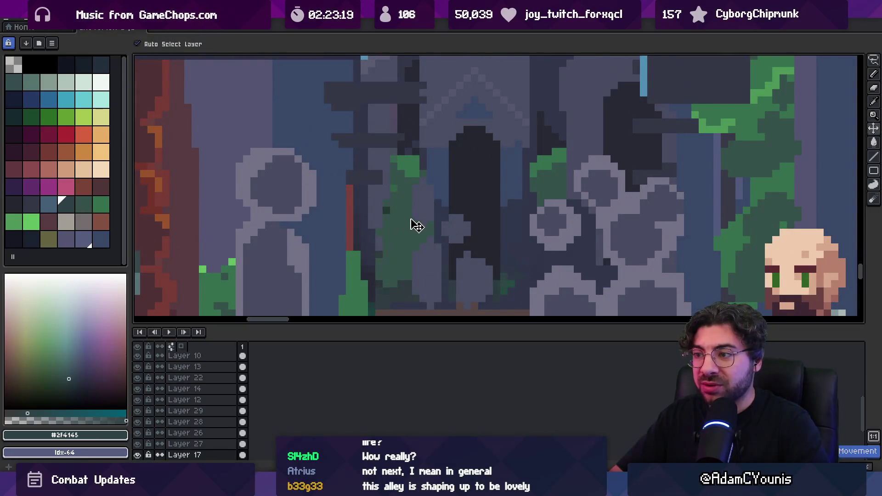
pyautogui.press('b')
pyautogui.moveTo(408, 194); pyautogui.dragTo(405, 204)
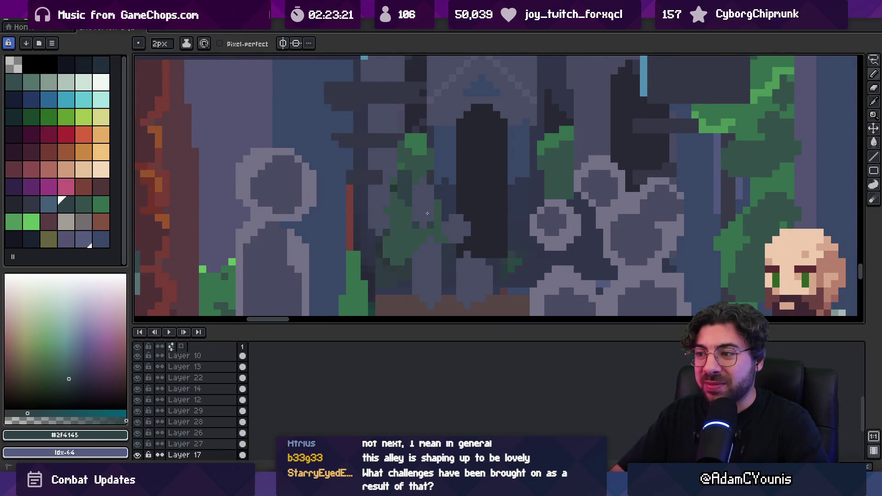
pyautogui.moveTo(551, 184); pyautogui.dragTo(566, 172)
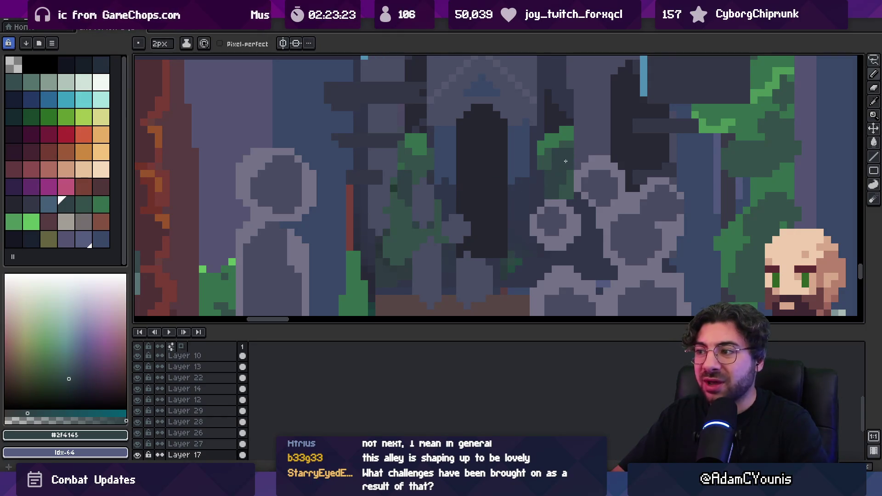
pyautogui.keyDown('alt'); pyautogui.click(554, 167); pyautogui.keyUp('alt')
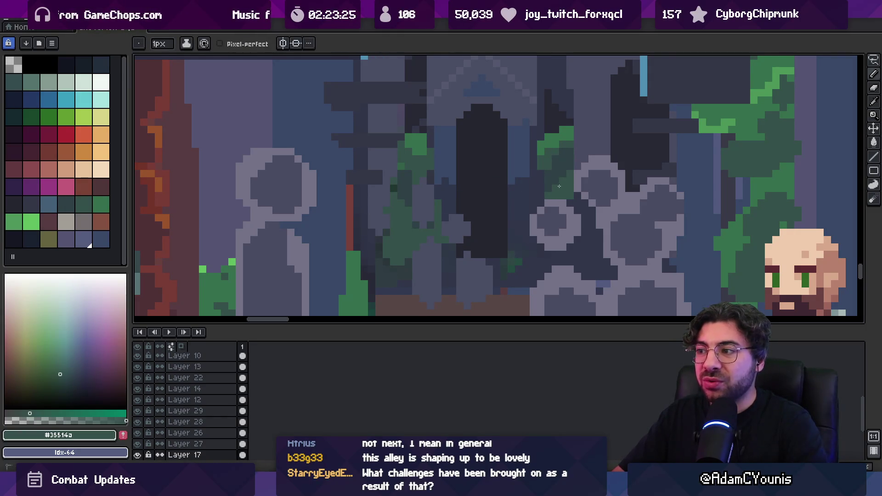
pyautogui.keyDown('alt'); pyautogui.click(557, 178); pyautogui.keyUp('alt')
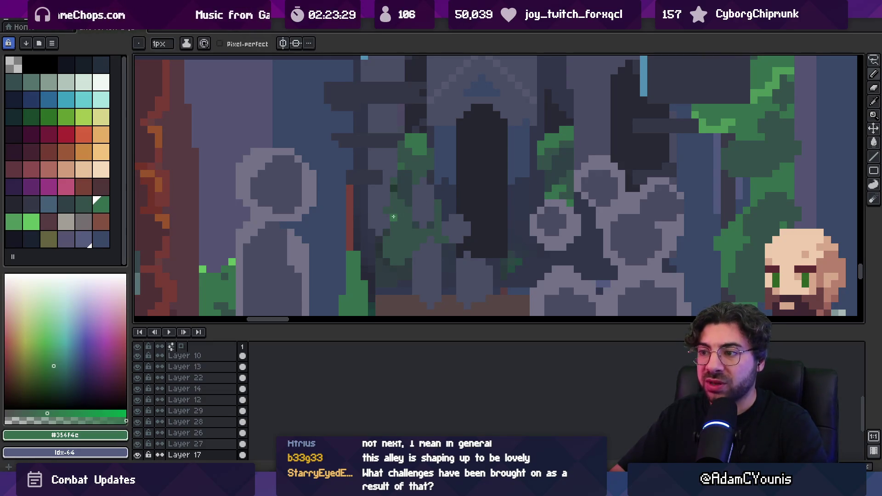
pyautogui.moveTo(403, 225); pyautogui.dragTo(395, 222)
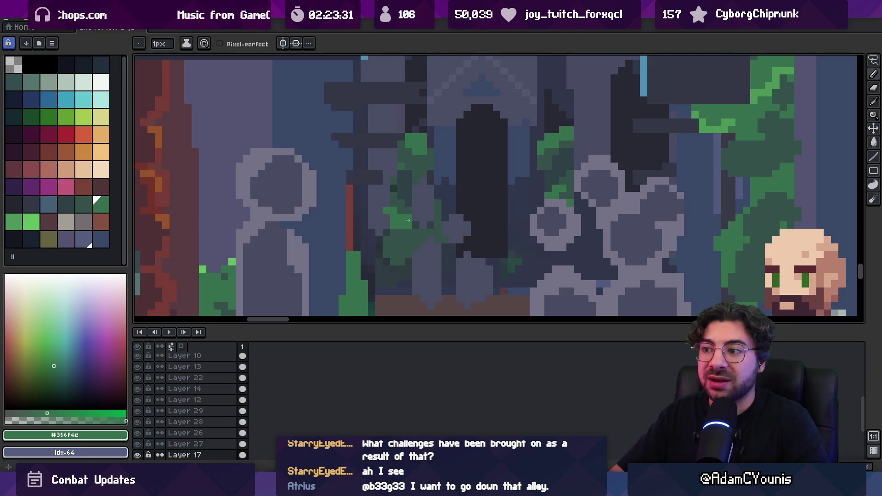
# - Paint green leaf pixels beside the tower and sample darker and lighter leaf greens
pyautogui.press('z')
pyautogui.scroll(-5, 405, 186)
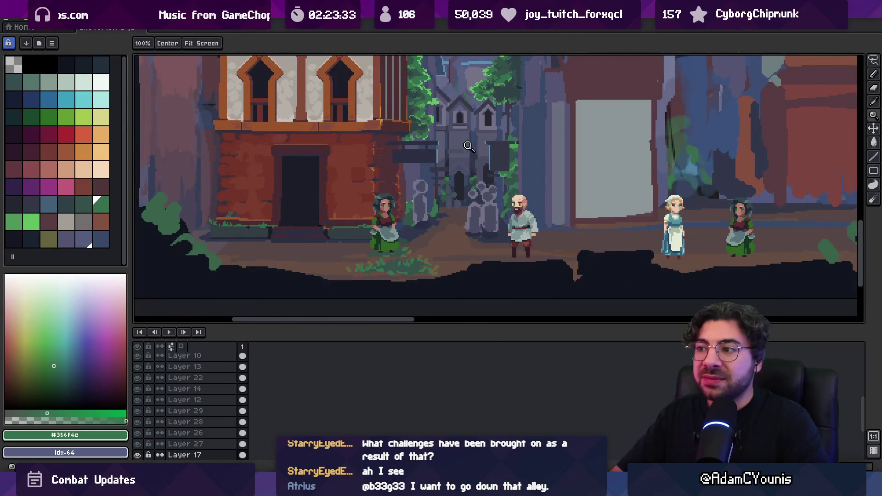
pyautogui.scroll(5, 469, 145)
pyautogui.press('b')
pyautogui.moveTo(444, 156); pyautogui.dragTo(449, 168)
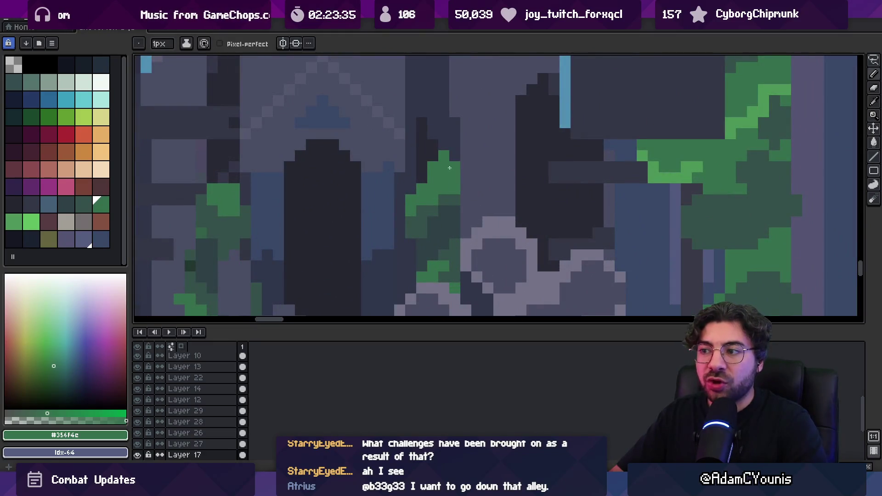
pyautogui.keyDown('alt'); pyautogui.click(450, 196); pyautogui.keyUp('alt')
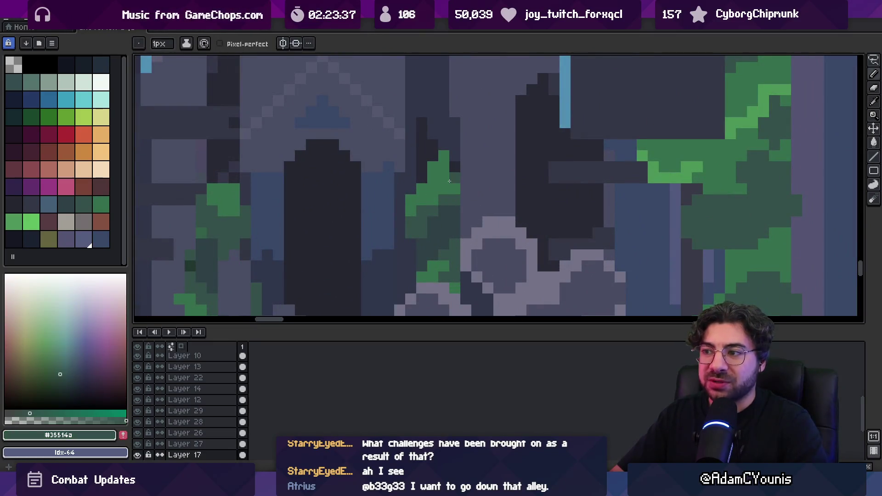
pyautogui.keyDown('alt'); pyautogui.click(450, 198); pyautogui.keyUp('alt')
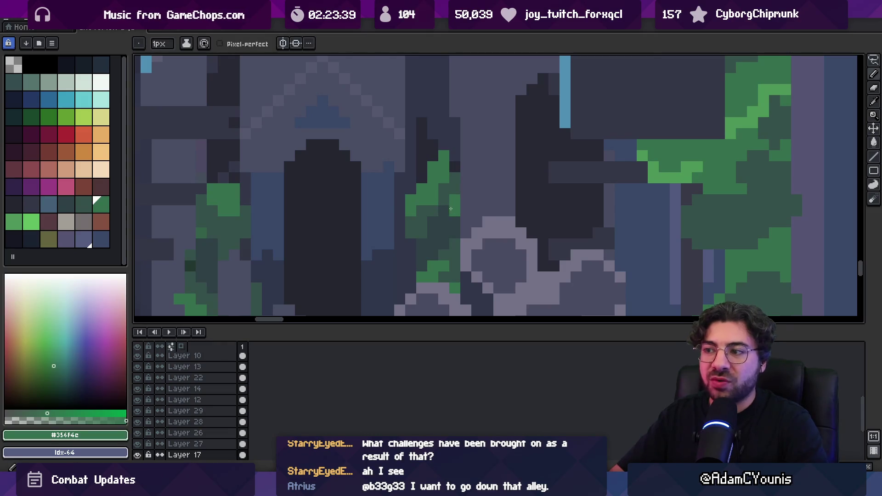
# - Pick the dark outline colour and pan around the zoomed-out street scene to review it
pyautogui.press('z')
pyautogui.scroll(-4, 447, 144)
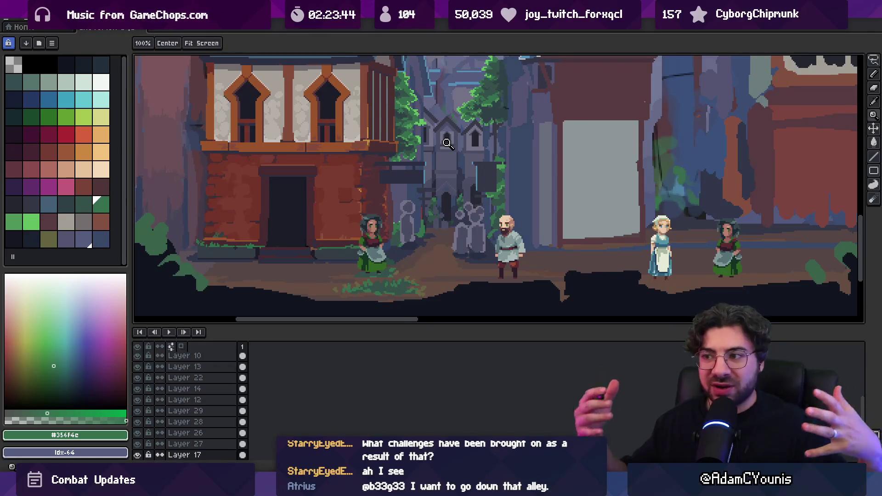
pyautogui.scroll(4, 467, 197)
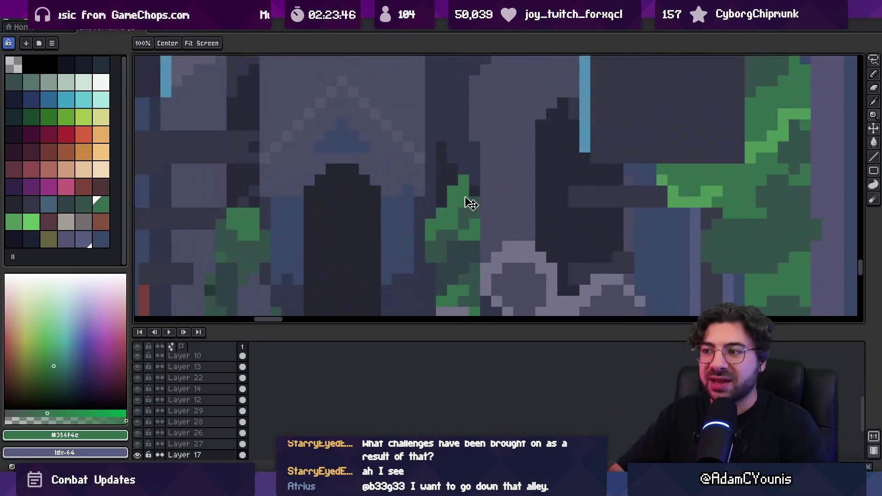
pyautogui.press('b')
pyautogui.keyDown('alt'); pyautogui.click(455, 188); pyautogui.keyUp('alt')
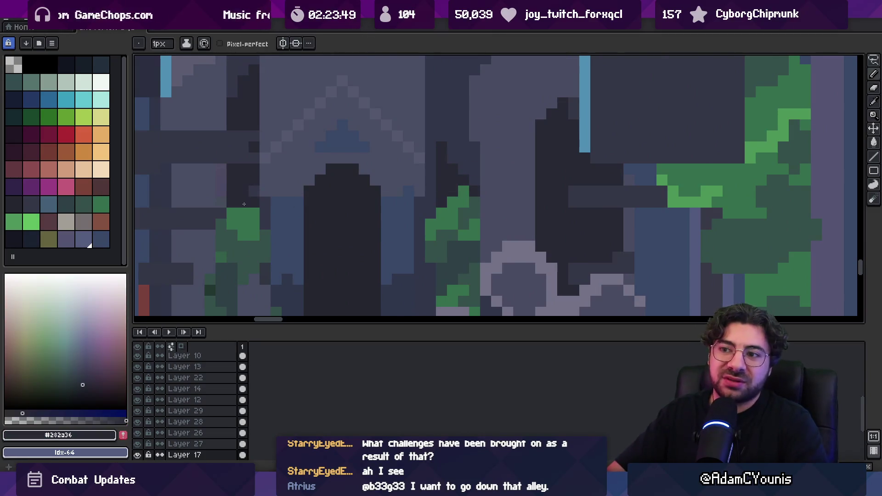
pyautogui.press('z')
pyautogui.scroll(-8, 365, 196)
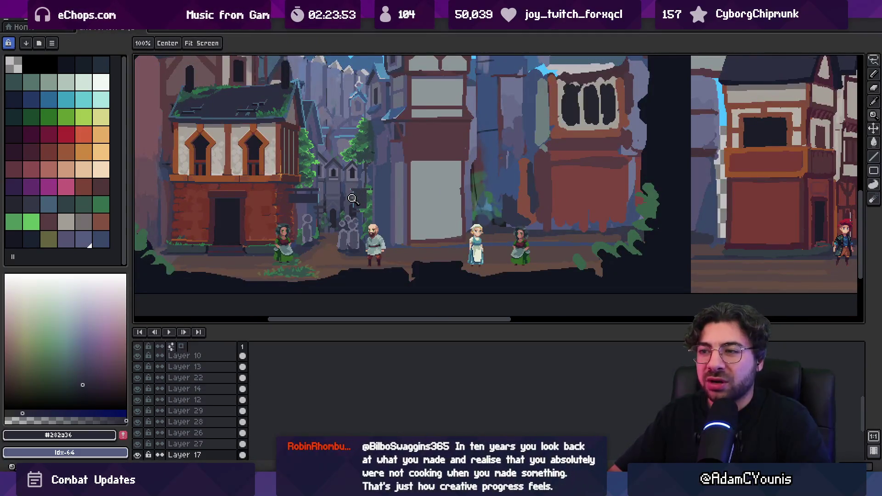
pyautogui.scroll(2, 330, 200)
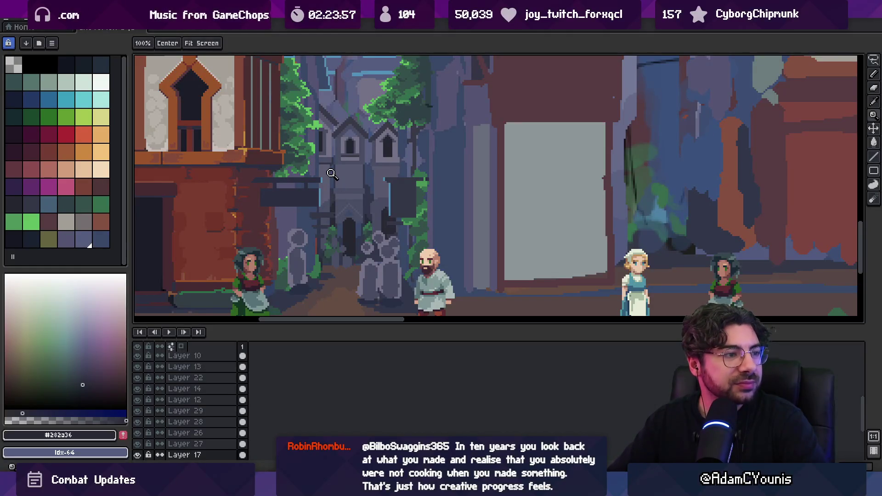
pyautogui.scroll(-2, 372, 250)
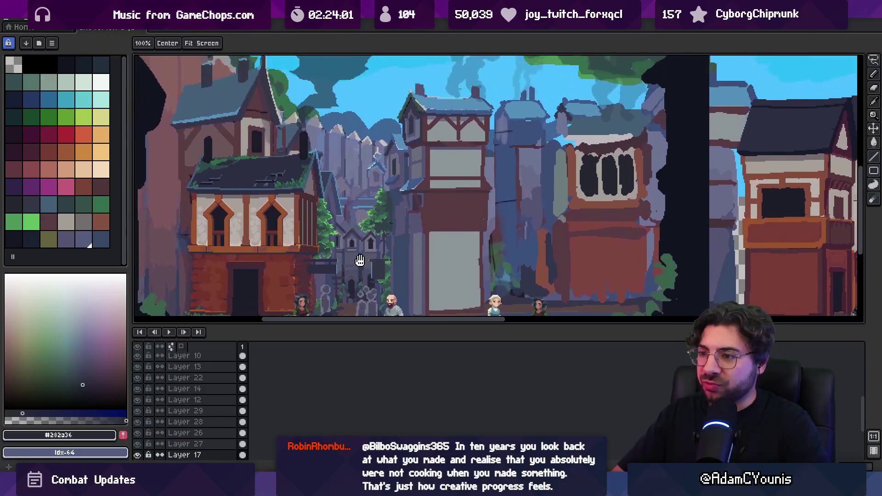
pyautogui.moveTo(362, 218); pyautogui.dragTo(367, 239)
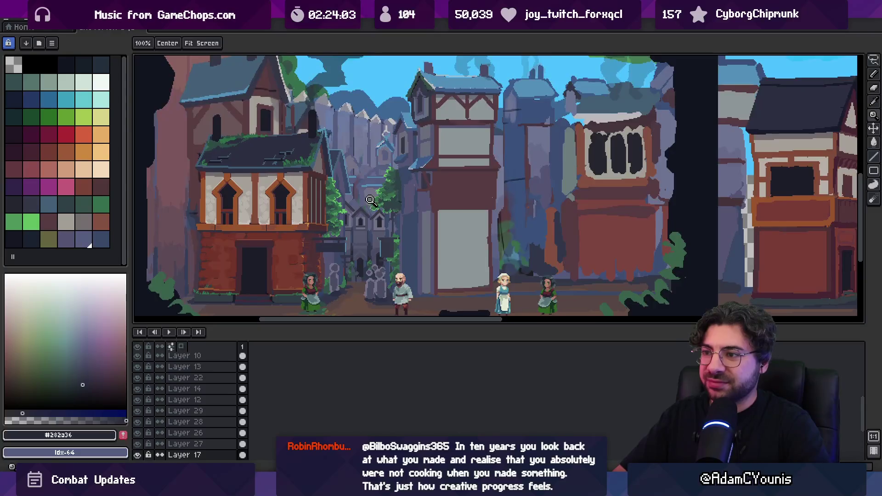
pyautogui.scroll(2, 340, 221)
pyautogui.scroll(3, 326, 236)
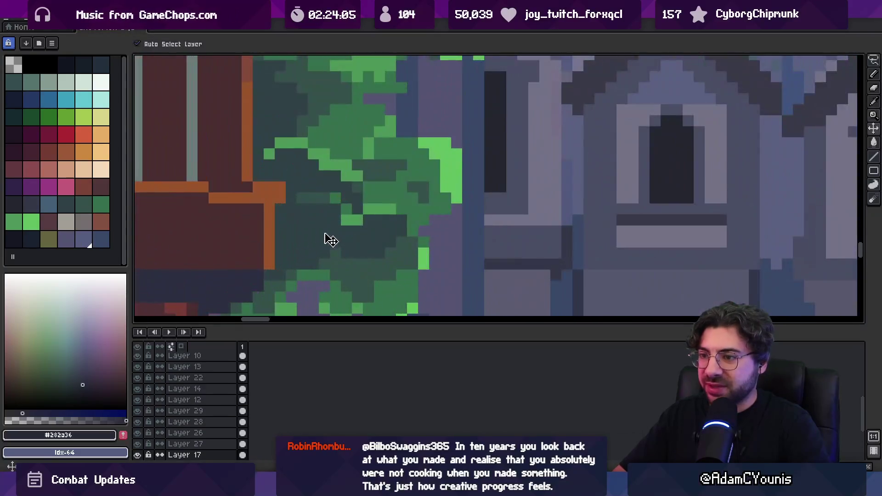
# - Select the ivy's Layer 28 with its dark shade, then sample the bright leaf green
pyautogui.keyDown('alt'); pyautogui.click(317, 217); pyautogui.keyUp('alt')
pyautogui.press('b')
pyautogui.scroll(-4, 349, 219)
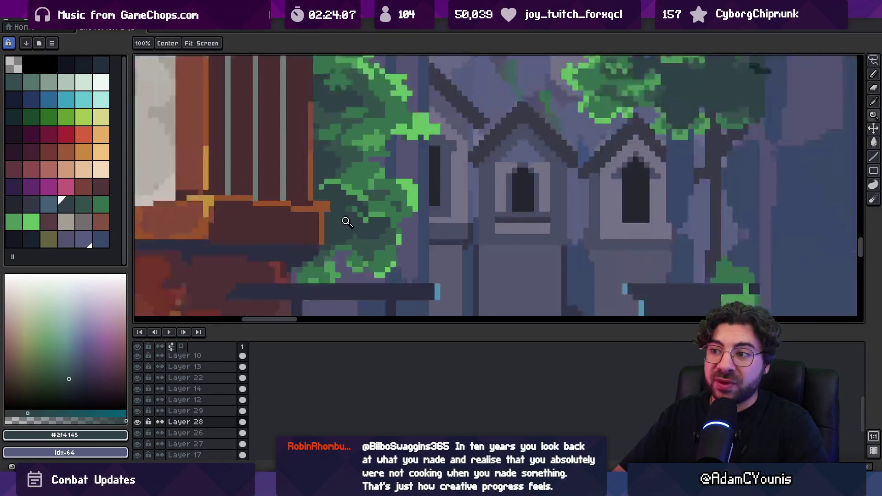
pyautogui.scroll(2, 368, 216)
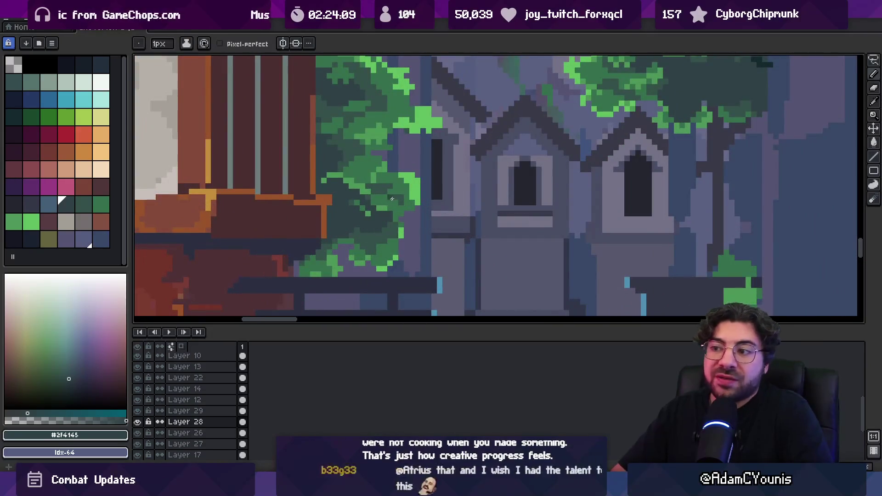
pyautogui.press('z')
pyautogui.scroll(-3, 385, 146)
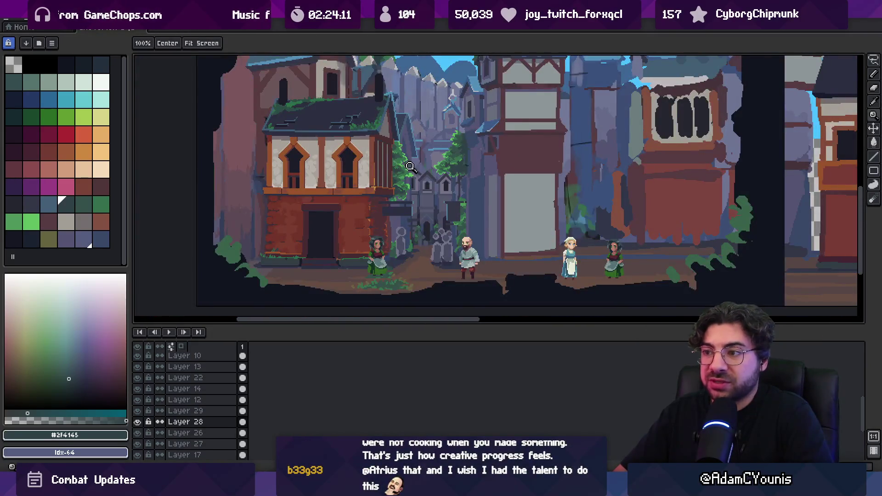
pyautogui.scroll(4, 410, 164)
pyautogui.press('b')
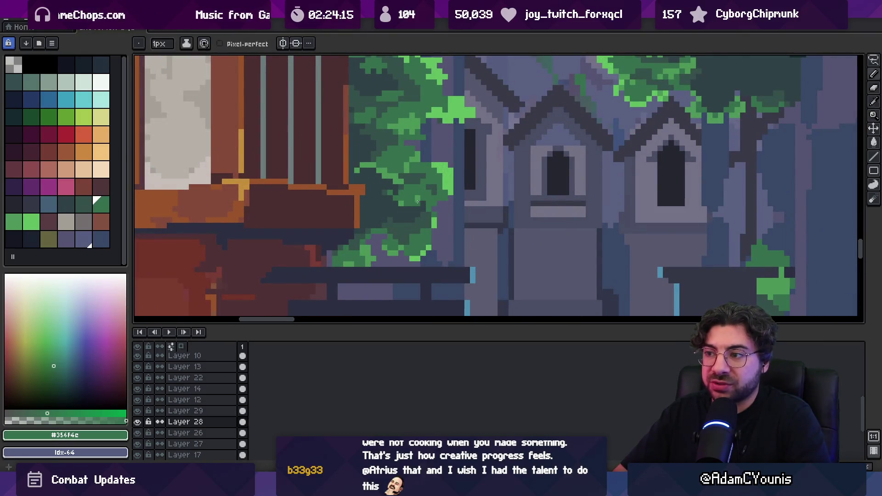
pyautogui.keyDown('alt'); pyautogui.click(411, 203); pyautogui.keyUp('alt')
# - Sample the darker ivy green while alternating between pencil and a zoomed-out view
pyautogui.press('z')
pyautogui.scroll(-4, 417, 175)
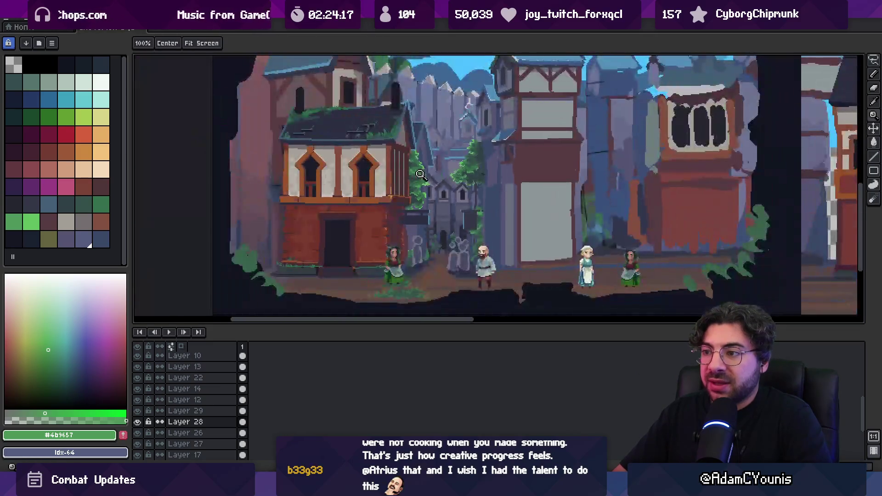
pyautogui.scroll(4, 425, 193)
pyautogui.keyDown('alt'); pyautogui.click(421, 190); pyautogui.keyUp('alt')
pyautogui.press('b')
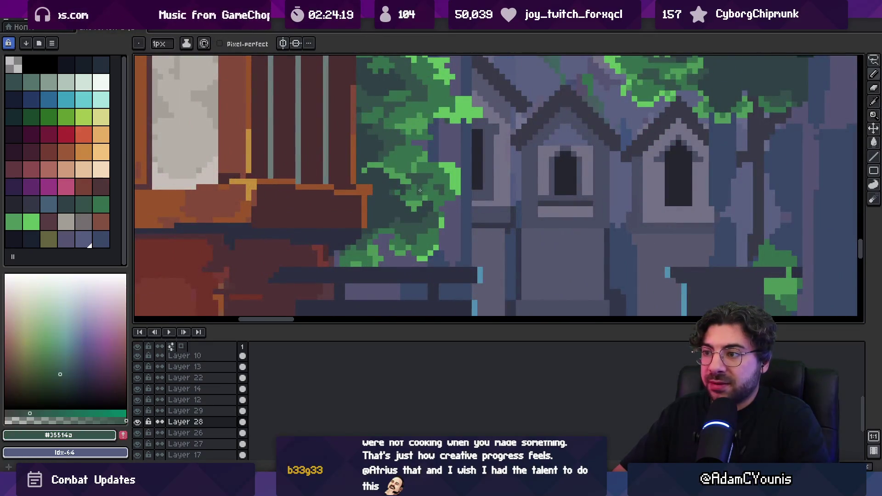
pyautogui.press('z')
pyautogui.scroll(-4, 436, 160)
pyautogui.scroll(4, 436, 178)
pyautogui.press('b')
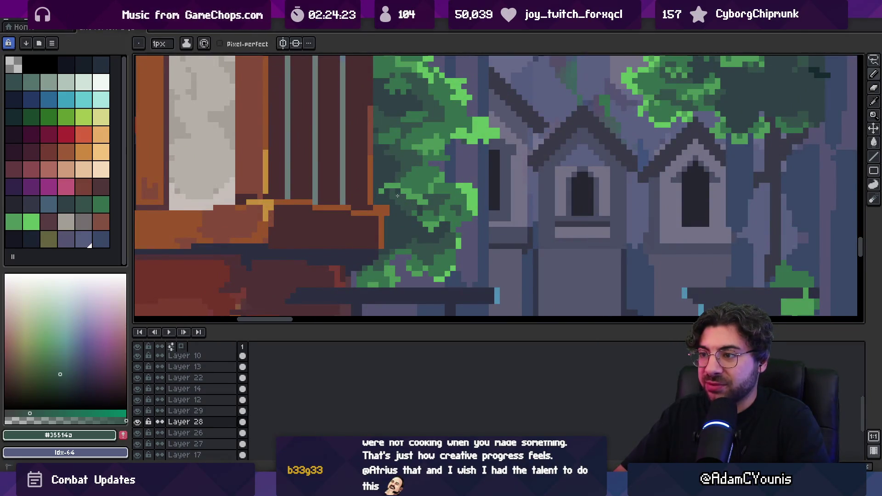
# - Review the street scene zoomed out again and re-sample the darker ivy green
pyautogui.press('z')
pyautogui.scroll(-4, 439, 156)
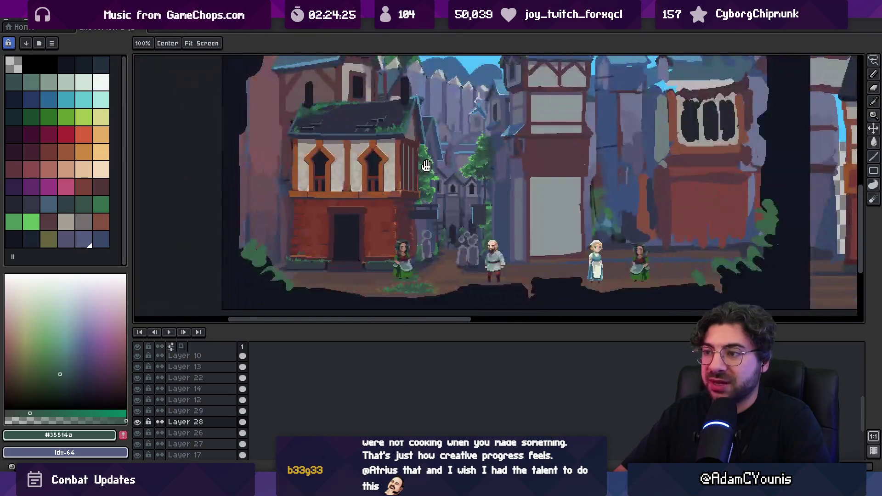
pyautogui.scroll(4, 431, 169)
pyautogui.press('b')
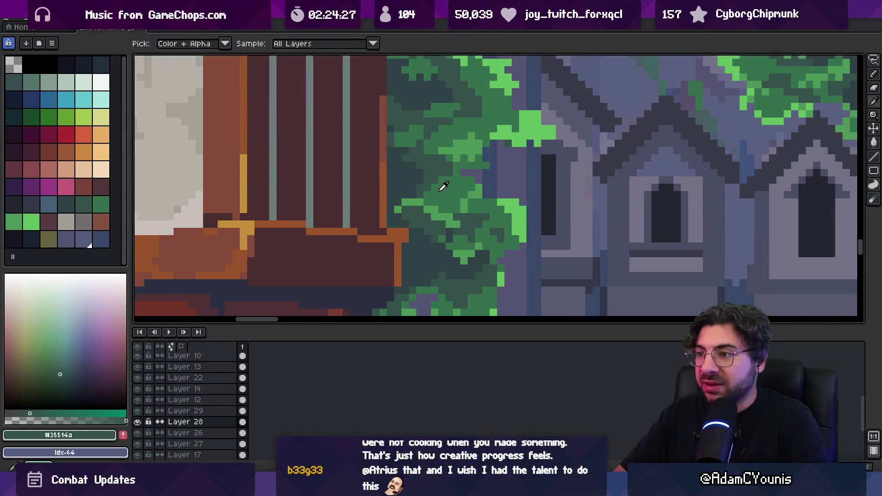
pyautogui.press('z')
pyautogui.scroll(-4, 441, 172)
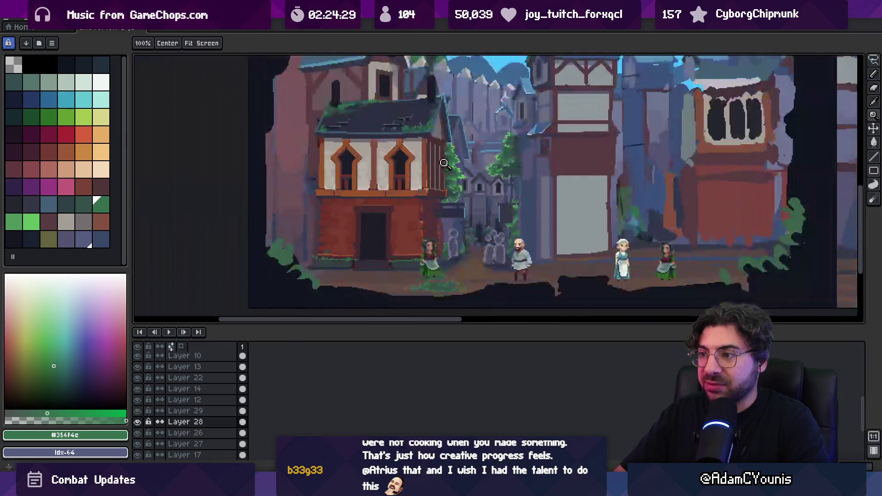
pyautogui.scroll(4, 456, 180)
pyautogui.keyDown('alt'); pyautogui.click(429, 193); pyautogui.keyUp('alt')
pyautogui.press('b')
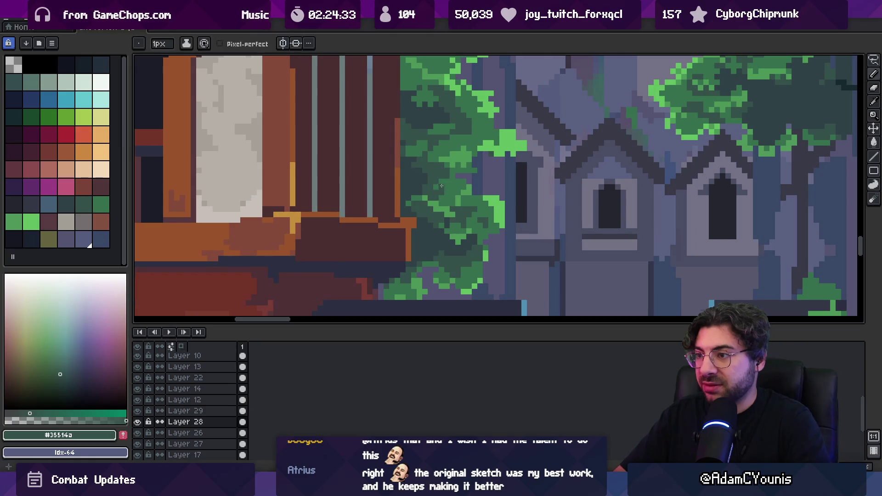
# - Sample the darkest, mid-dark and bright ivy greens to shade the ivy's inner edge
pyautogui.press('z')
pyautogui.scroll(-4, 410, 203)
pyautogui.scroll(4, 437, 198)
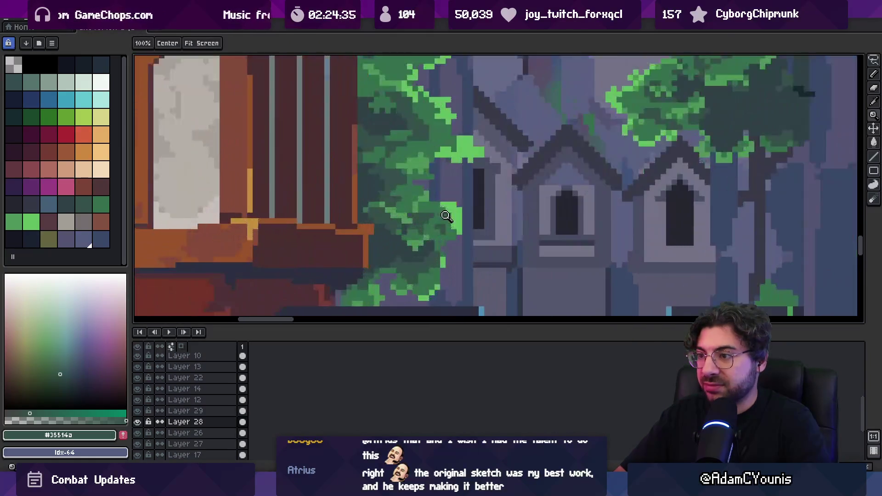
pyautogui.press('b')
pyautogui.keyDown('alt'); pyautogui.click(394, 240); pyautogui.keyUp('alt')
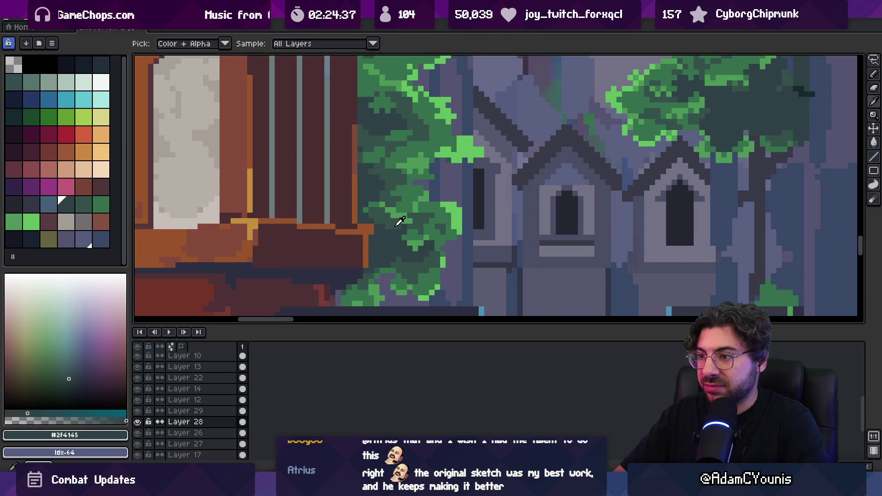
pyautogui.keyDown('alt'); pyautogui.click(402, 228); pyautogui.keyUp('alt')
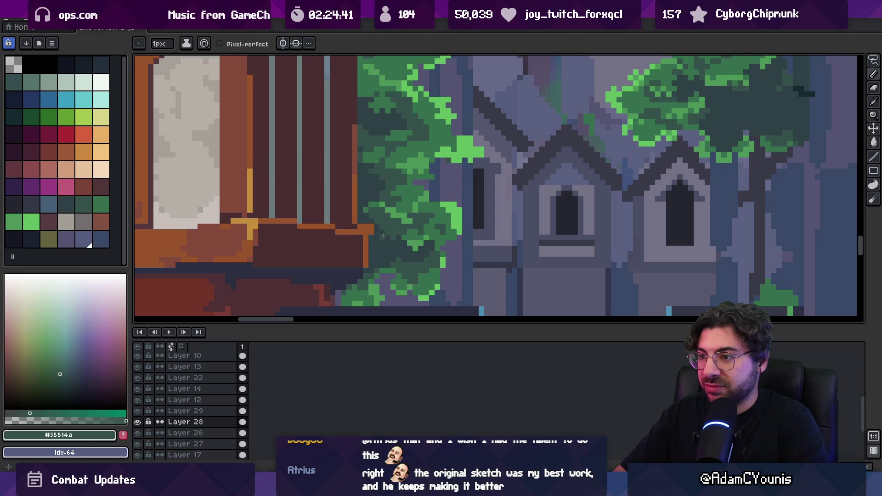
pyautogui.press('z')
pyautogui.scroll(-5, 394, 213)
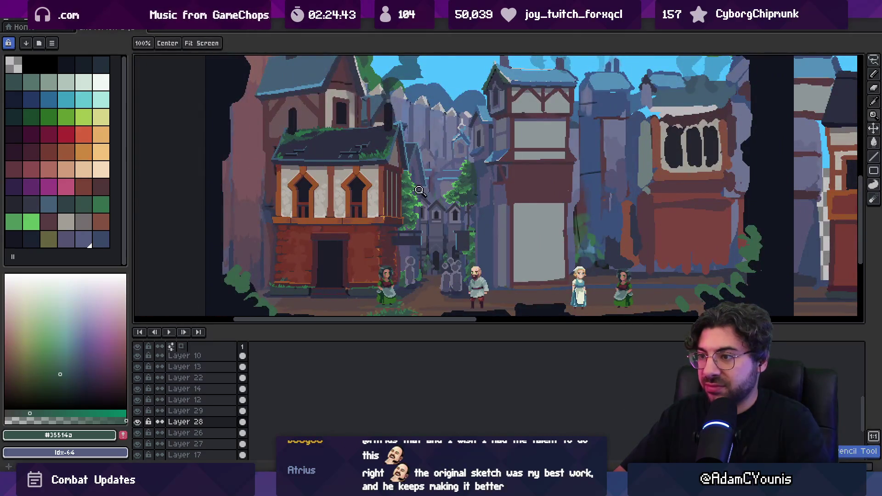
pyautogui.scroll(4, 419, 189)
pyautogui.keyDown('alt'); pyautogui.click(432, 193); pyautogui.keyUp('alt')
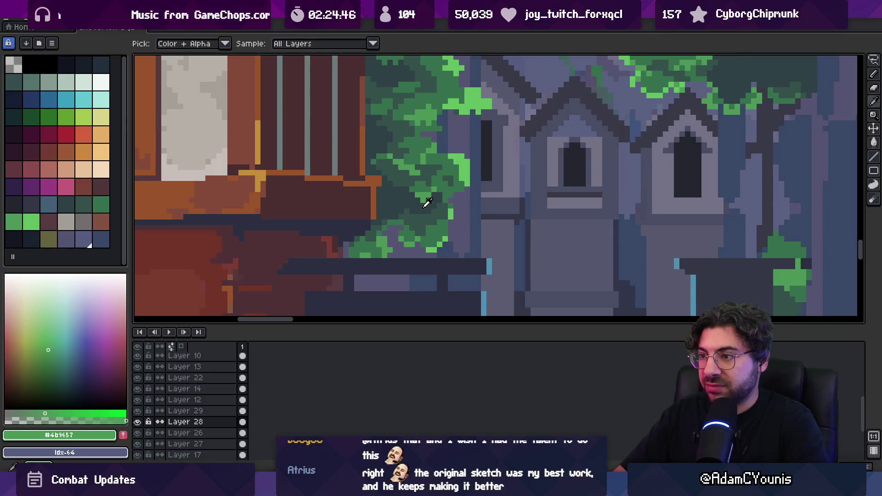
pyautogui.scroll(-5, 437, 165)
pyautogui.scroll(3, 442, 161)
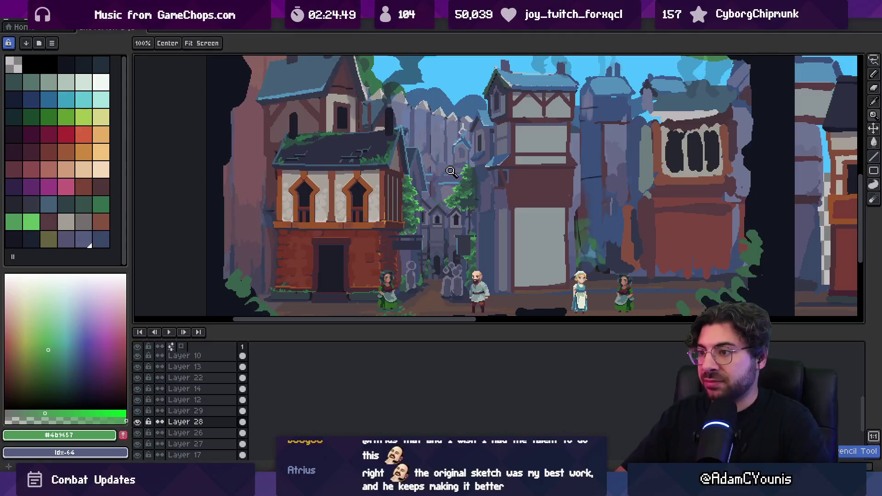
pyautogui.scroll(1, 436, 166)
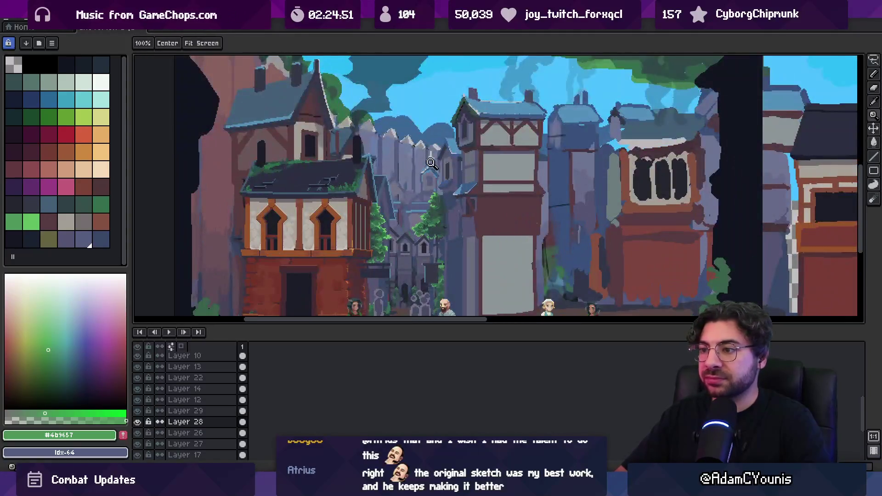
pyautogui.scroll(1, 433, 164)
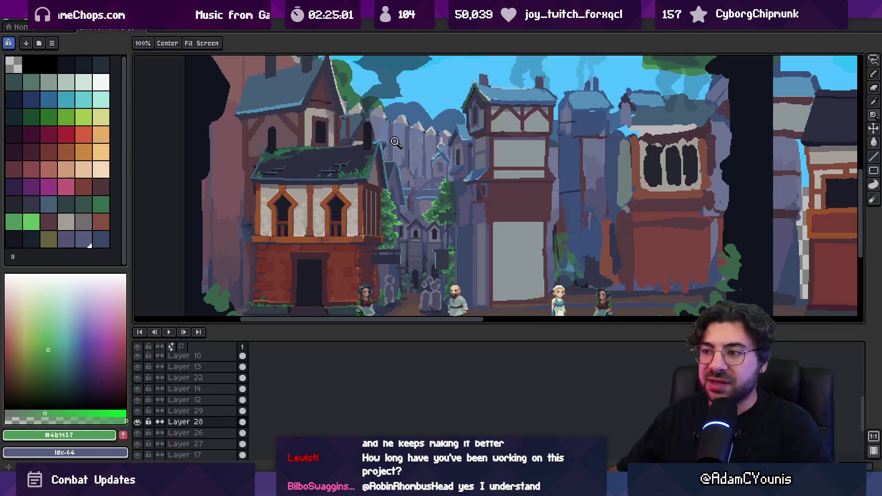
pyautogui.moveTo(426, 226); pyautogui.dragTo(402, 215)
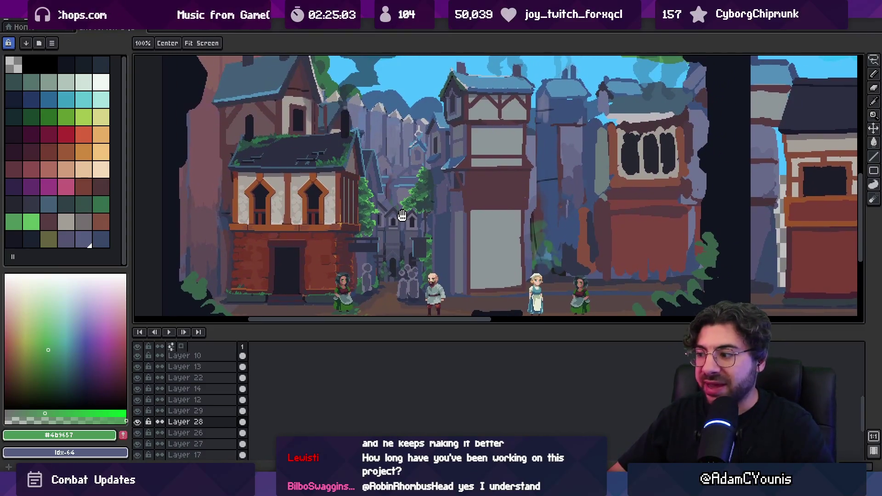
pyautogui.scroll(4, 402, 215)
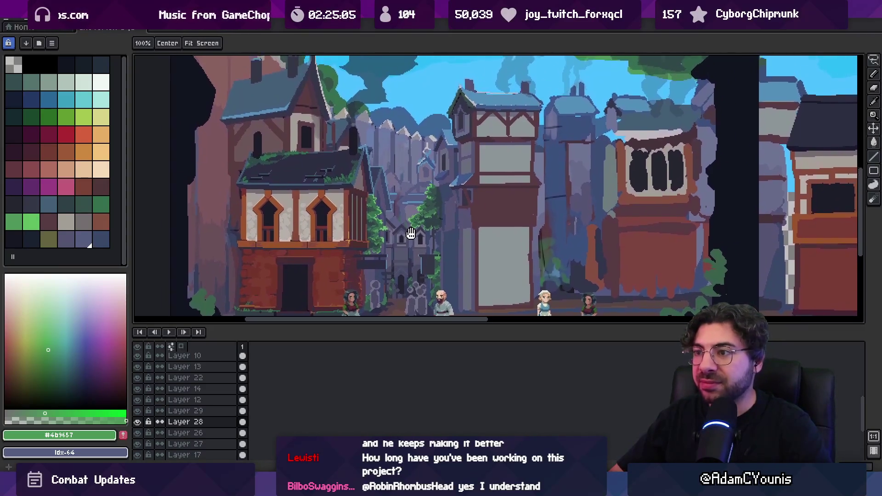
pyautogui.scroll(2, 390, 203)
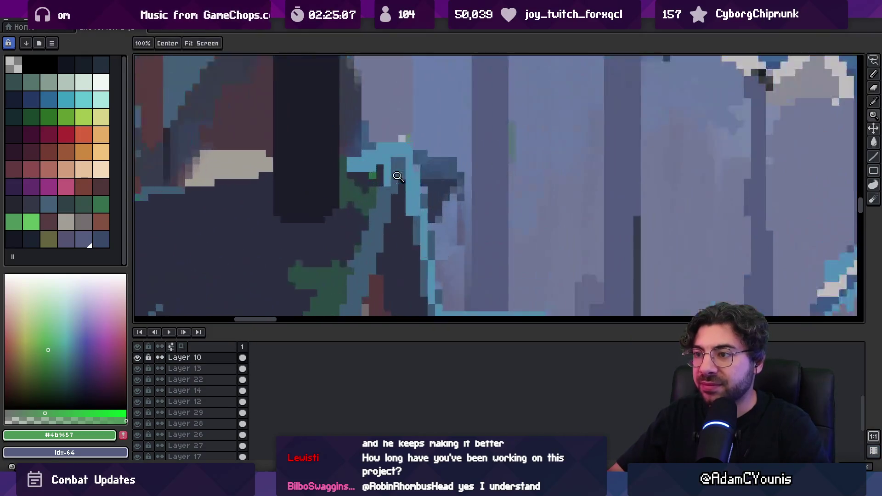
# - Zoom in on the roof edge beside the background tower and pick the dark roof colour
pyautogui.scroll(3, 390, 184)
pyautogui.keyDown('alt'); pyautogui.click(388, 180); pyautogui.keyUp('alt')
pyautogui.press('b')
pyautogui.keyDown('alt'); pyautogui.click(384, 170); pyautogui.keyUp('alt')
pyautogui.scroll(-2, 398, 175)
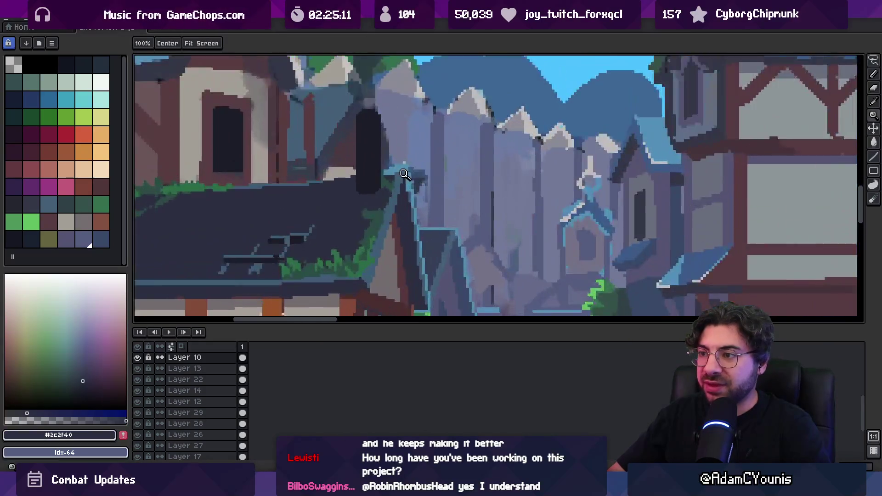
pyautogui.scroll(1, 396, 177)
pyautogui.scroll(-2, 400, 179)
pyautogui.scroll(3, 419, 192)
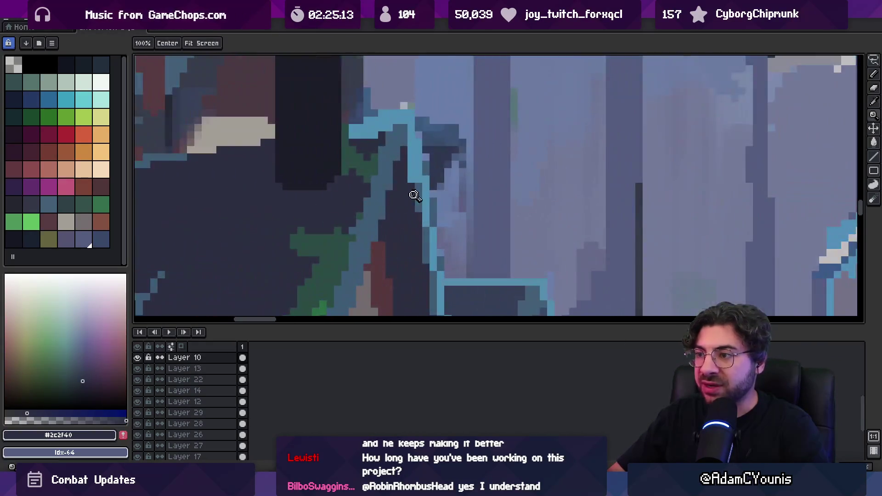
# - Pick the roof outline's light blue and extend it by two pixels
pyautogui.press('b')
pyautogui.keyDown('alt'); pyautogui.click(421, 184); pyautogui.keyUp('alt')
pyautogui.scroll(-2, 423, 230)
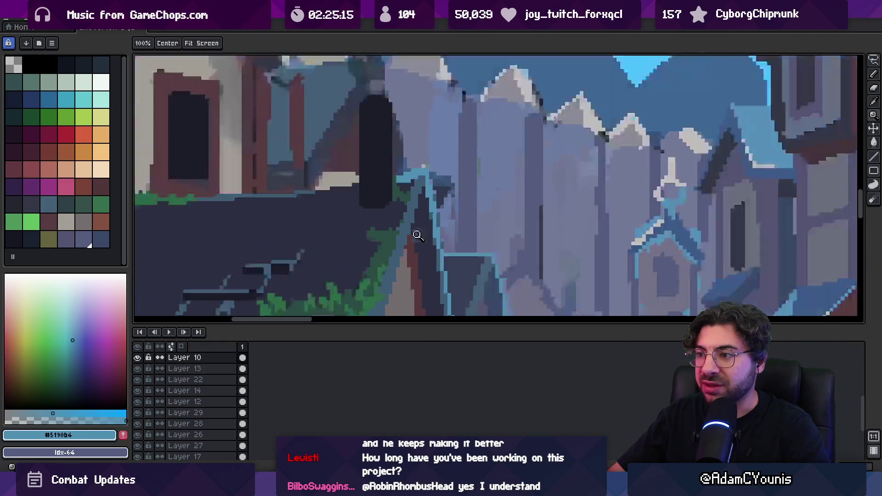
pyautogui.scroll(3, 413, 235)
pyautogui.moveTo(417, 230); pyautogui.dragTo(417, 241)
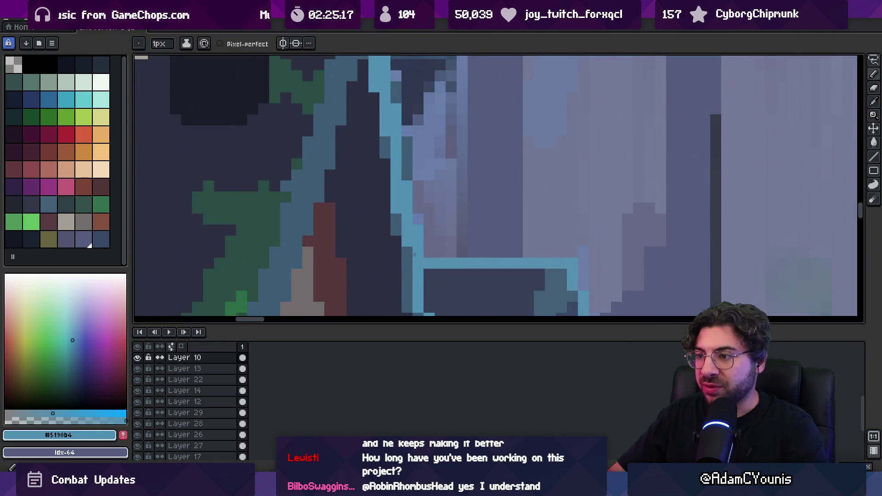
# - Zoom out, pan the street view, and drag the canvas/timeline splitter down for more artwork room
pyautogui.press('h')
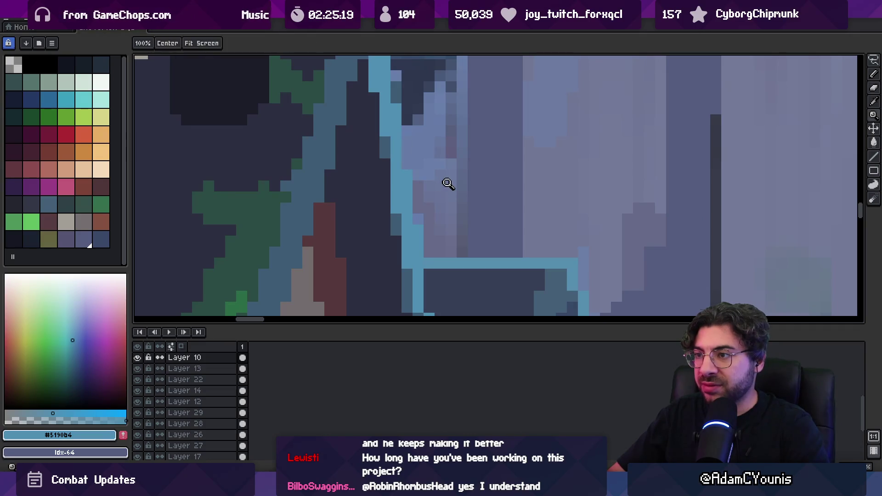
pyautogui.scroll(-3, 432, 179)
pyautogui.scroll(3, 432, 184)
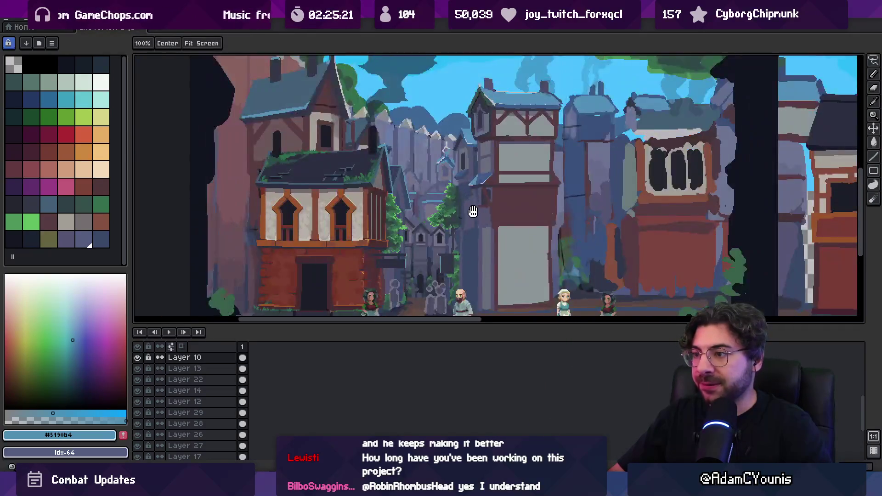
pyautogui.moveTo(444, 218)
pyautogui.mouseDown()
pyautogui.moveTo(458, 213)
pyautogui.moveTo(445, 223)
pyautogui.mouseUp()
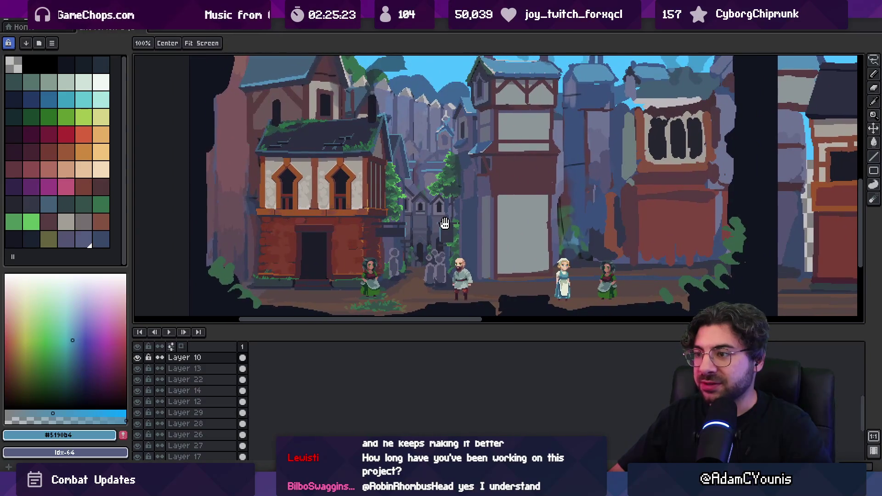
pyautogui.moveTo(432, 326); pyautogui.dragTo(432, 368)
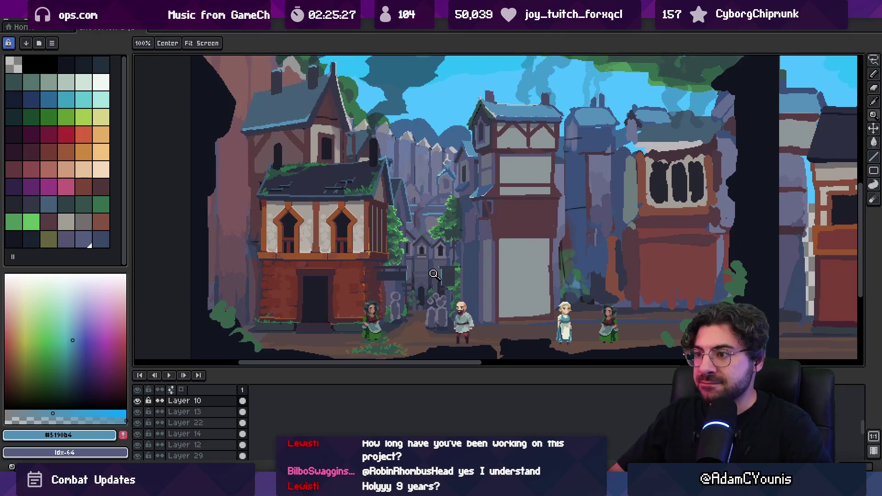
pyautogui.scroll(-2, 424, 276)
pyautogui.scroll(2, 436, 266)
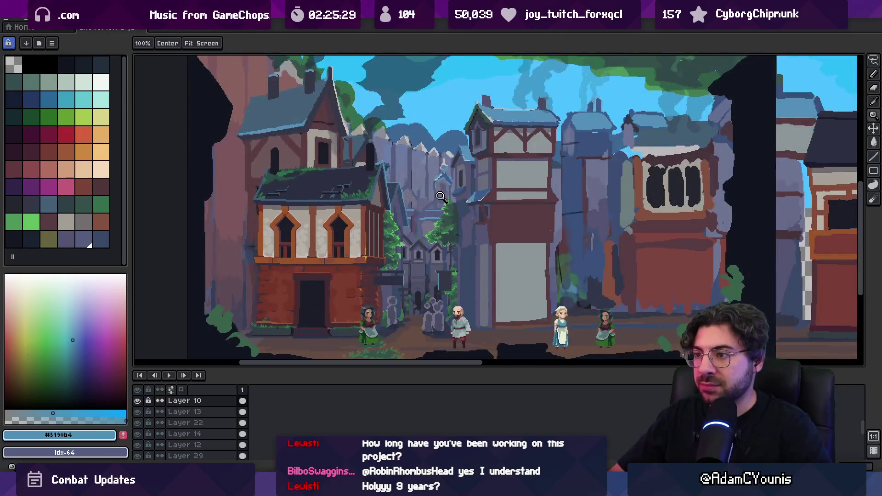
pyautogui.scroll(2, 443, 196)
pyautogui.press('b')
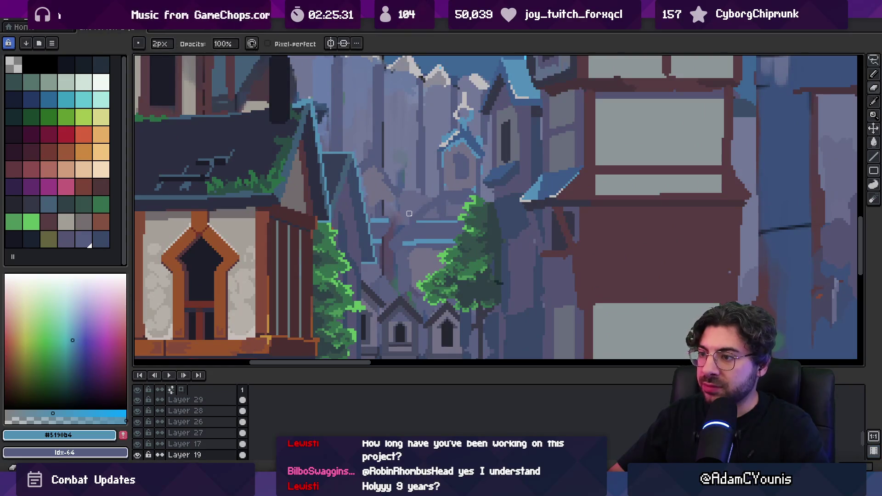
# - Sample the grey-blue cliff tone, the spire's light grey and the tower ring's blue from the canvas
pyautogui.keyDown('alt'); pyautogui.click(436, 195); pyautogui.keyUp('alt')
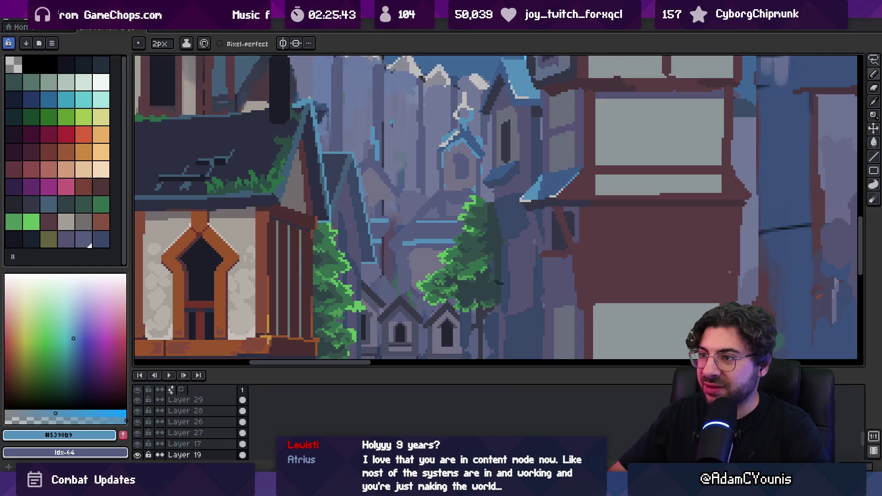
pyautogui.press('e')
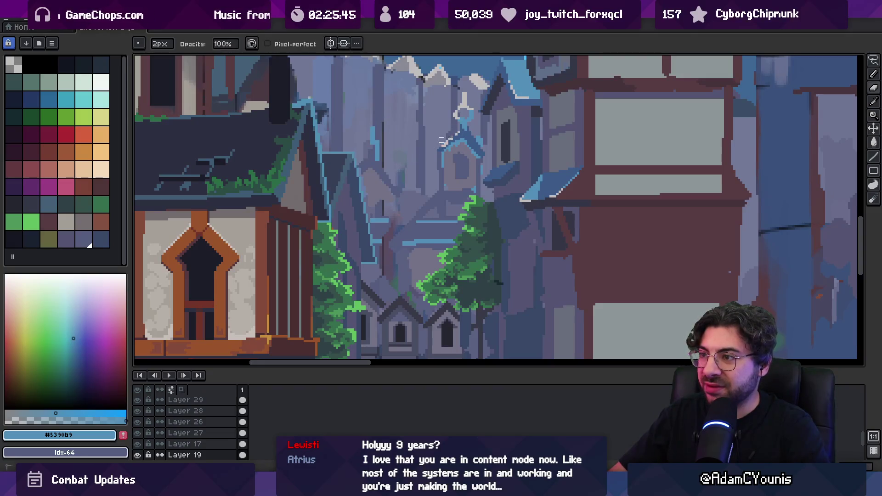
pyautogui.scroll(1, 445, 138)
pyautogui.keyDown('alt'); pyautogui.click(453, 141); pyautogui.keyUp('alt')
pyautogui.press('b')
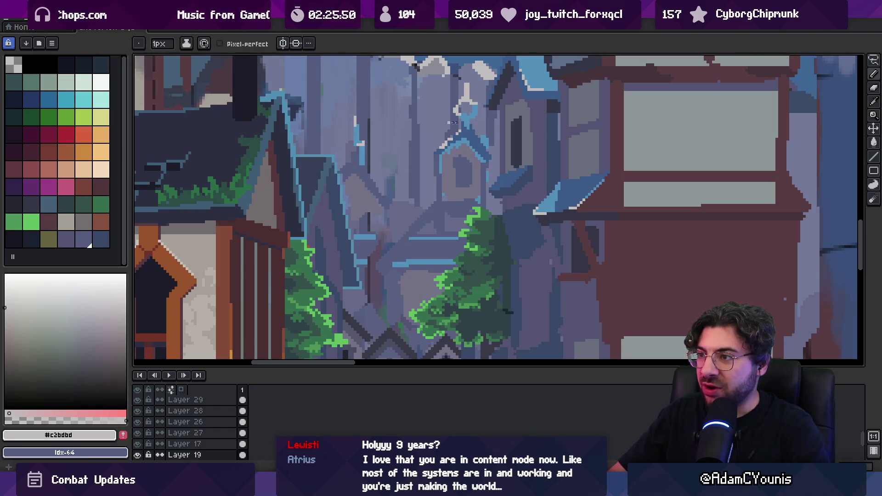
pyautogui.press('e')
pyautogui.scroll(3, 443, 122)
pyautogui.scroll(4, 452, 158)
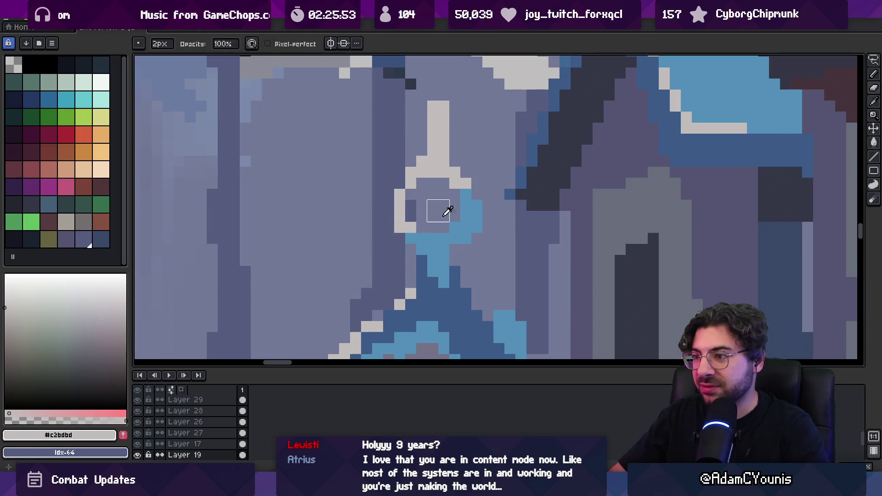
pyautogui.keyDown('alt'); pyautogui.click(413, 229); pyautogui.keyUp('alt')
pyautogui.press('b')
# - Add a row of light-grey pixels to the ring atop the tower, then zoom out to check it
pyautogui.keyDown('alt'); pyautogui.click(458, 174); pyautogui.keyUp('alt')
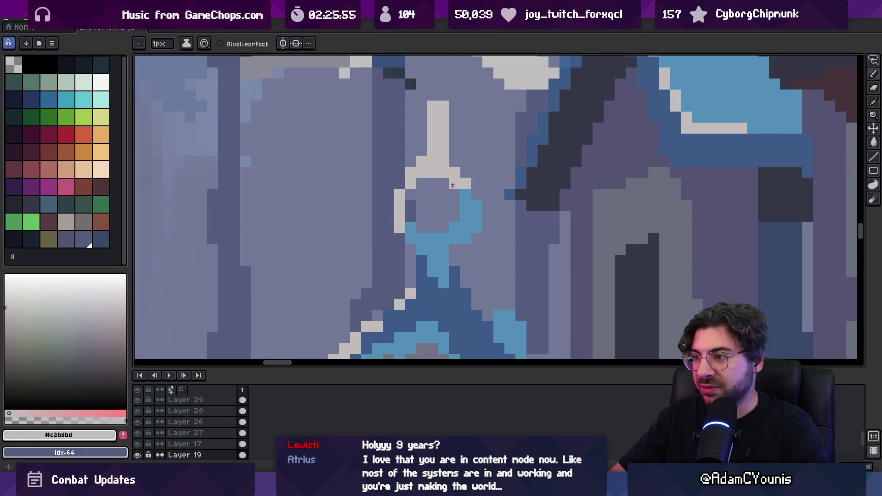
pyautogui.moveTo(422, 239); pyautogui.dragTo(433, 239)
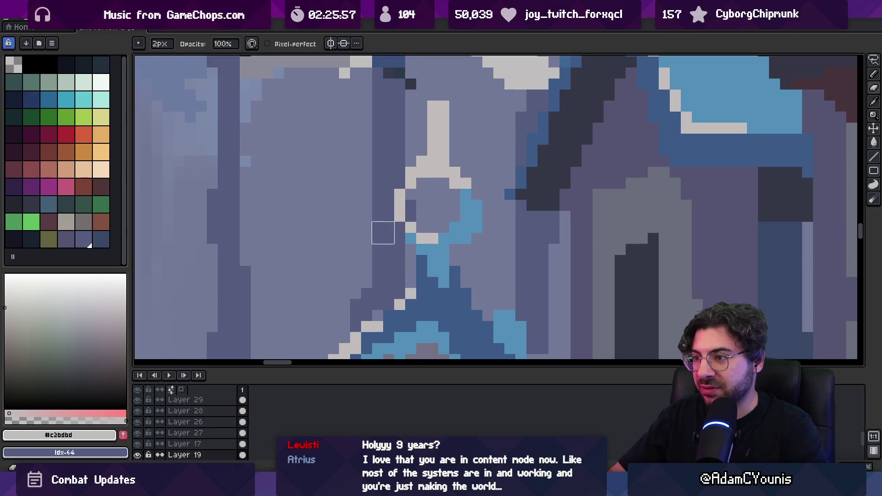
pyautogui.press('z')
pyautogui.scroll(-5, 449, 171)
pyautogui.scroll(-1, 449, 171)
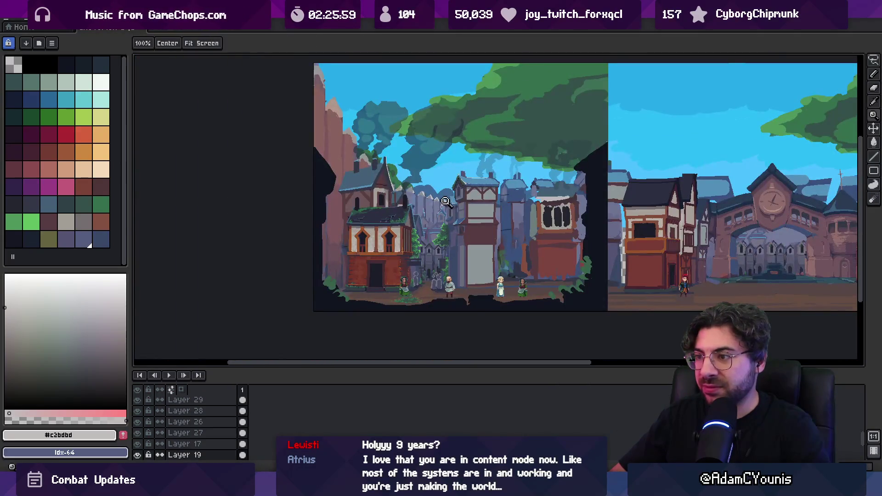
pyautogui.scroll(5, 447, 201)
# - Draw a thin light-grey vertical highlight down the cliff and review it zoomed out
pyautogui.press('b')
pyautogui.moveTo(407, 240); pyautogui.dragTo(408, 167)
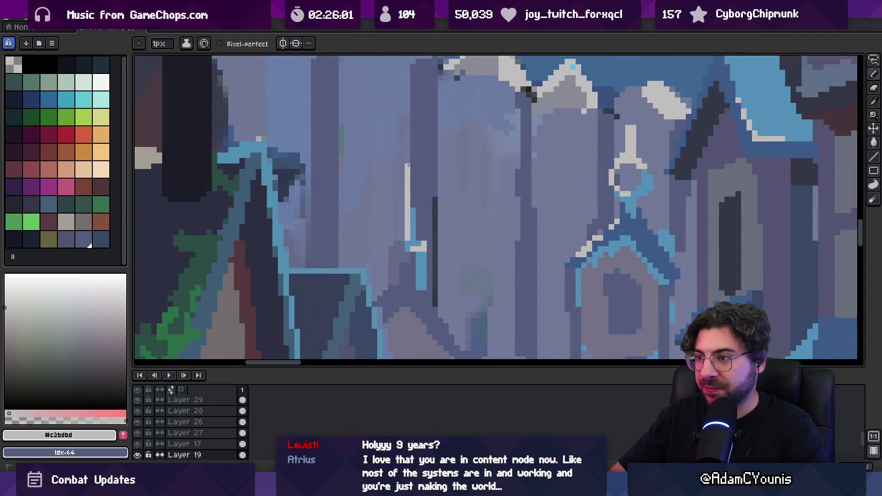
pyautogui.press('z')
pyautogui.scroll(-5, 423, 155)
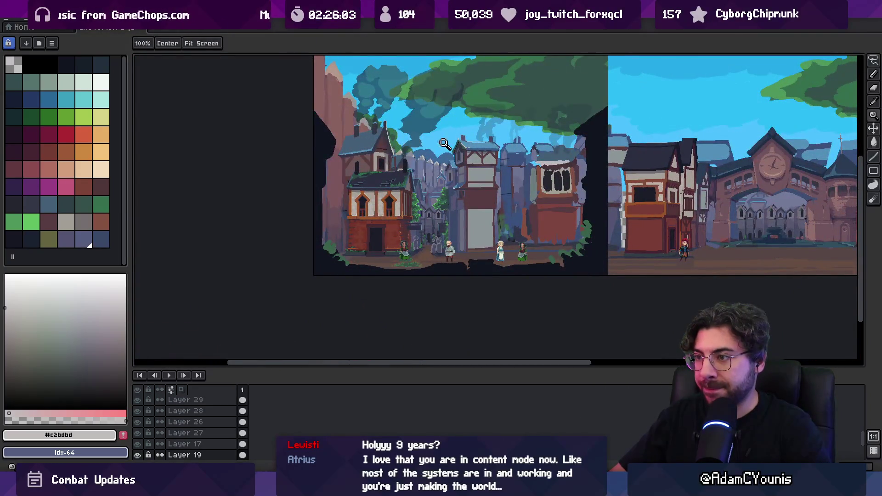
pyautogui.scroll(5, 432, 179)
pyautogui.scroll(2, 439, 191)
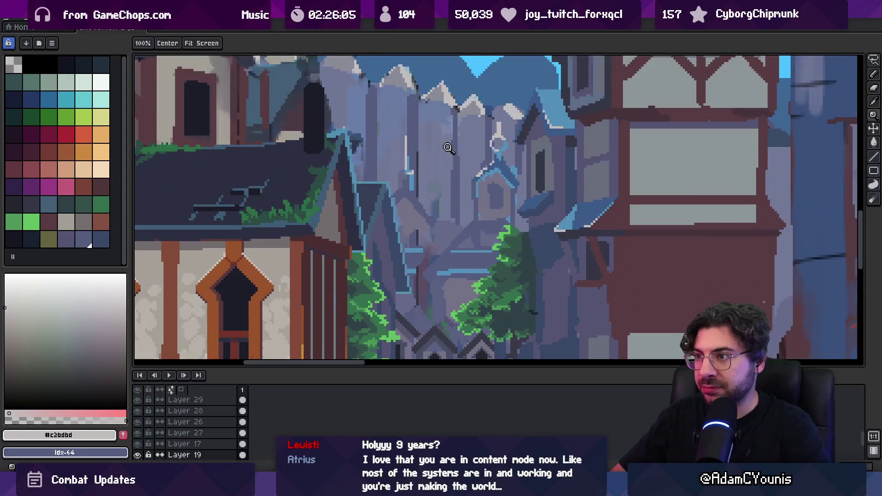
# - Sample the pale grey of the tower's wall panel and review the scene zoomed out
pyautogui.press('i')
pyautogui.click(440, 208)
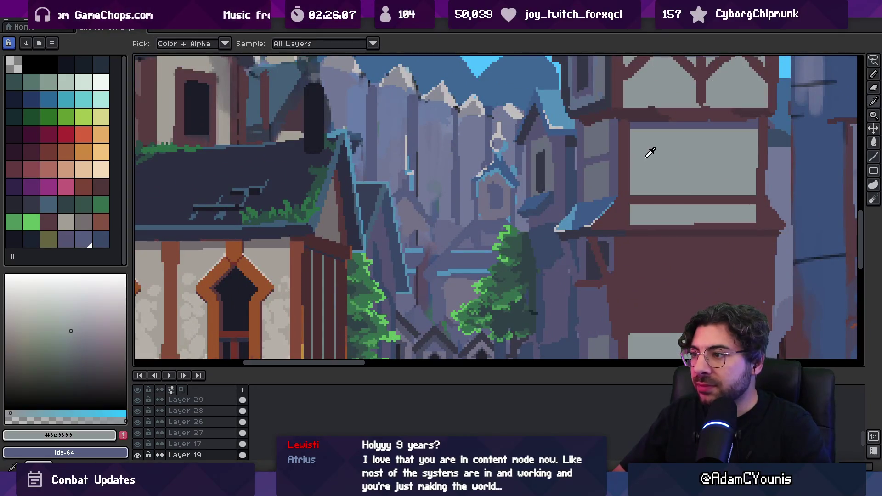
pyautogui.press('g')
pyautogui.press('ctrl')
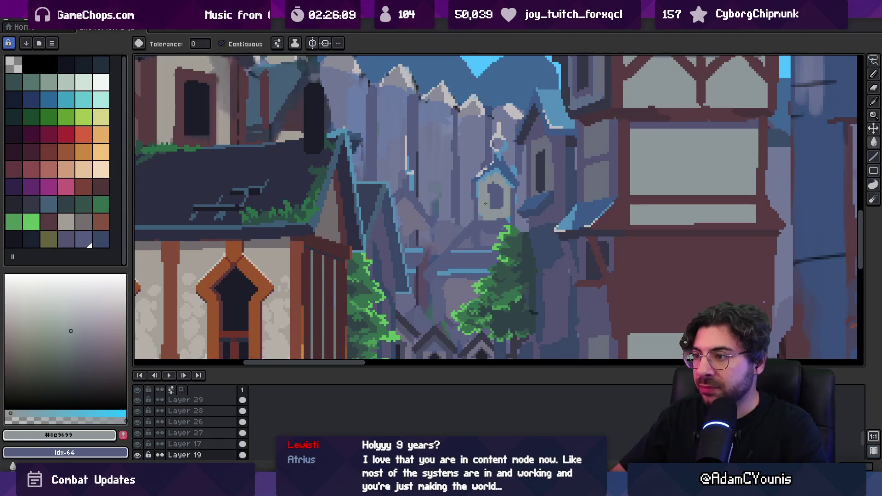
pyautogui.press('z')
pyautogui.scroll(-5, 473, 176)
pyautogui.scroll(2, 473, 175)
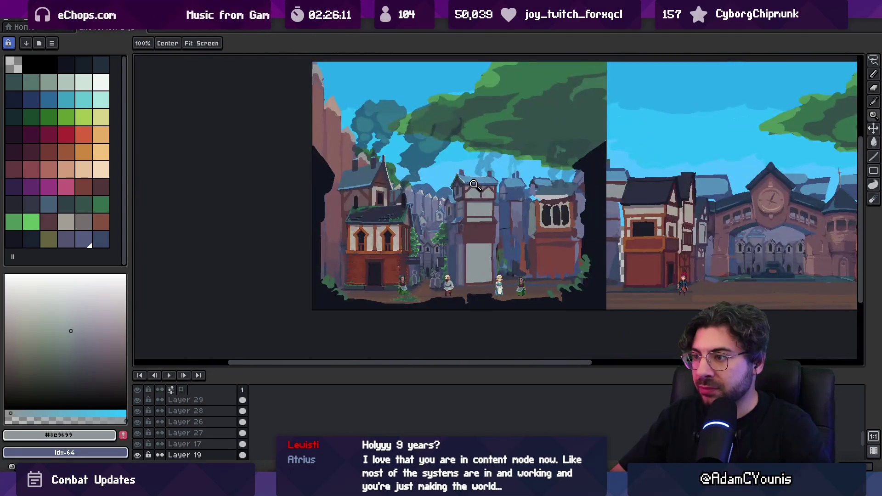
pyautogui.scroll(3, 480, 186)
# - Pick the muted blue-grey and try filling the arch and a light patch darker, undoing the fill
pyautogui.press('i')
pyautogui.click(407, 216)
pyautogui.press('b')
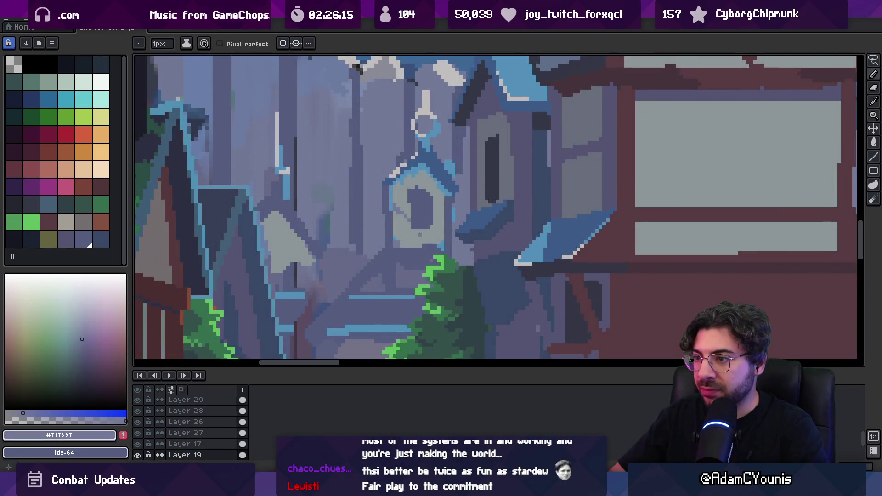
pyautogui.press('g')
pyautogui.click(406, 235)
pyautogui.press('b')
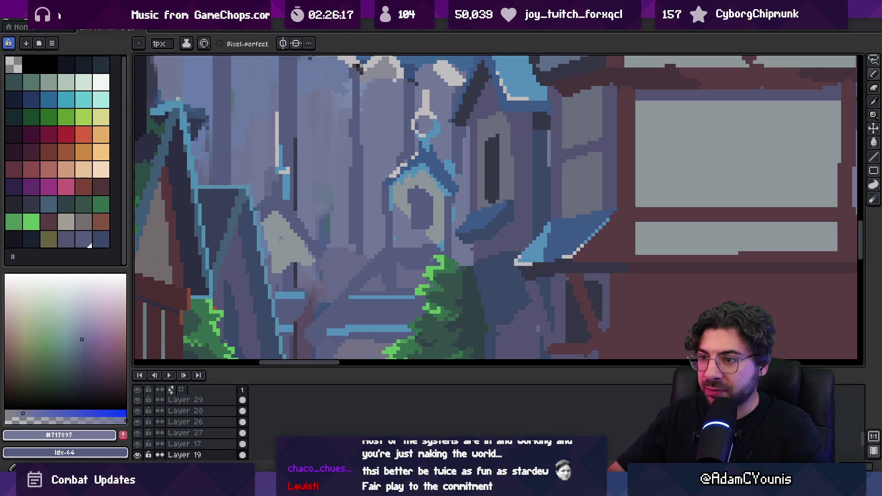
pyautogui.press('g')
pyautogui.click(298, 260)
pyautogui.hotkey('ctrl', 'z')
pyautogui.press('b')
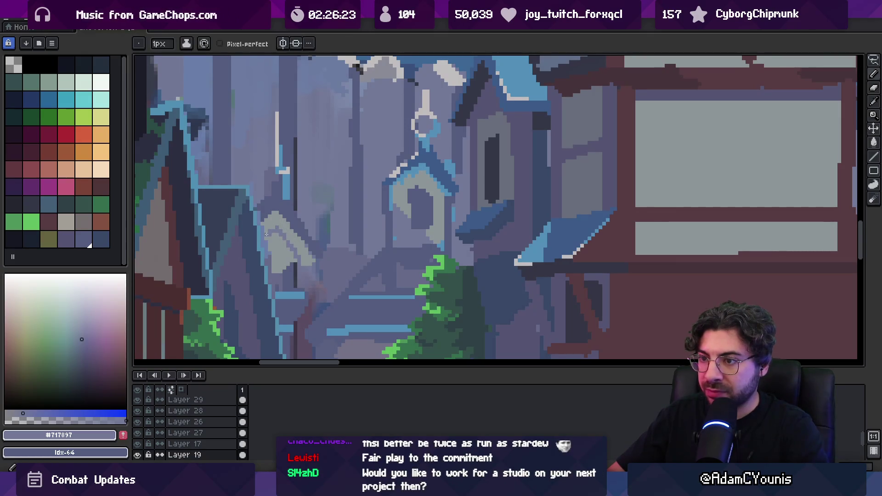
pyautogui.press('g')
pyautogui.scroll(-3, 322, 237)
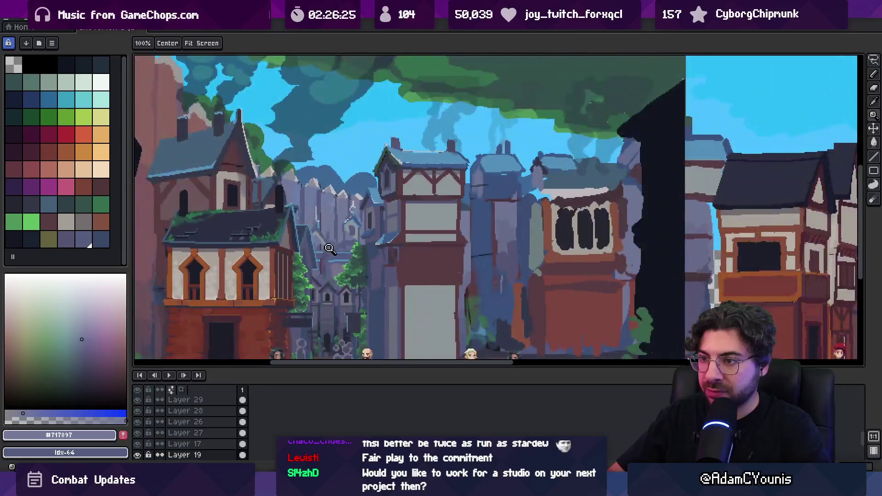
# - Sample the dark blue-grey #545c7e and mid blue-grey #717897 from the background spires
pyautogui.press('z')
pyautogui.scroll(-3, 340, 216)
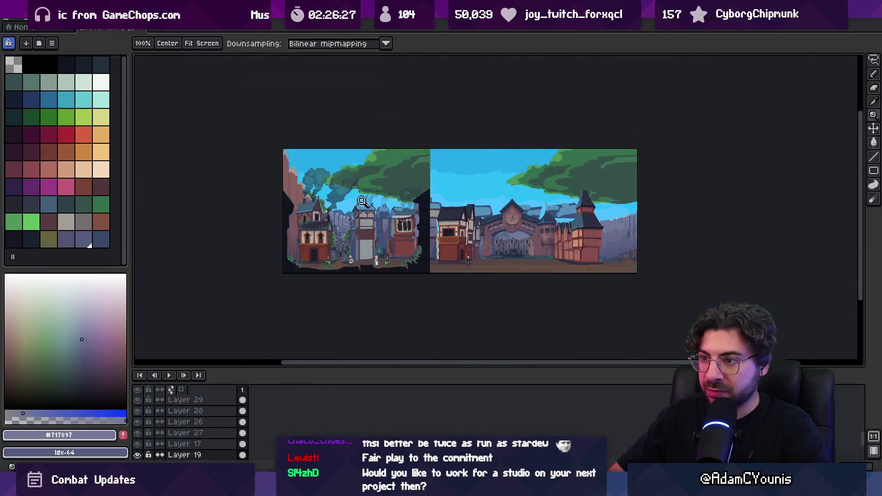
pyautogui.scroll(5, 340, 244)
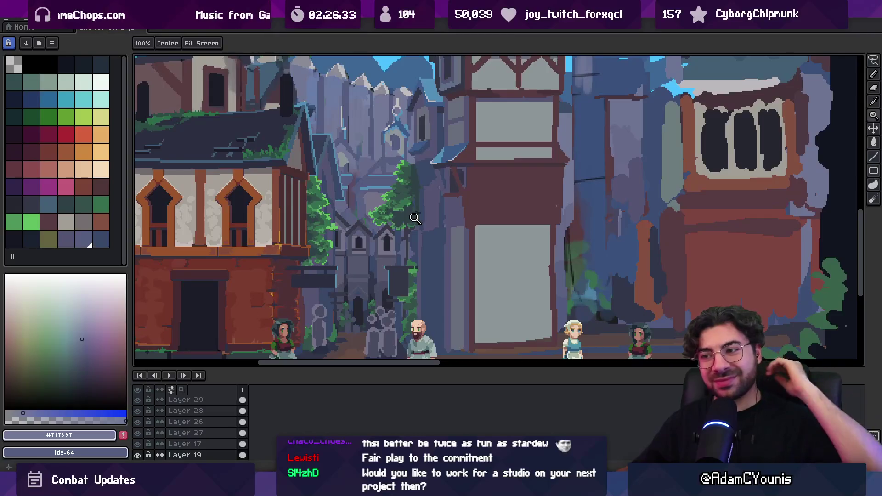
pyautogui.scroll(1, 361, 152)
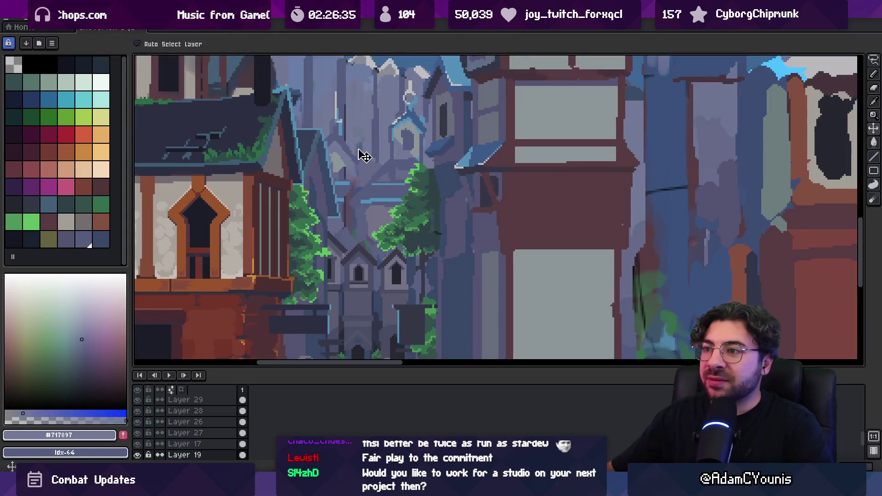
pyautogui.scroll(-2, 367, 181)
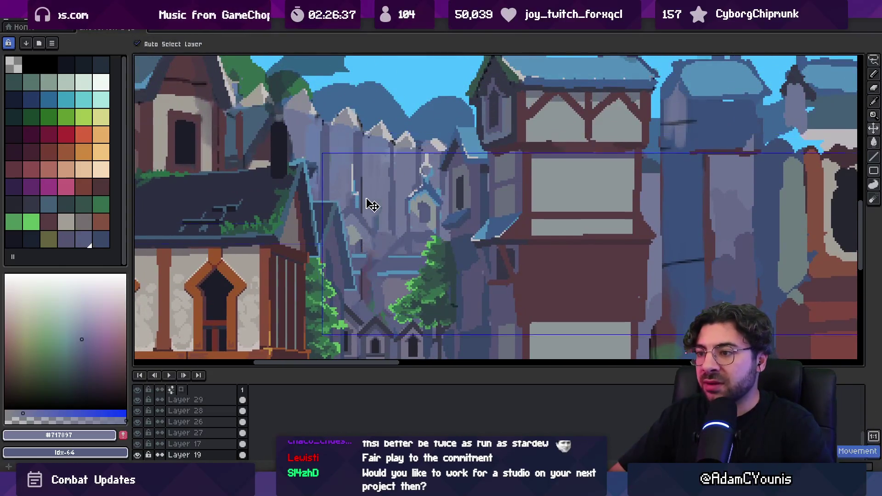
pyautogui.scroll(2, 367, 220)
pyautogui.press('b')
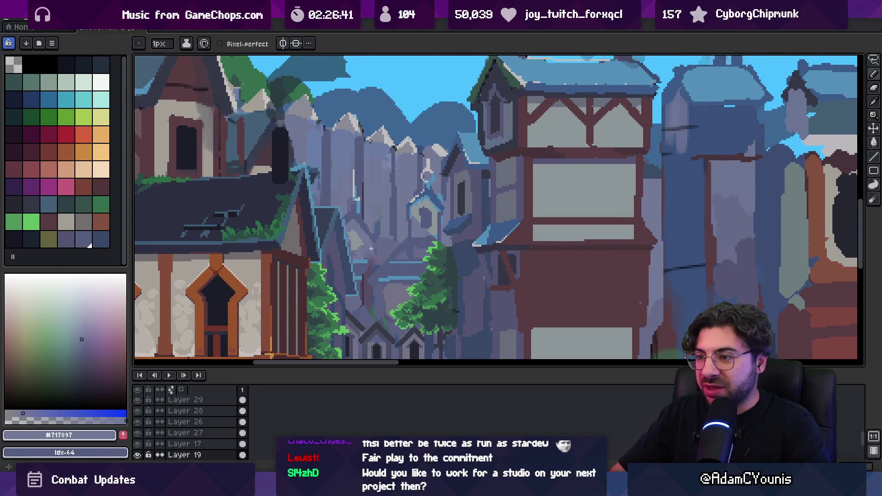
pyautogui.scroll(1, 369, 249)
pyautogui.keyDown('alt'); pyautogui.click(368, 251); pyautogui.keyUp('alt')
pyautogui.press('v')
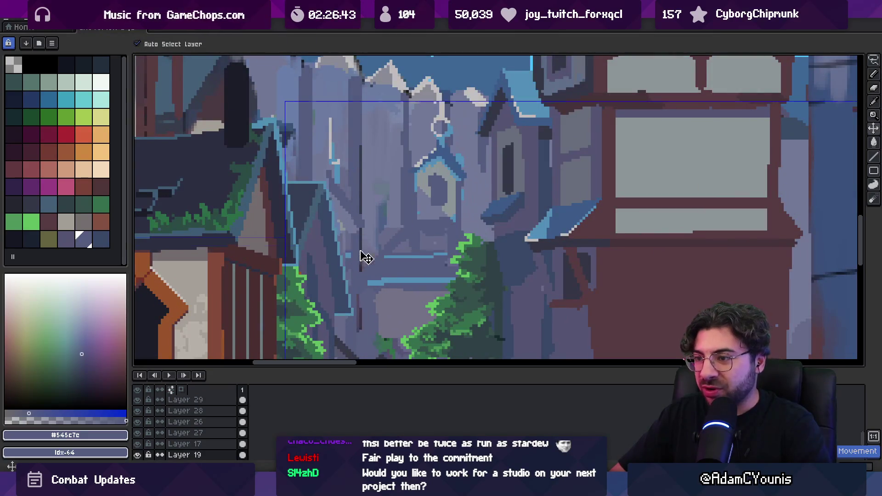
pyautogui.press('b')
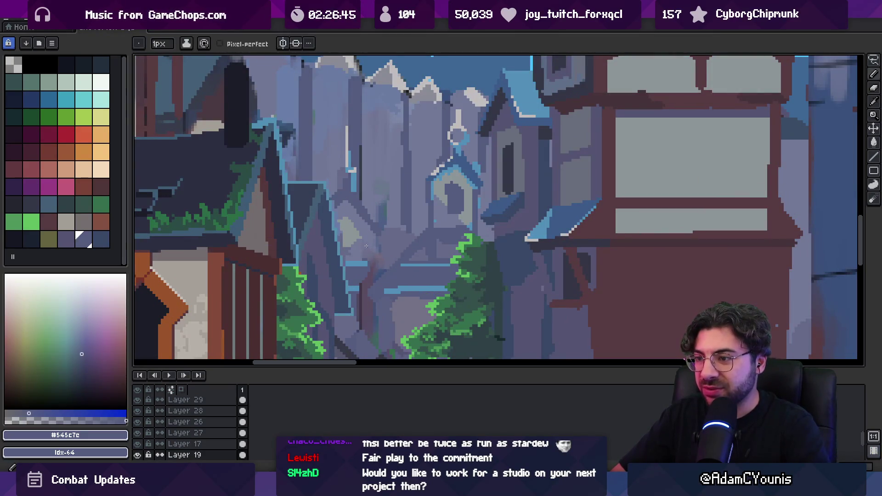
pyautogui.keyDown('alt'); pyautogui.click(358, 248); pyautogui.keyUp('alt')
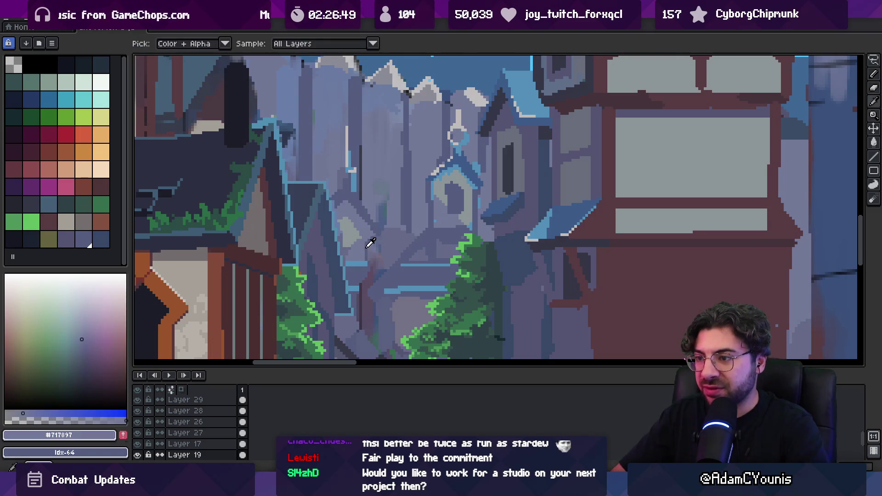
# - Pick the pale grey #8c9699 from the spires and make Layer 26 the active layer
pyautogui.keyDown('alt'); pyautogui.click(365, 246); pyautogui.keyUp('alt')
pyautogui.scroll(-3, 368, 236)
pyautogui.scroll(3, 377, 225)
pyautogui.keyDown('alt'); pyautogui.click(374, 222); pyautogui.keyUp('alt')
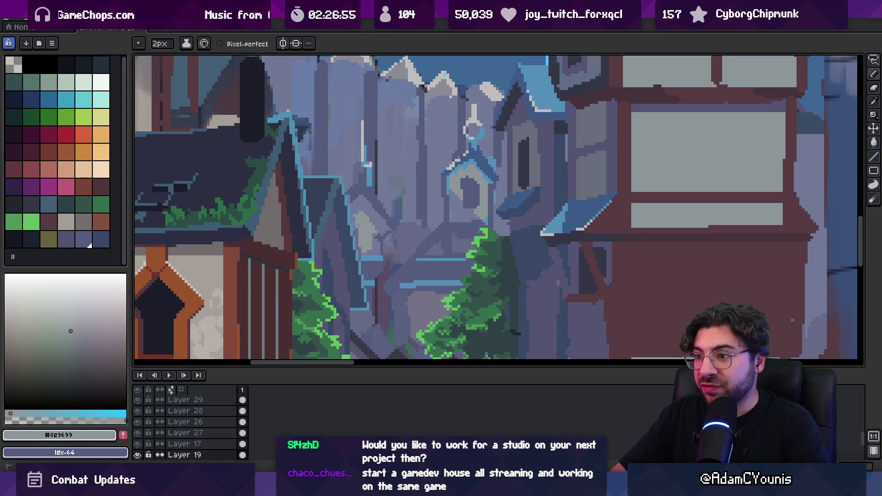
pyautogui.keyDown('ctrl'); pyautogui.click(358, 228); pyautogui.keyUp('ctrl')
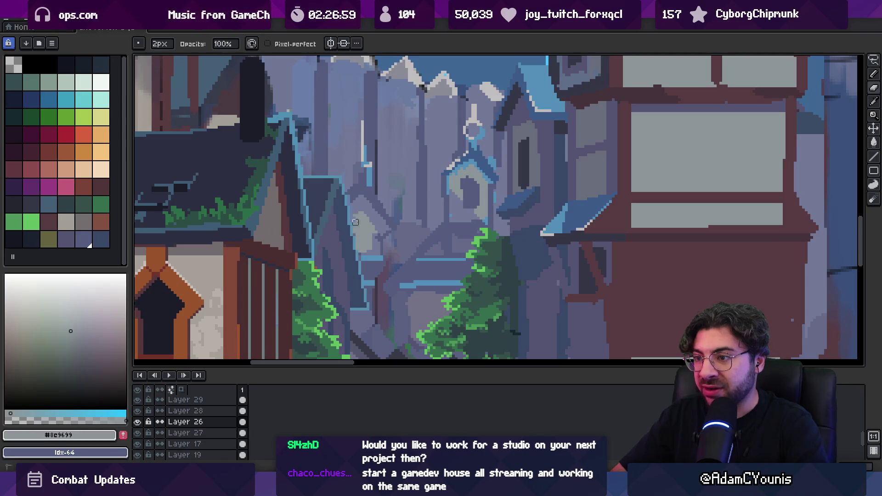
pyautogui.scroll(-3, 372, 229)
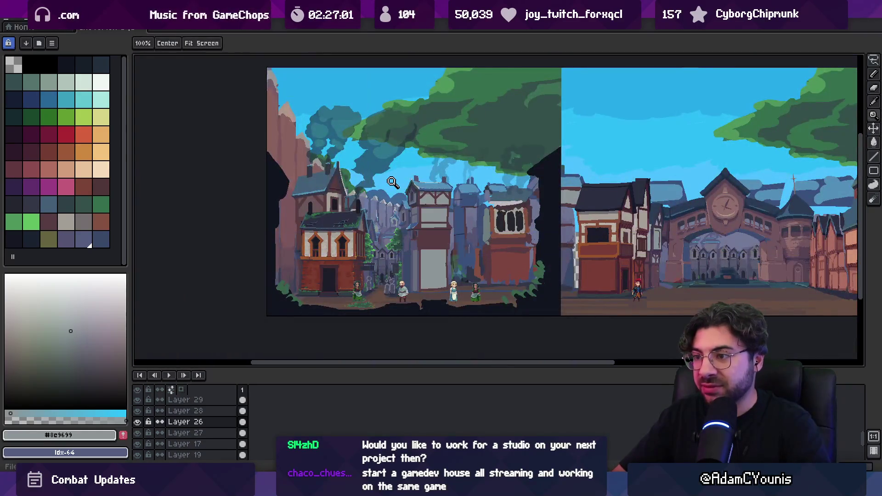
# - Zoom in twice on the left street scene with the villagers
pyautogui.scroll(1, 391, 202)
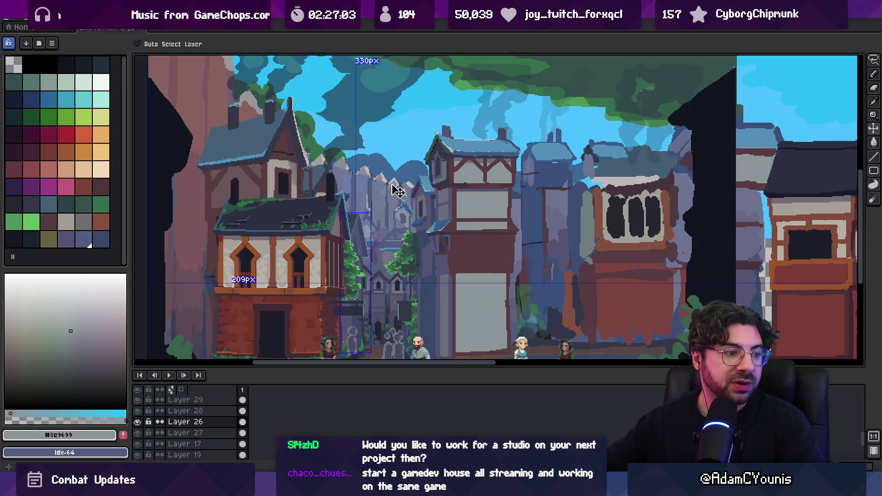
pyautogui.scroll(-2, 405, 193)
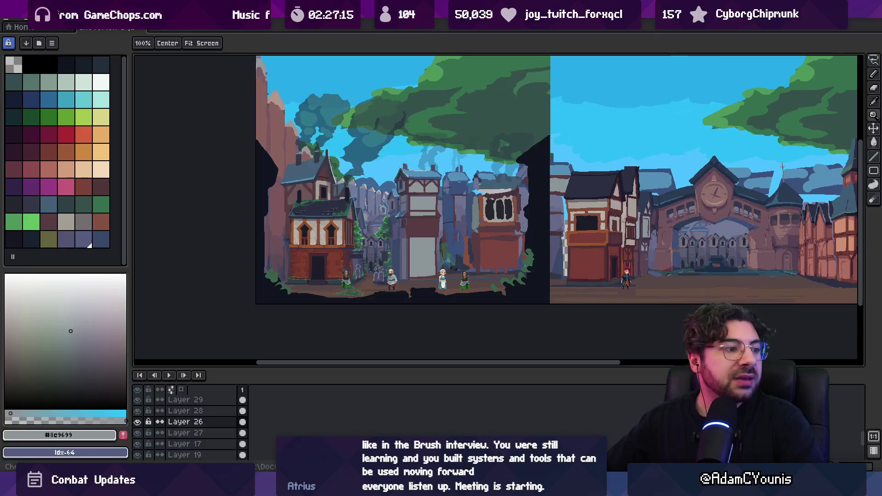
pyautogui.click(372, 218)
pyautogui.click(374, 234)
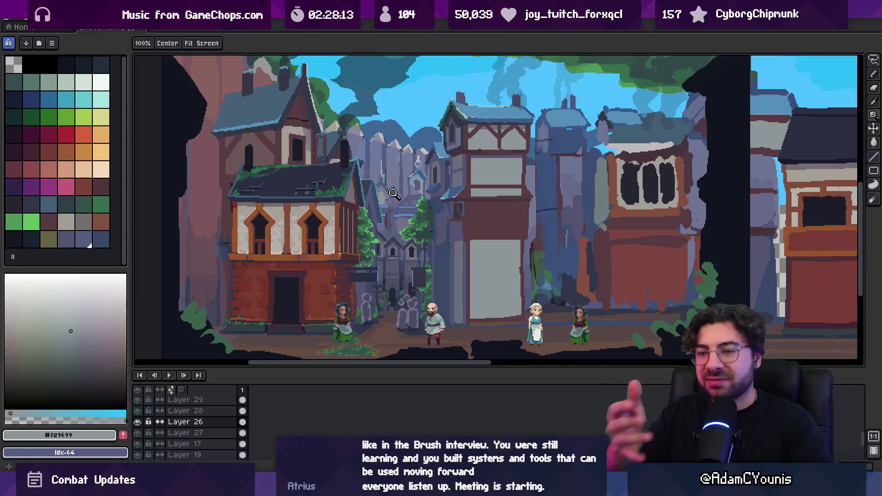
# - With the Move tool, find which layer holds the artwork at the clicked spot
pyautogui.scroll(-1, 449, 215)
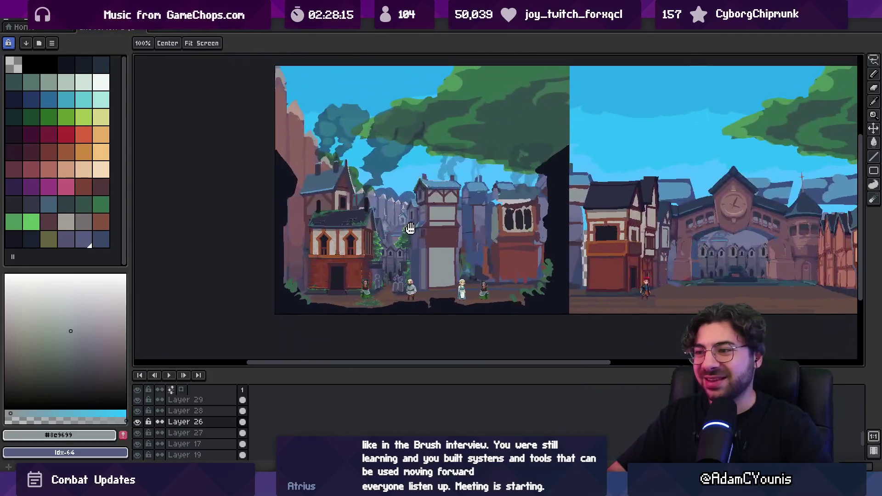
pyautogui.scroll(-1, 396, 166)
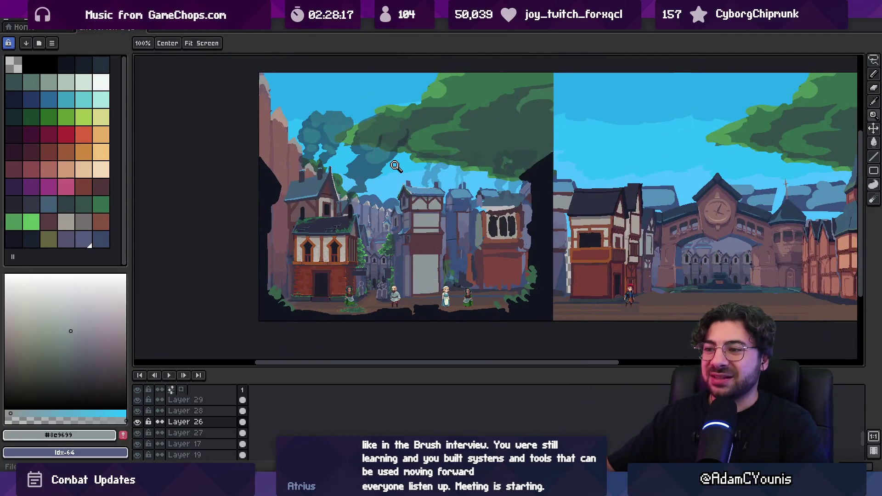
pyautogui.scroll(1, 361, 261)
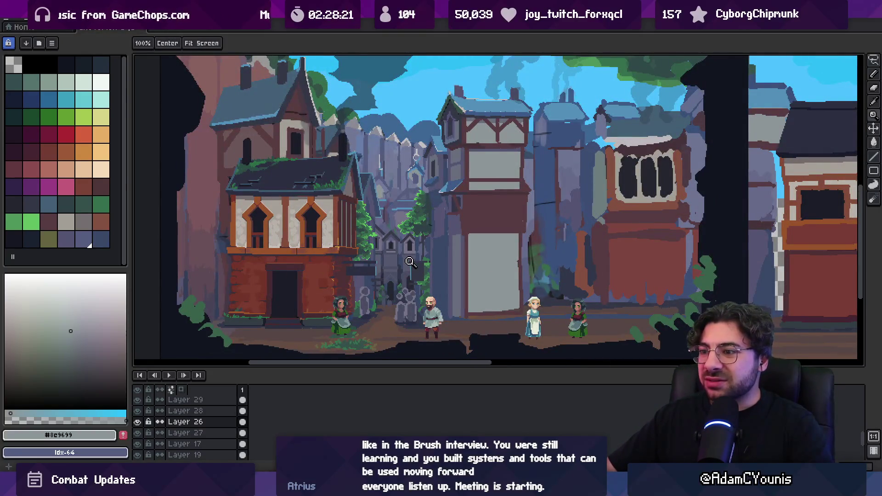
pyautogui.press('v')
pyautogui.click(472, 227)
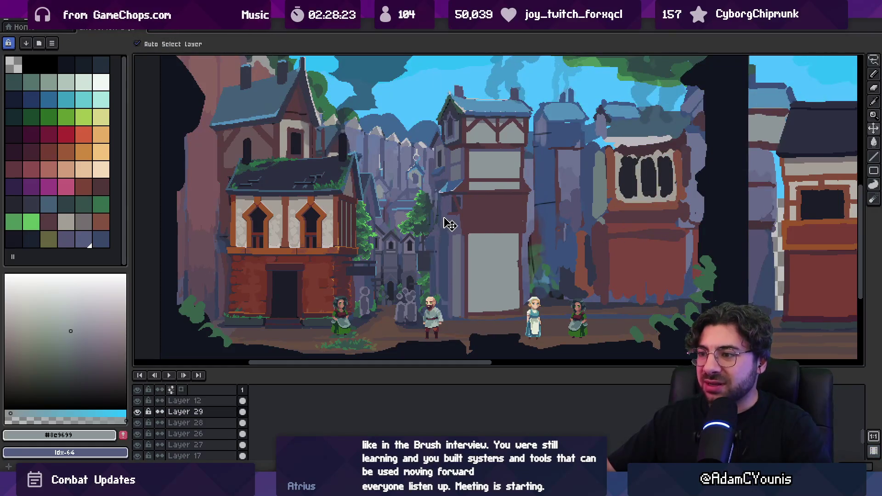
pyautogui.click(425, 230)
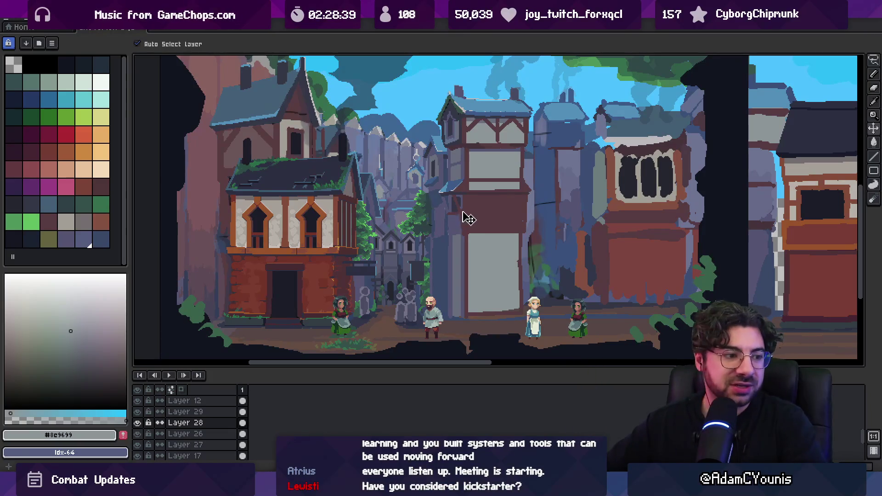
pyautogui.scroll(-2, 432, 193)
pyautogui.scroll(2, 432, 195)
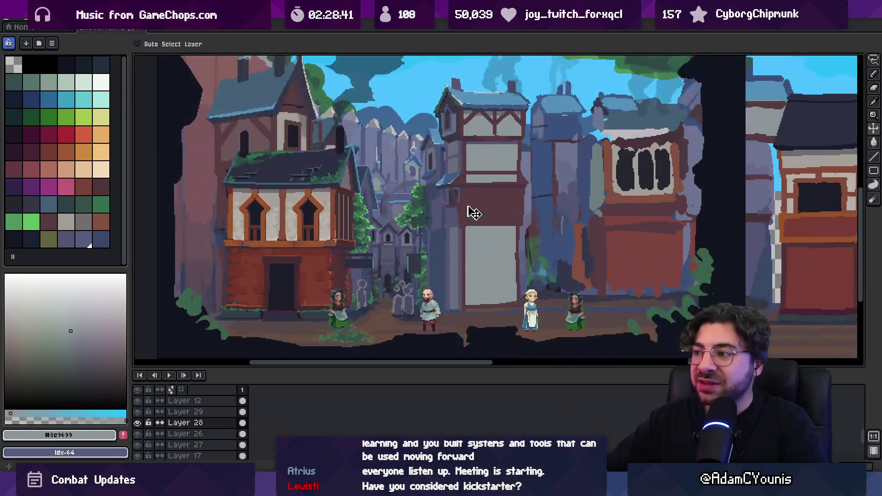
pyautogui.click(704, 247)
pyautogui.click(138, 402)
pyautogui.click(138, 402)
pyautogui.click(138, 403)
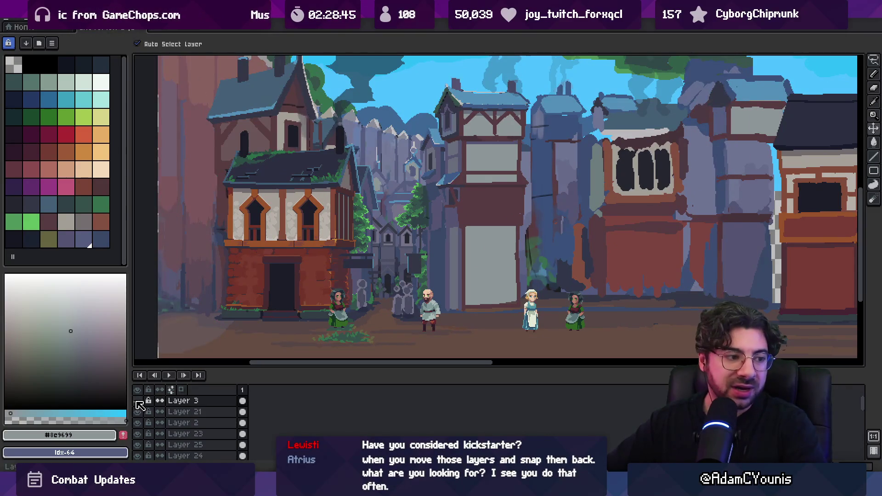
pyautogui.click(138, 403)
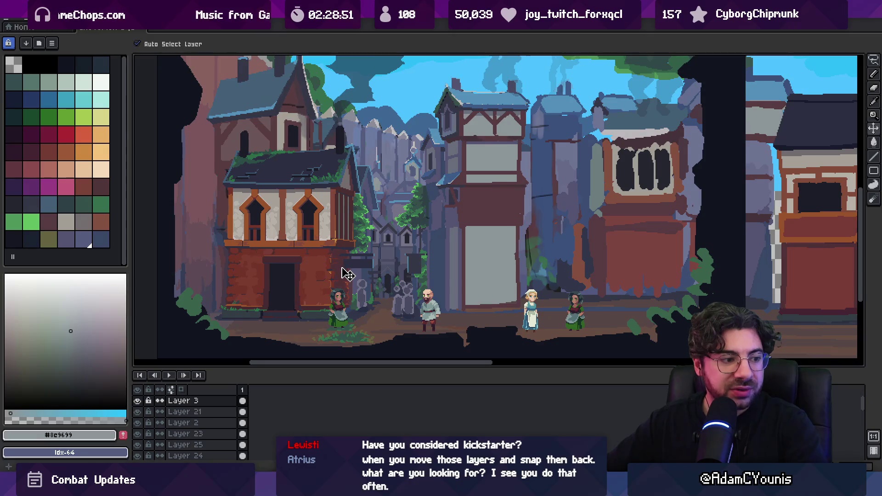
pyautogui.scroll(2, 349, 230)
pyautogui.click(340, 221)
pyautogui.scroll(-2, 342, 235)
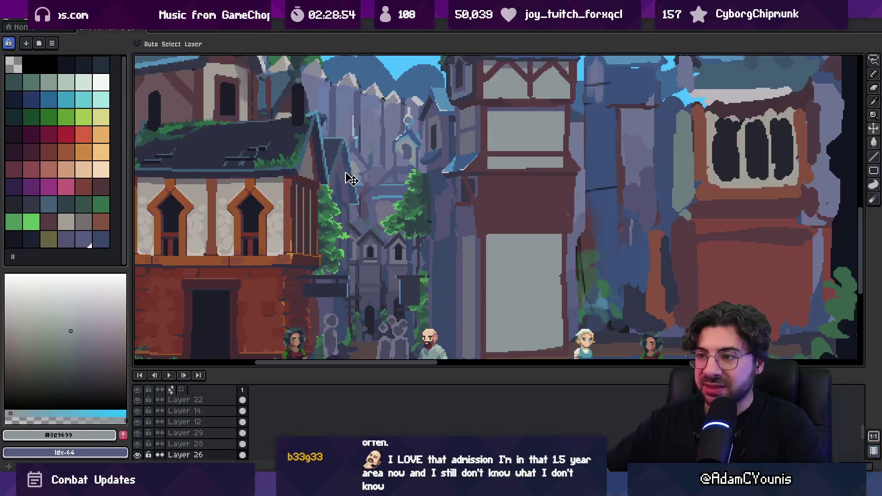
pyautogui.click(453, 262)
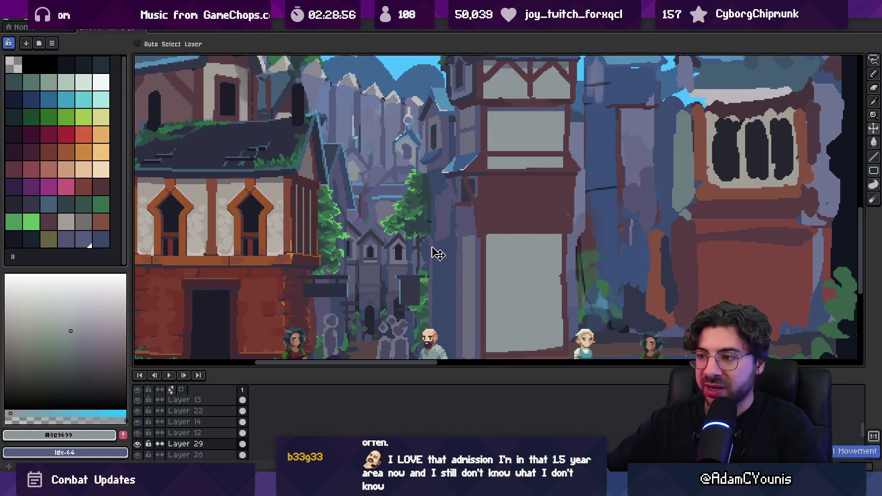
pyautogui.scroll(-2, 437, 252)
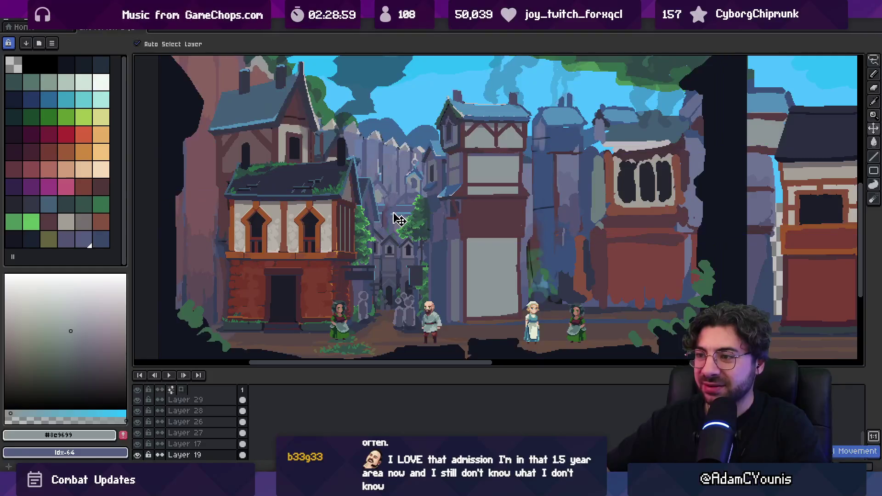